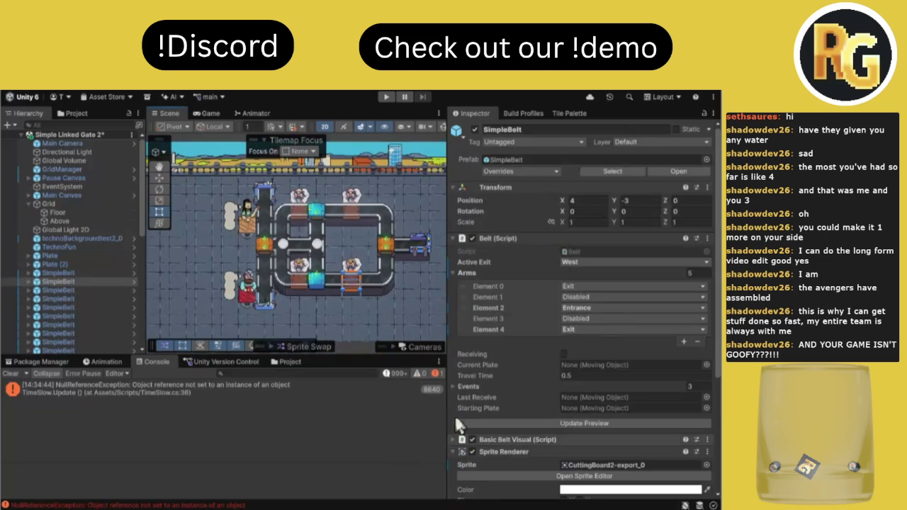
# Show the Project and Unity Version Control tabs, then save the Simple Linked Gate 2 scene.
pyautogui.click(293, 360)
pyautogui.click(211, 358)
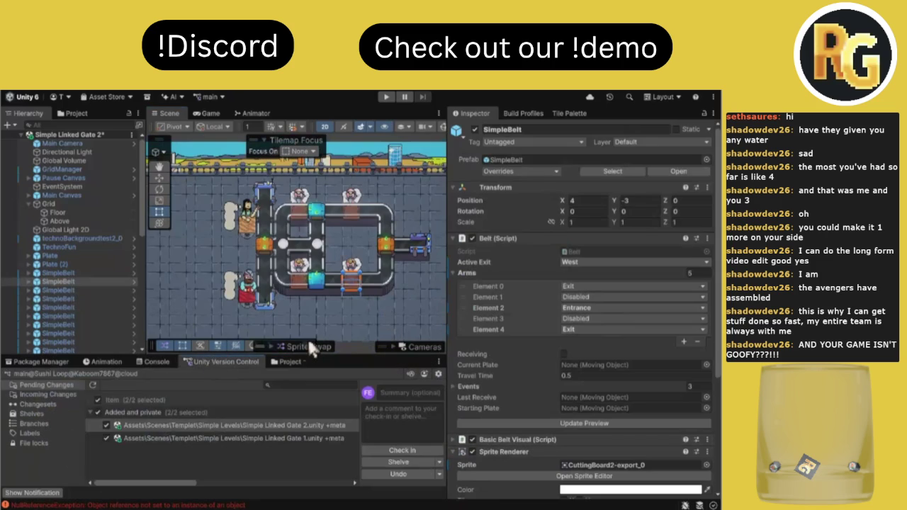
pyautogui.click(400, 450)
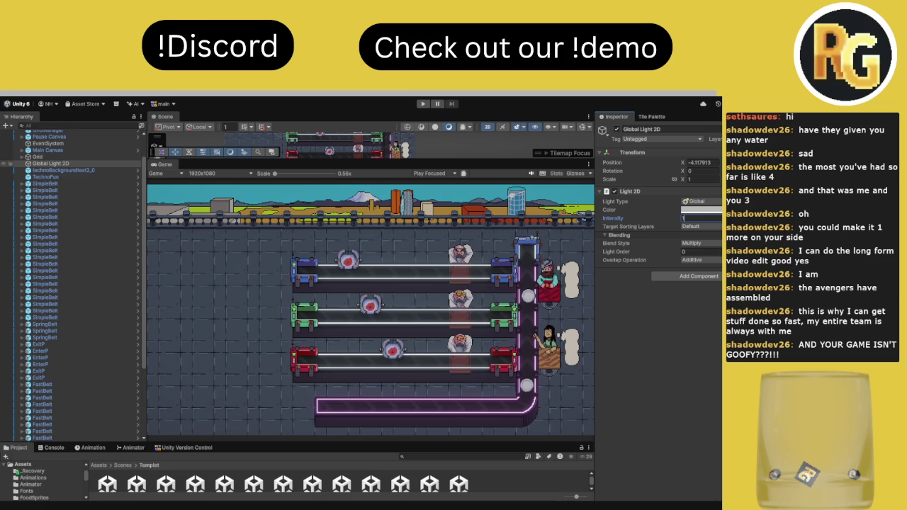
# Commit an Intensity value of 1 on Global Light 2D.
pyautogui.press('Return')
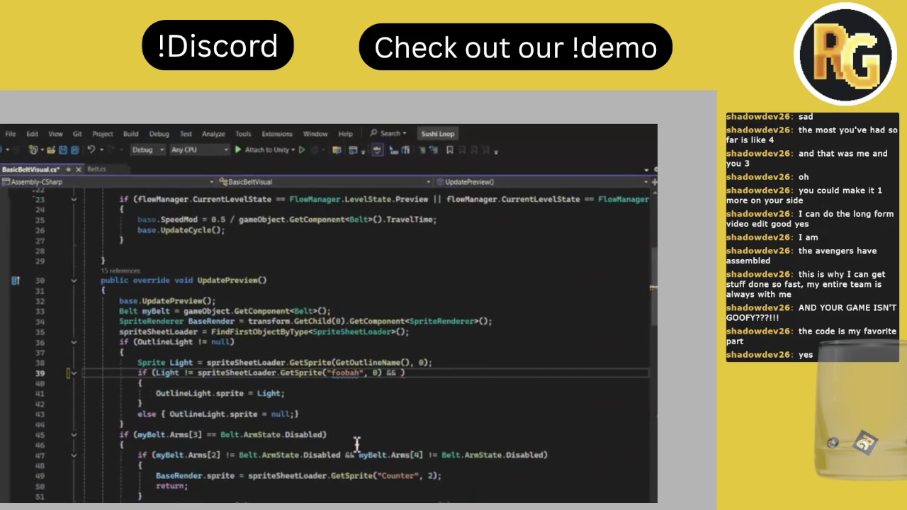
# Extend line 39's if condition with && Override == "" and save BasicBeltVisual.cs.
pyautogui.write('obah", 0) && O')
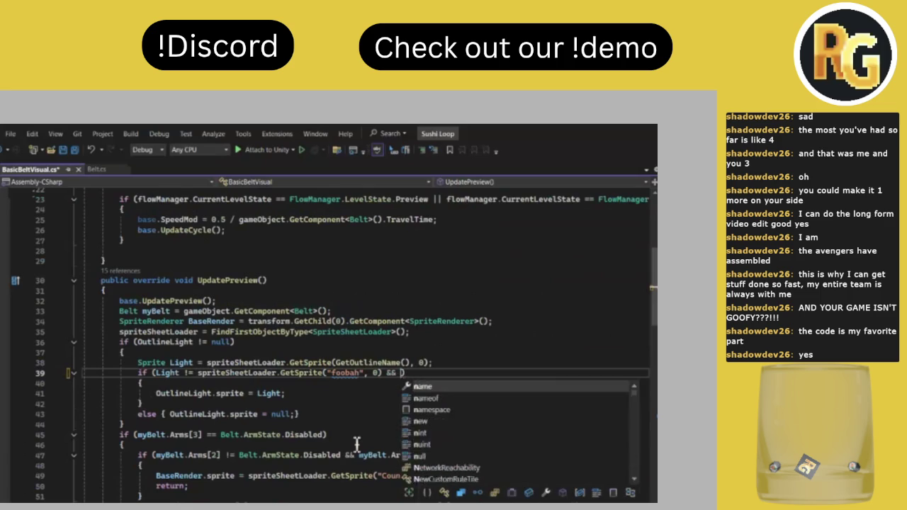
pyautogui.write('ver')
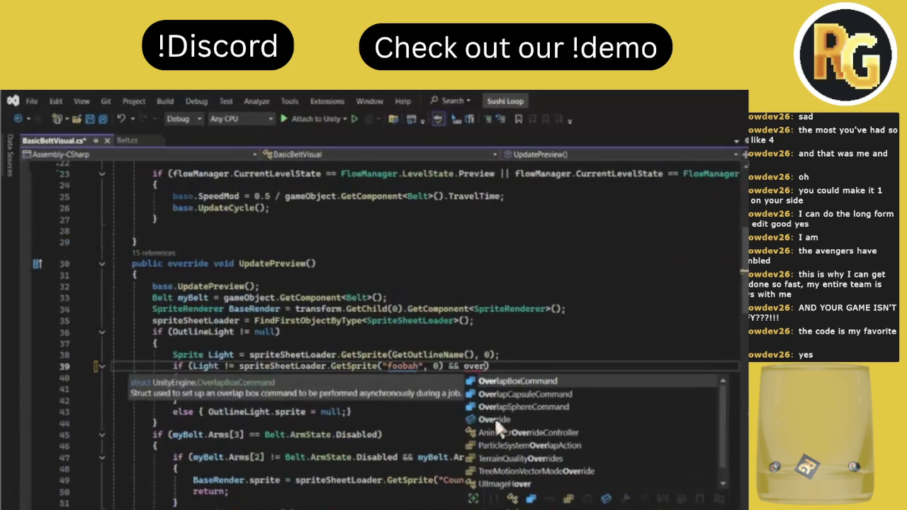
pyautogui.write('ride == null.l')
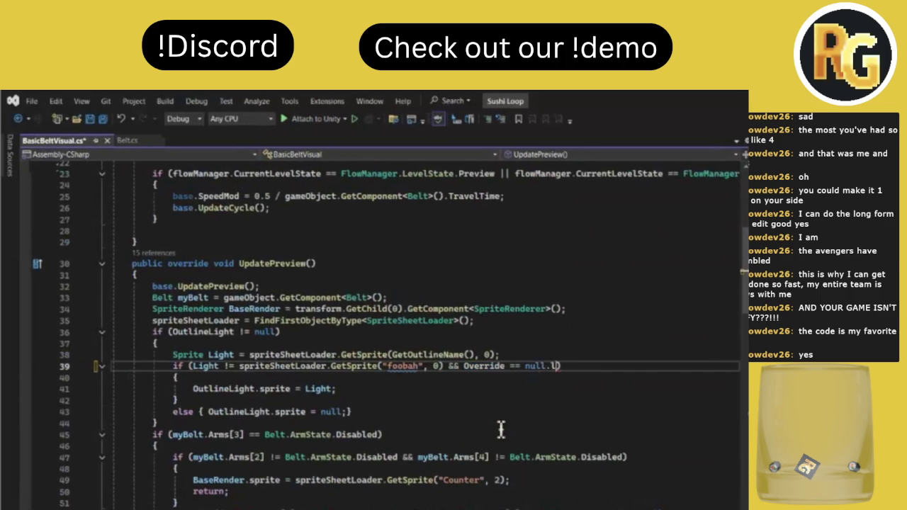
pyautogui.press('BackSpace')
pyautogui.press('BackSpace')
pyautogui.press('BackSpace')
pyautogui.press('BackSpace')
pyautogui.write('"')
pyautogui.hotkey('ctrl', 's')
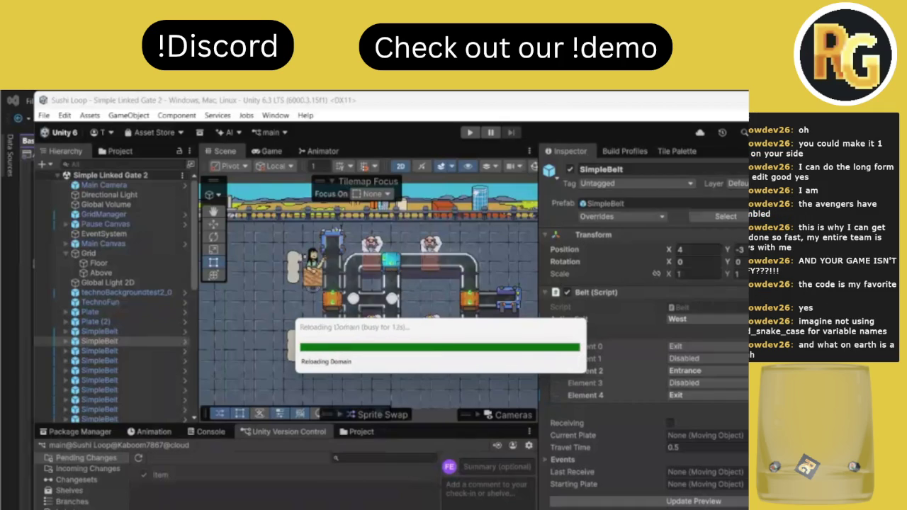
# Glance at Discord, then return to the Unity editor and scroll the view.
pyautogui.hotkey('alt', 'Tab')
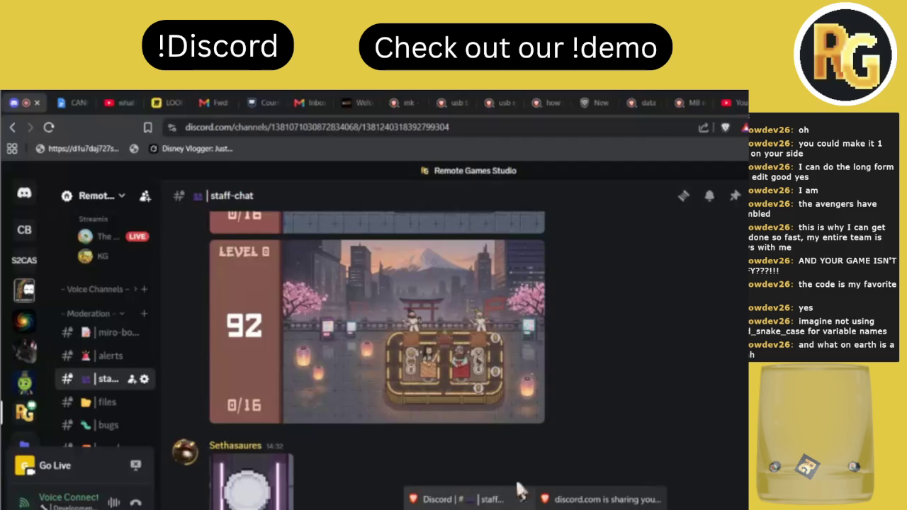
pyautogui.hotkey('alt', 'Tab')
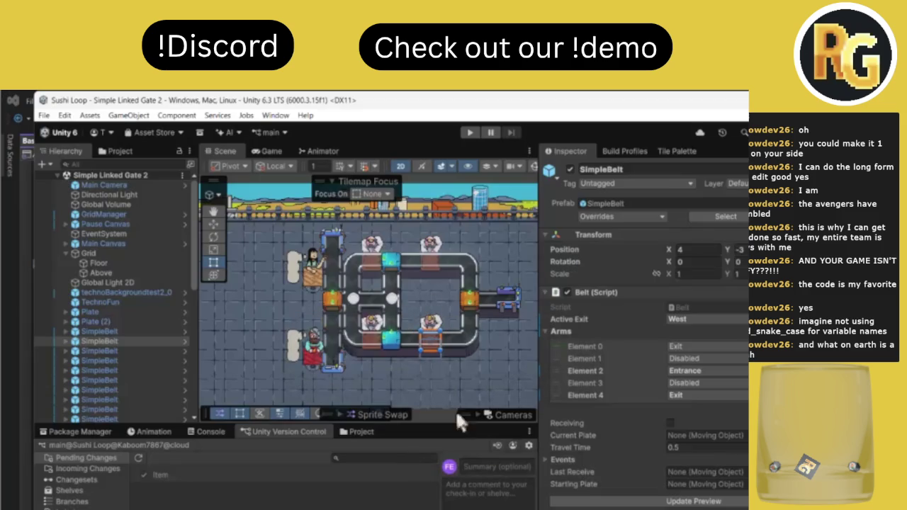
pyautogui.scroll(3, 397, 329)
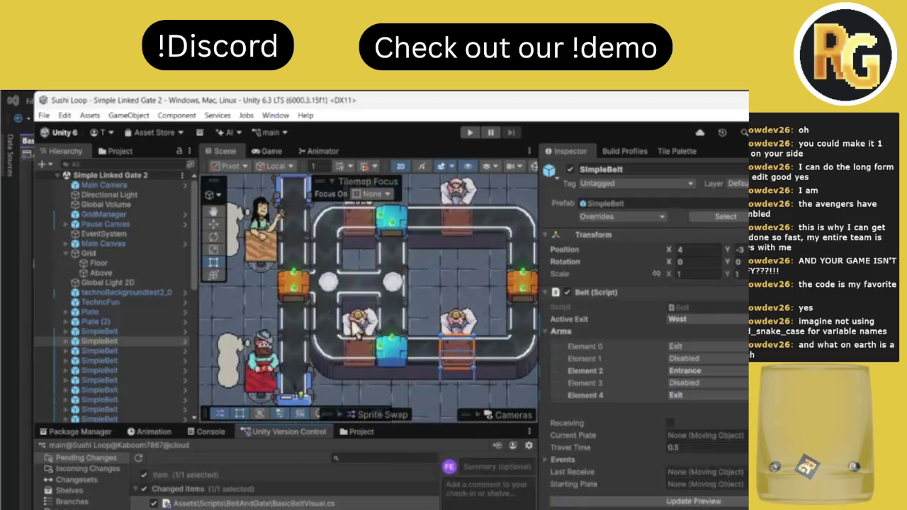
pyautogui.scroll(-2, 386, 266)
pyautogui.scroll(-1, 383, 254)
pyautogui.scroll(-1, 385, 253)
pyautogui.scroll(-1, 385, 253)
pyautogui.scroll(-1, 385, 253)
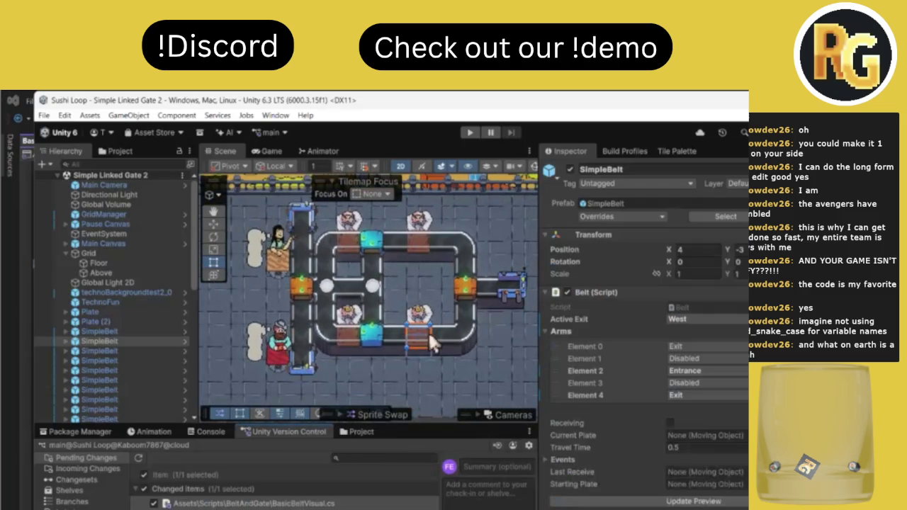
# Refresh the selected belt's preview and inspect the loop's belt pieces and Floor tilemap.
pyautogui.click(664, 502)
pyautogui.click(354, 334)
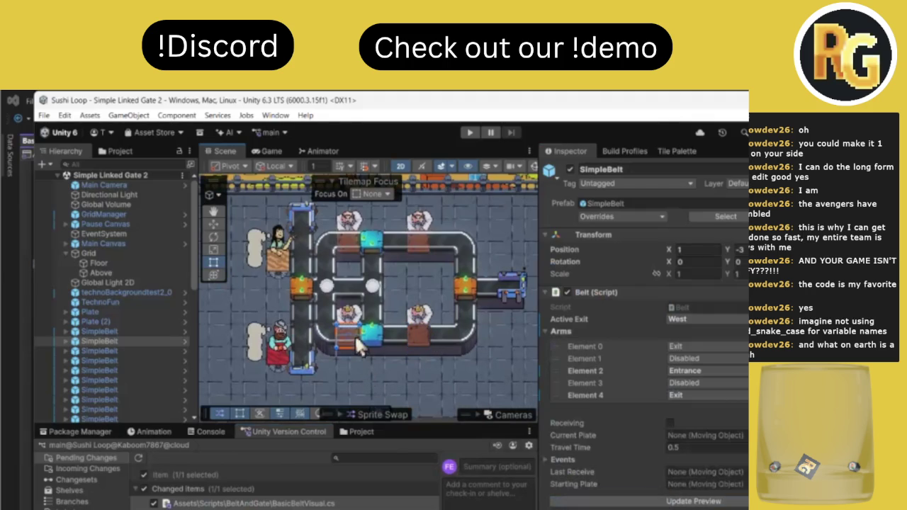
pyautogui.click(697, 501)
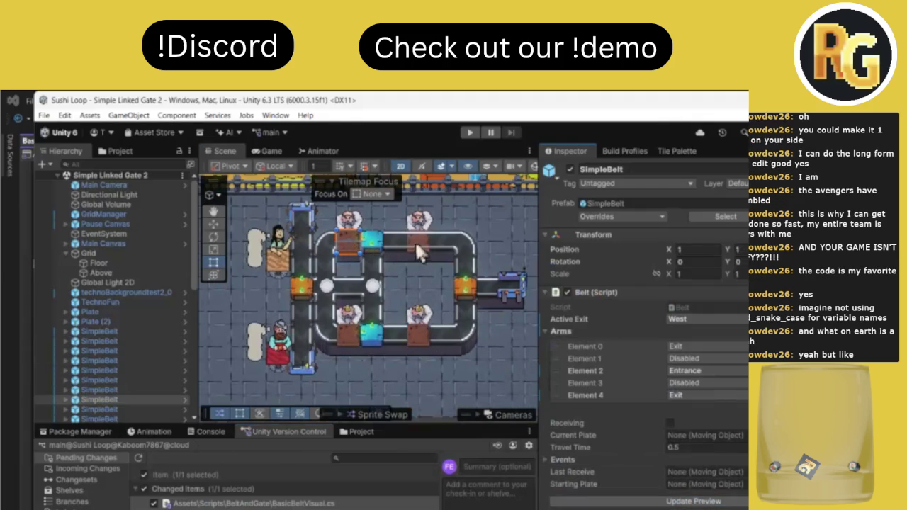
pyautogui.click(416, 243)
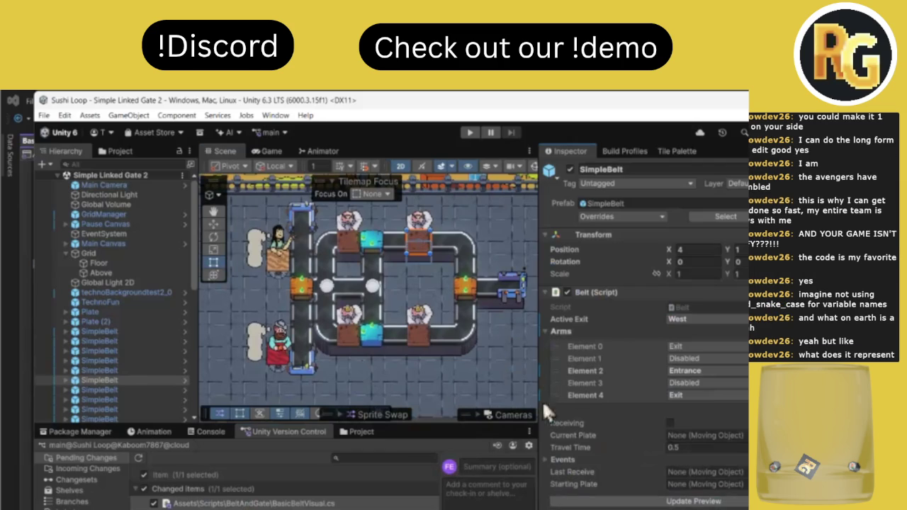
pyautogui.click(484, 332)
pyautogui.scroll(-3, 343, 319)
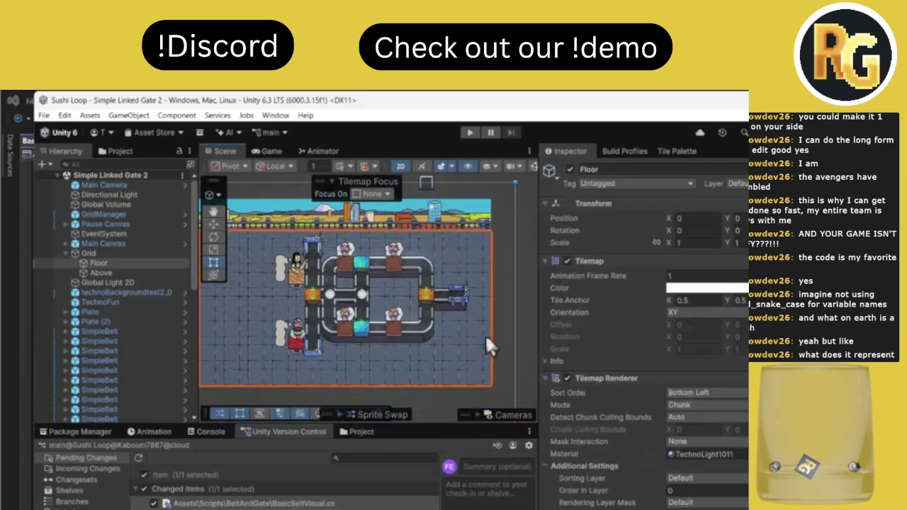
pyautogui.click(532, 372)
# Check in the BasicBeltVisual.cs change without a comment, then bring up the browser.
pyautogui.scroll(2, 335, 349)
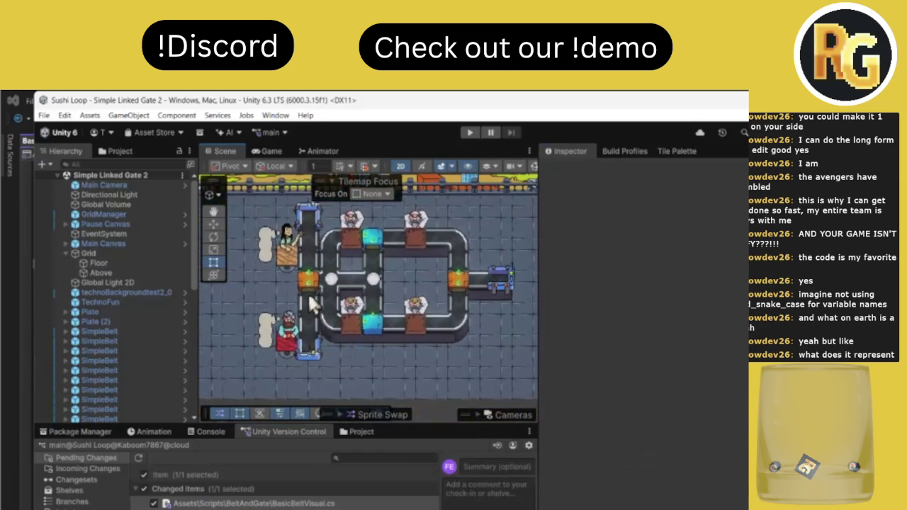
pyautogui.scroll(2, 360, 236)
pyautogui.scroll(1, 360, 232)
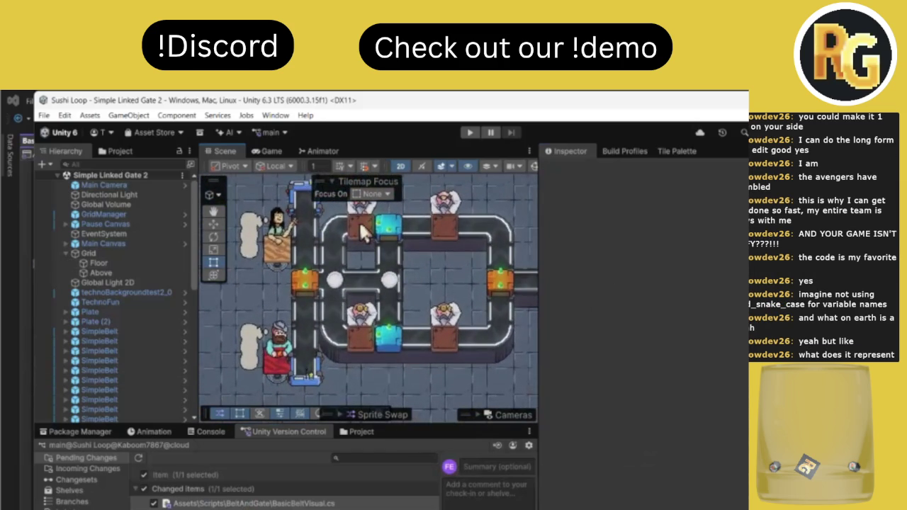
pyautogui.scroll(-1, 360, 225)
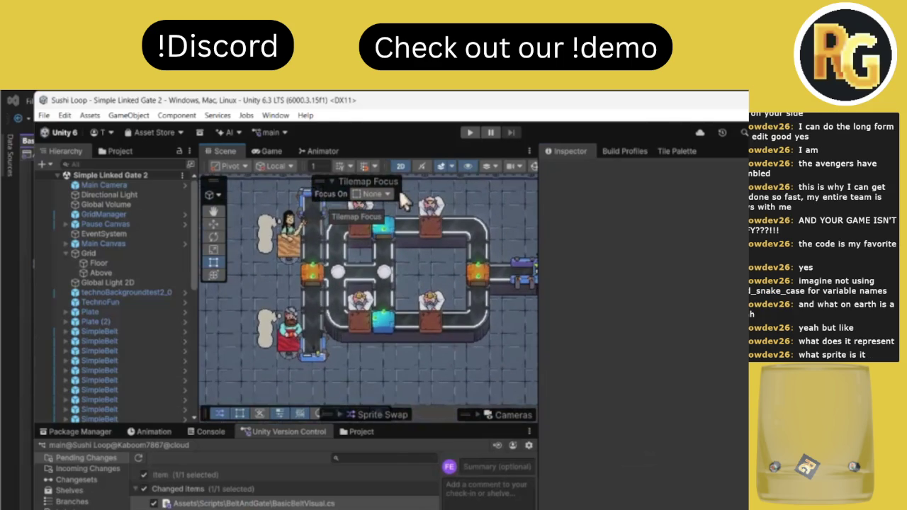
pyautogui.scroll(-1, 380, 257)
pyautogui.scroll(-1, 380, 257)
pyautogui.scroll(1, 380, 257)
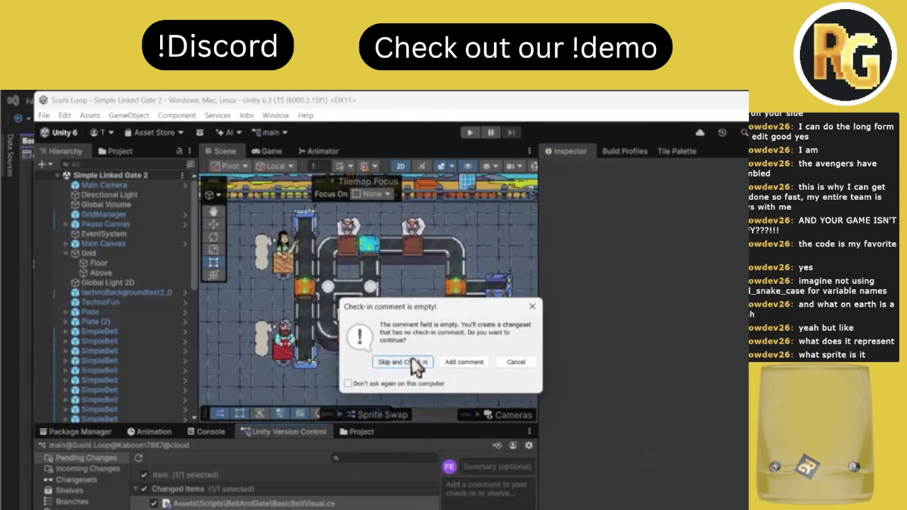
pyautogui.click(404, 367)
pyautogui.click(454, 498)
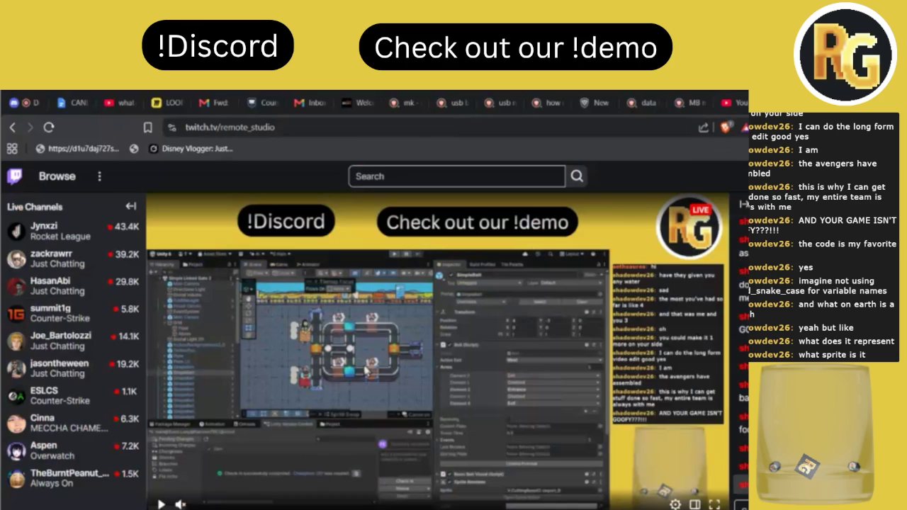
# Leave the Twitch stream and return to the Unity editor.
pyautogui.hotkey('alt', 'Tab')
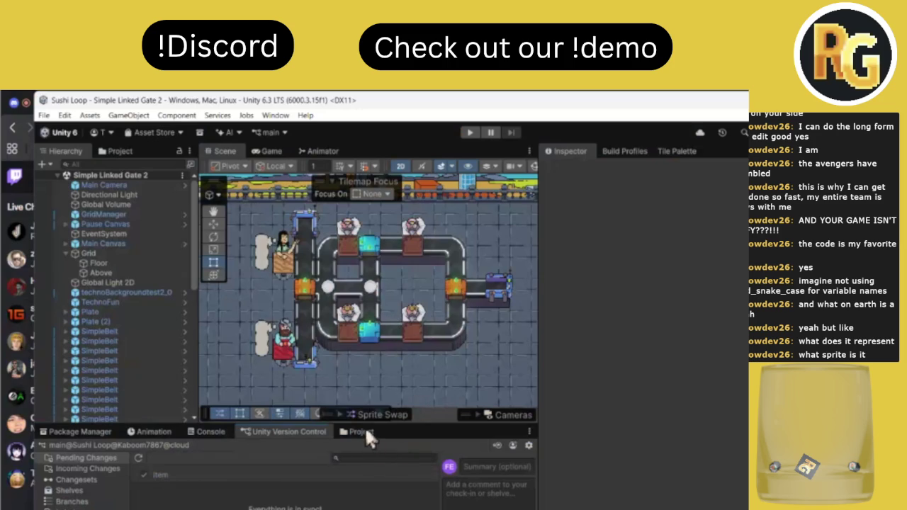
# Check in the remaining BasicBeltVisual.cs change through Unity Version Control without a comment.
pyautogui.click(362, 432)
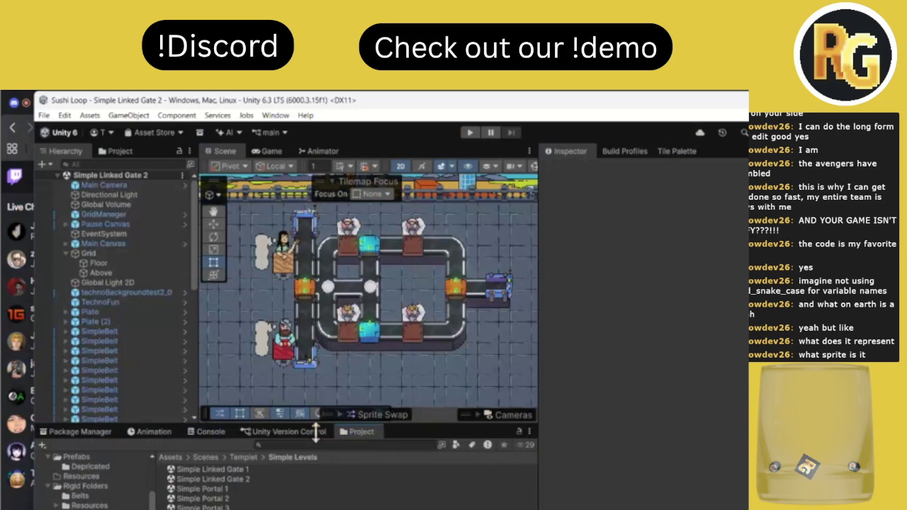
pyautogui.click(291, 432)
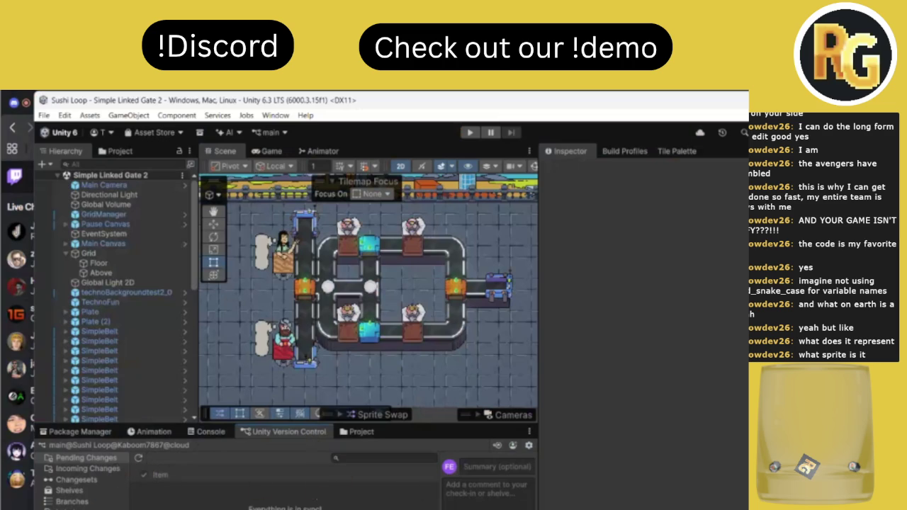
pyautogui.hotkey('alt', 'Tab')
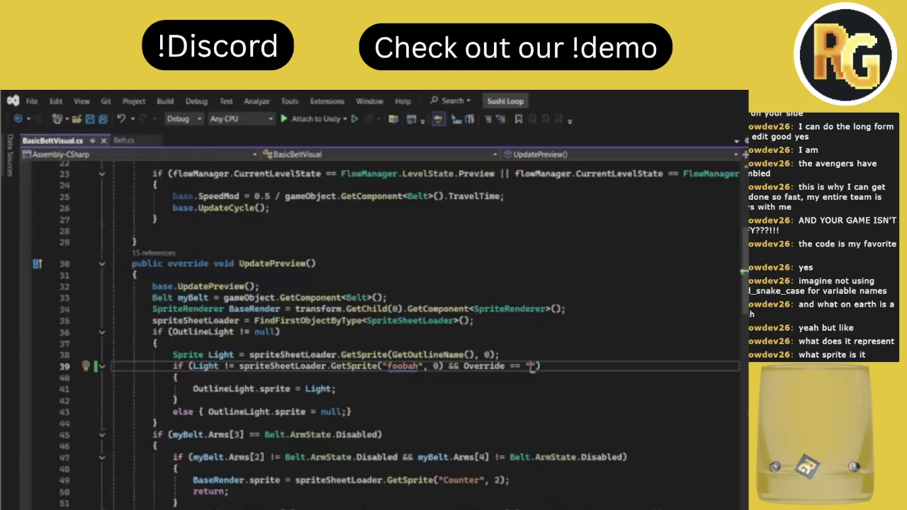
pyautogui.hotkey('alt', 'Tab')
pyautogui.click(468, 505)
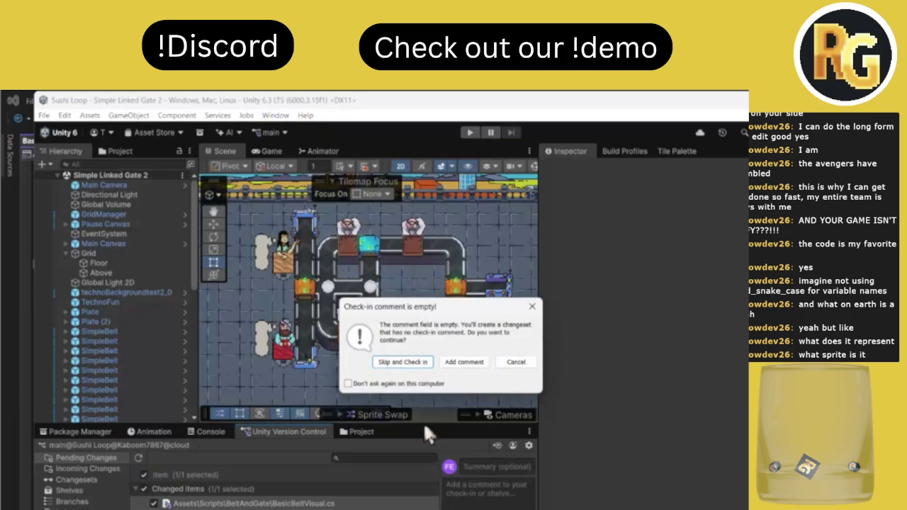
pyautogui.click(395, 361)
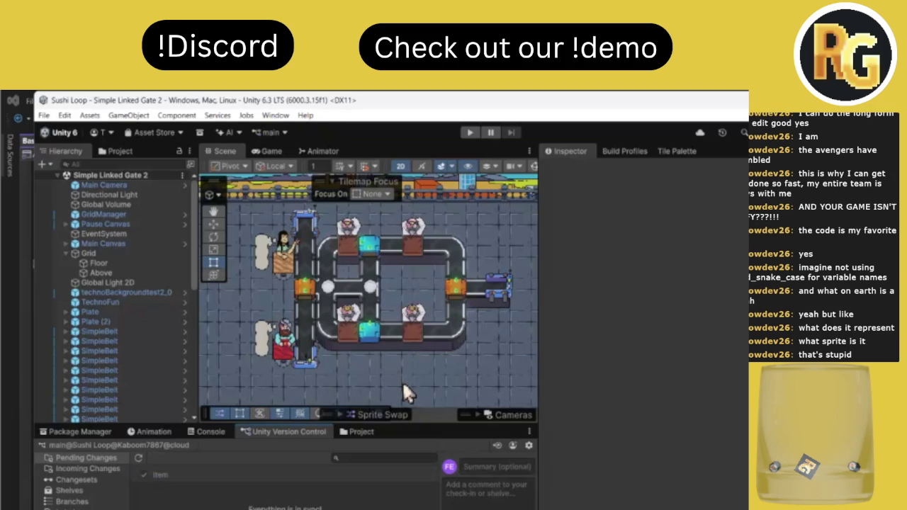
pyautogui.click(379, 246)
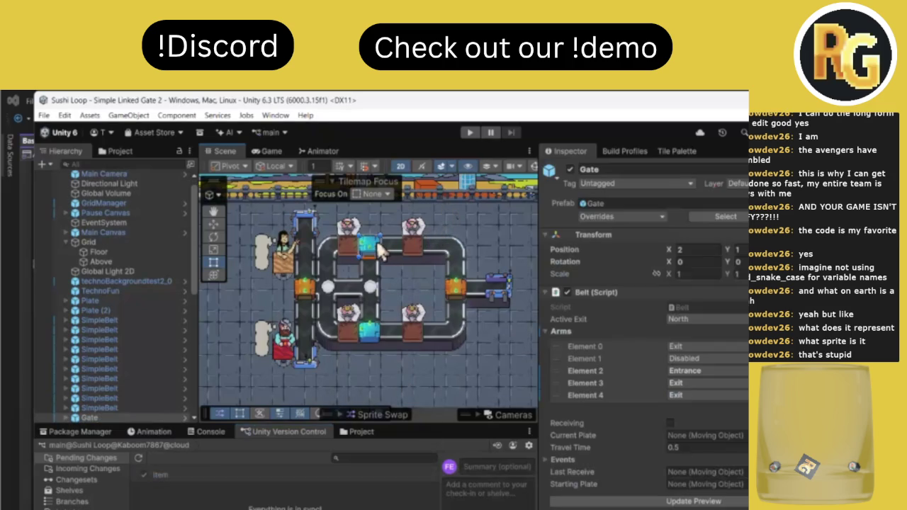
# Click around the gate and Floor tilemap in the conveyor level's Scene view.
pyautogui.scroll(10, 379, 246)
pyautogui.click(368, 302)
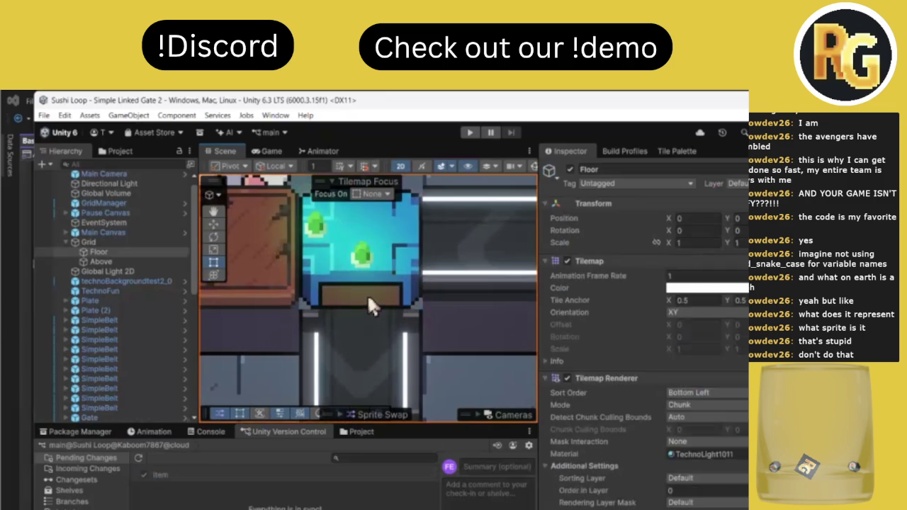
pyautogui.click(369, 298)
pyautogui.click(369, 297)
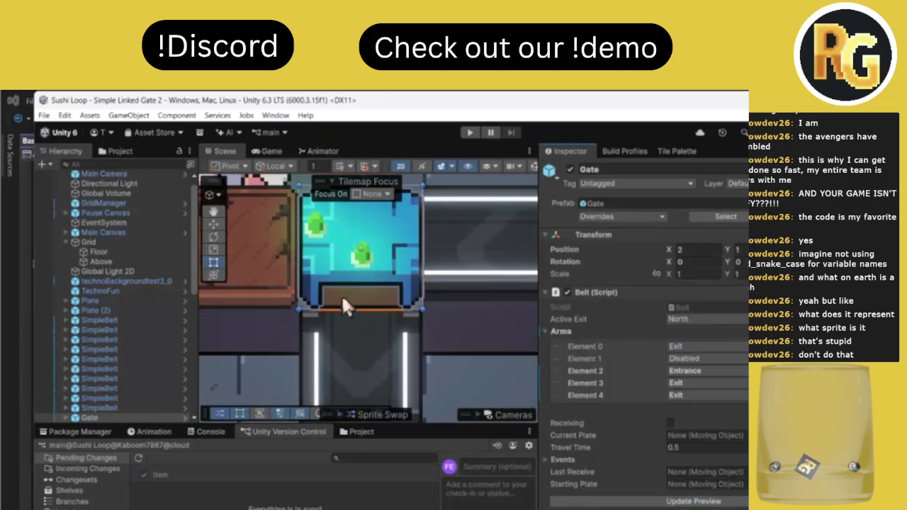
pyautogui.click(342, 296)
pyautogui.scroll(-3, 358, 337)
pyautogui.scroll(-3, 358, 337)
pyautogui.scroll(-3, 358, 336)
pyautogui.scroll(-2, 358, 337)
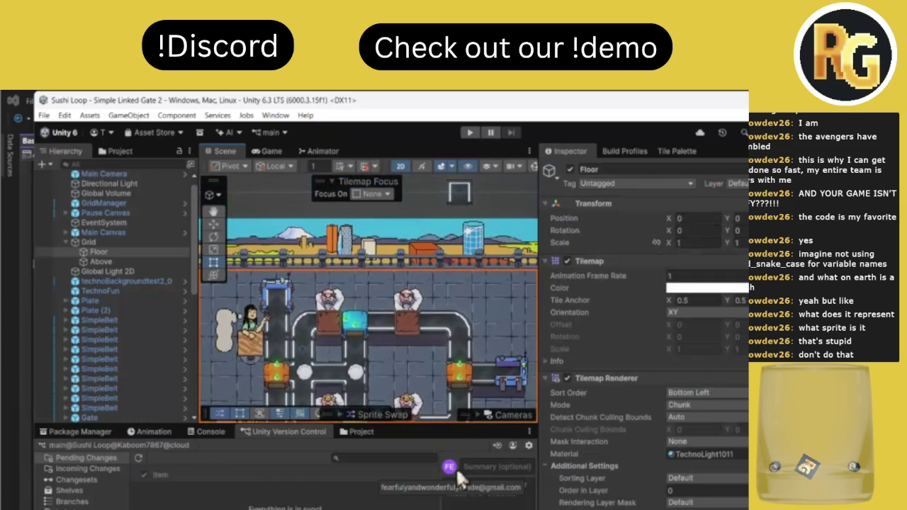
pyautogui.scroll(5, 347, 340)
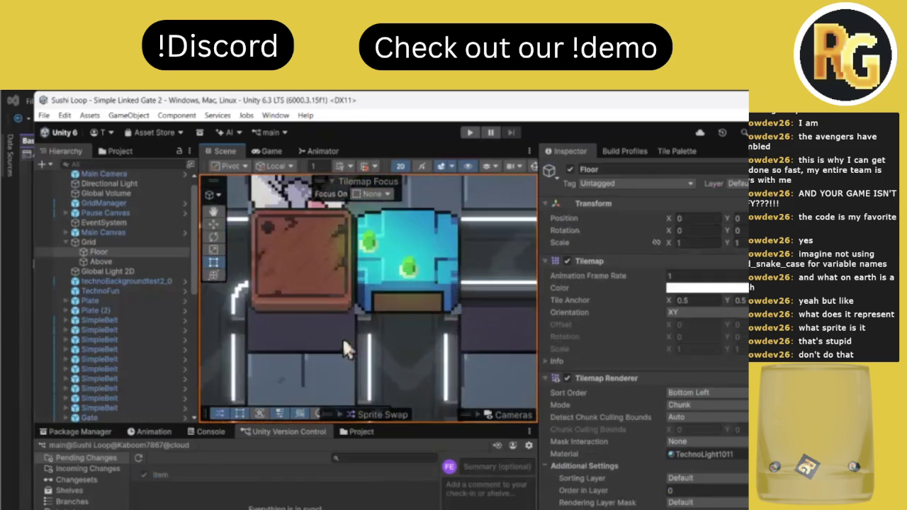
# Select the gate, then switch to the script in Visual Studio.
pyautogui.click(399, 293)
pyautogui.scroll(-5, 397, 287)
pyautogui.scroll(2, 392, 319)
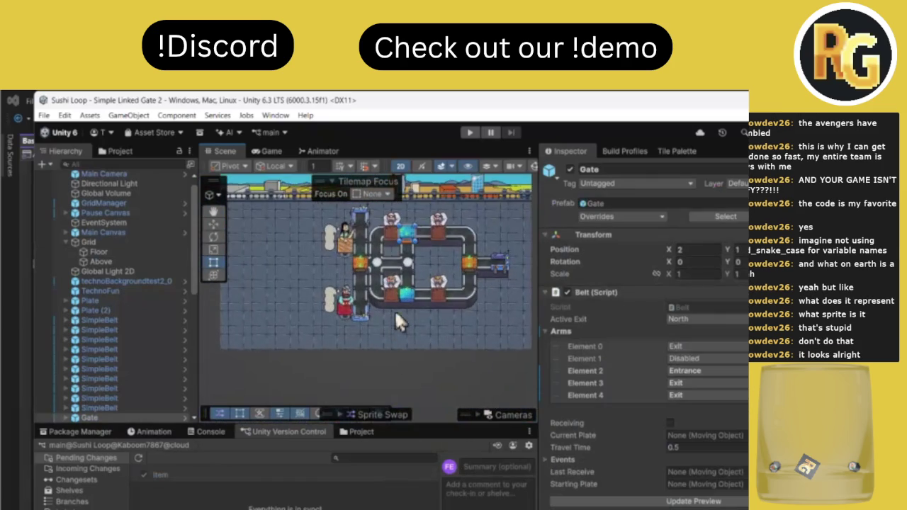
pyautogui.scroll(1, 426, 193)
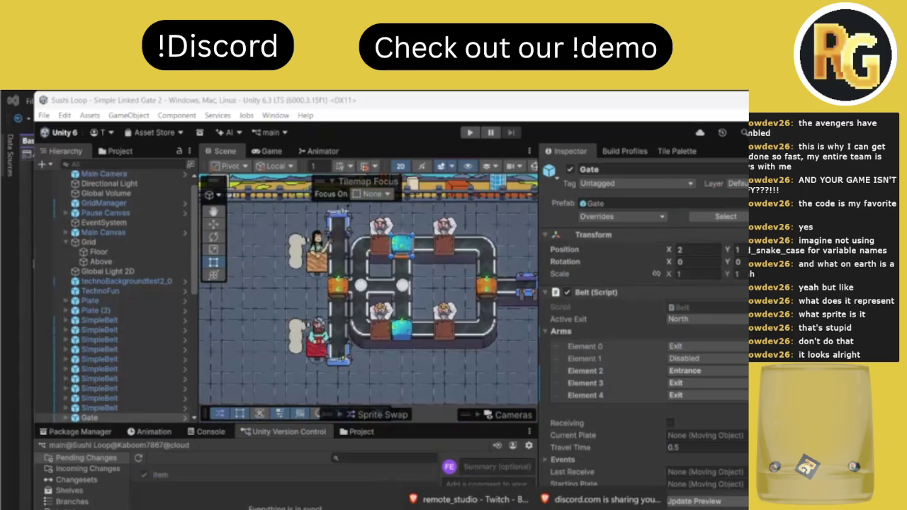
pyautogui.hotkey('alt', 'Tab')
pyautogui.scroll(7, 444, 387)
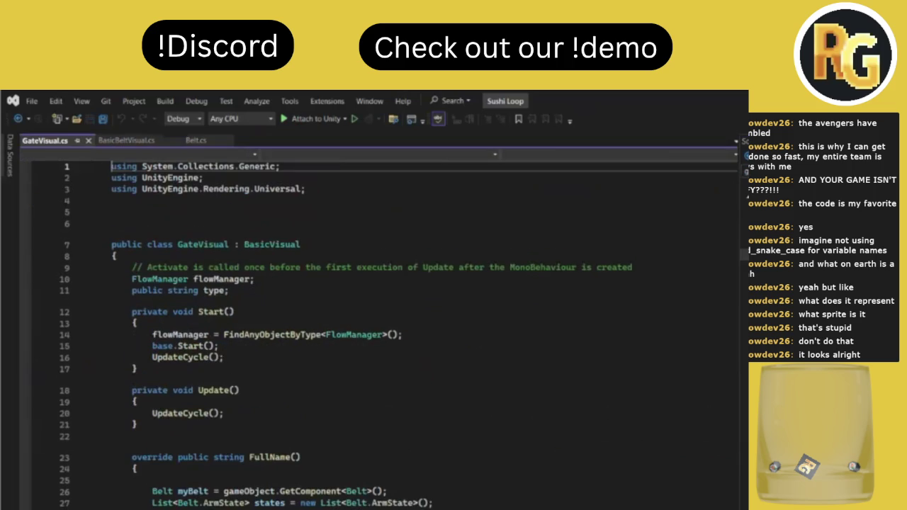
# Remove the "Basic" prefix from FullName's return on line 65, save GateVisual.cs, and return to Unity.
pyautogui.scroll(-7, 594, 320)
pyautogui.scroll(-4, 594, 321)
pyautogui.scroll(-8, 595, 323)
pyautogui.scroll(2, 491, 297)
pyautogui.scroll(8, 397, 291)
pyautogui.scroll(-6, 309, 284)
pyautogui.click(249, 343)
pyautogui.click(252, 358)
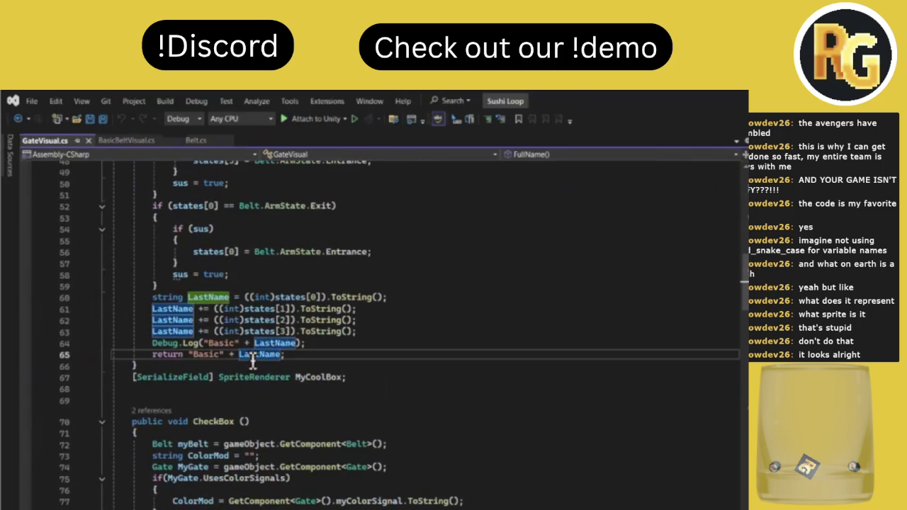
pyautogui.press('BackSpace')
pyautogui.press('BackSpace')
pyautogui.press('BackSpace')
pyautogui.press('BackSpace')
pyautogui.press('BackSpace')
pyautogui.press('BackSpace')
pyautogui.press('BackSpace')
pyautogui.press('BackSpace')
pyautogui.press('BackSpace')
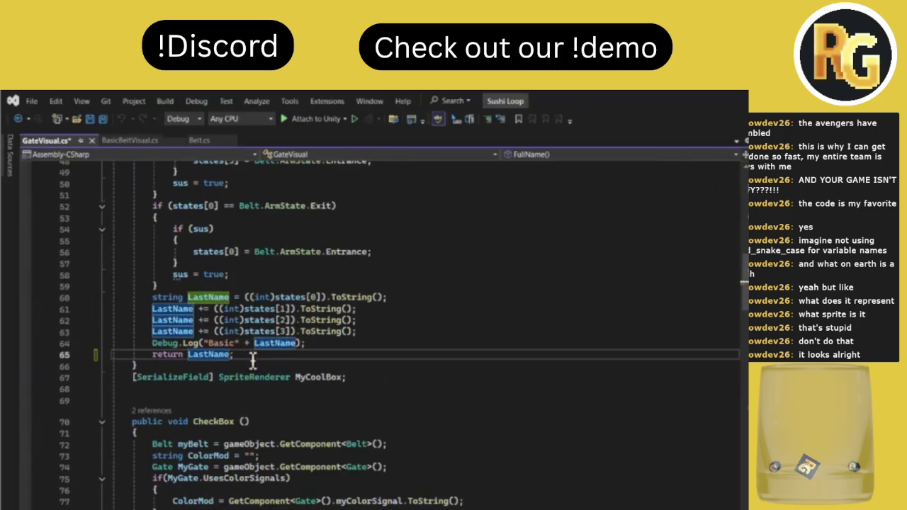
pyautogui.hotkey('ctrl', 's')
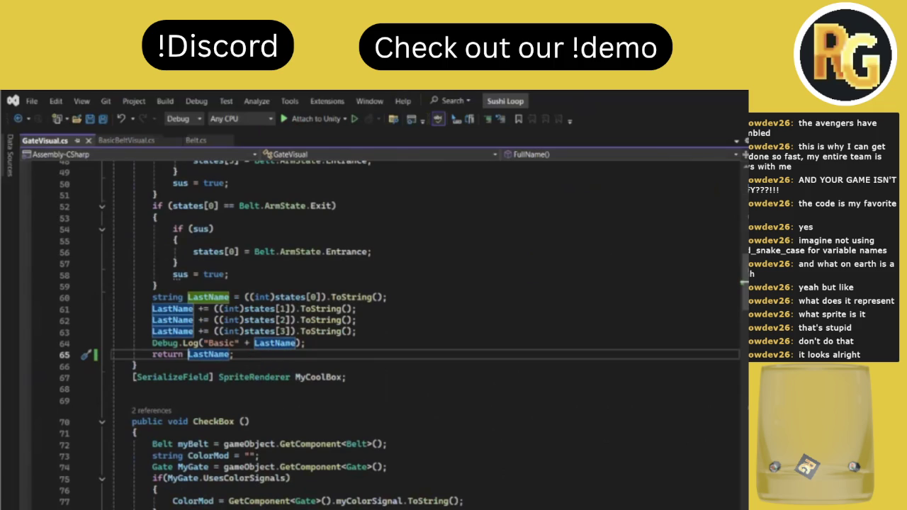
pyautogui.hotkey('alt', 'Tab')
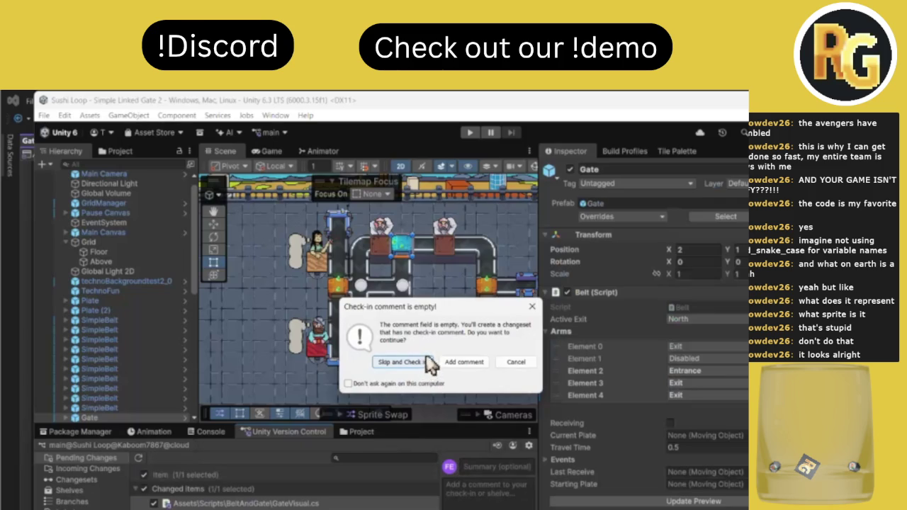
# Check in GateVisual.cs without a comment, frame the gate, and refresh its preview.
pyautogui.click(425, 358)
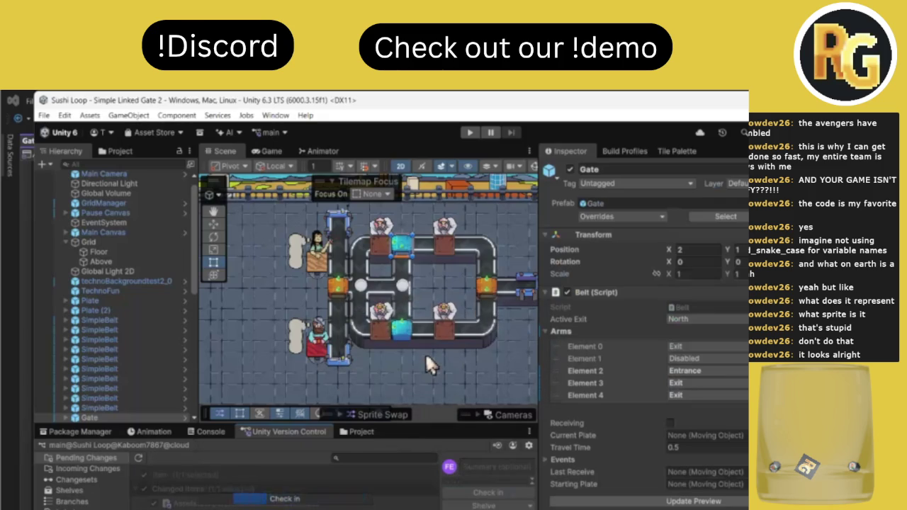
pyautogui.press('f')
pyautogui.click(609, 502)
pyautogui.scroll(-2, 365, 227)
pyautogui.scroll(-2, 364, 298)
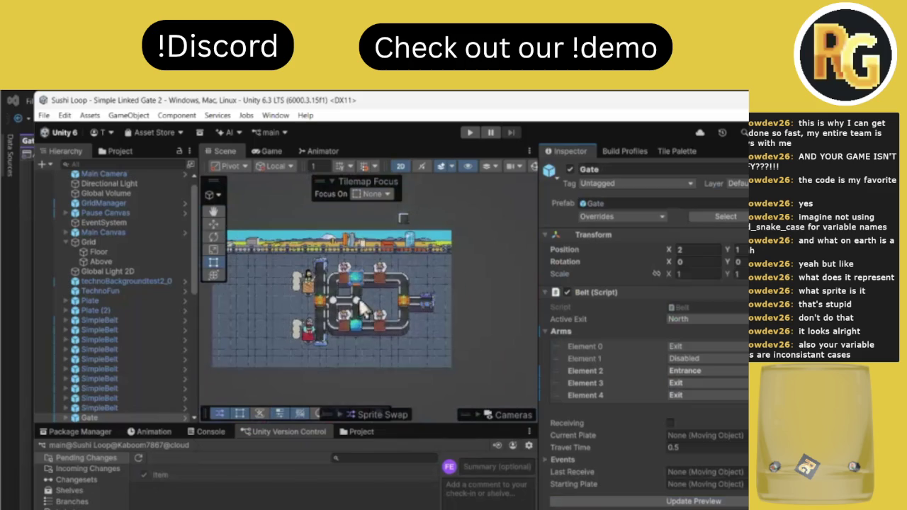
# Select another gate and the orange gate on the left belt.
pyautogui.click(360, 332)
pyautogui.scroll(3, 359, 341)
pyautogui.scroll(-3, 360, 341)
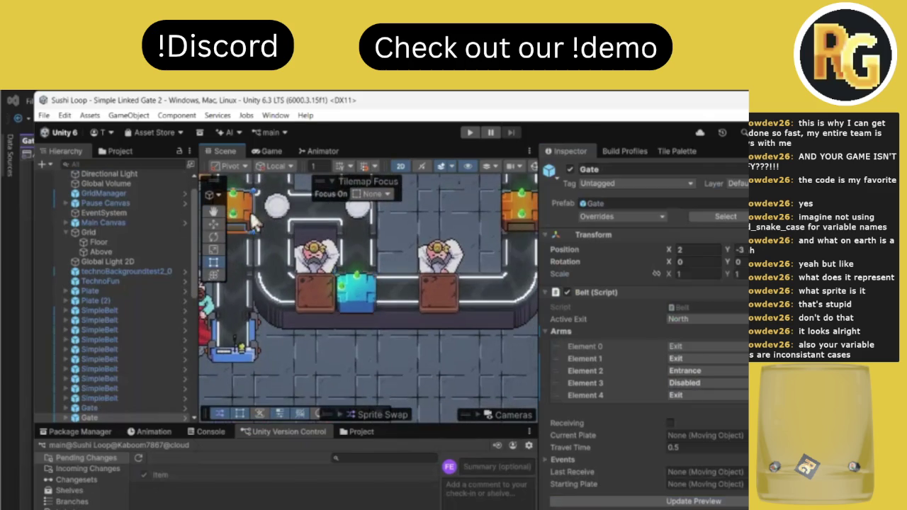
pyautogui.click(283, 230)
pyautogui.scroll(-1, 297, 241)
pyautogui.scroll(2, 296, 241)
pyautogui.scroll(2, 297, 241)
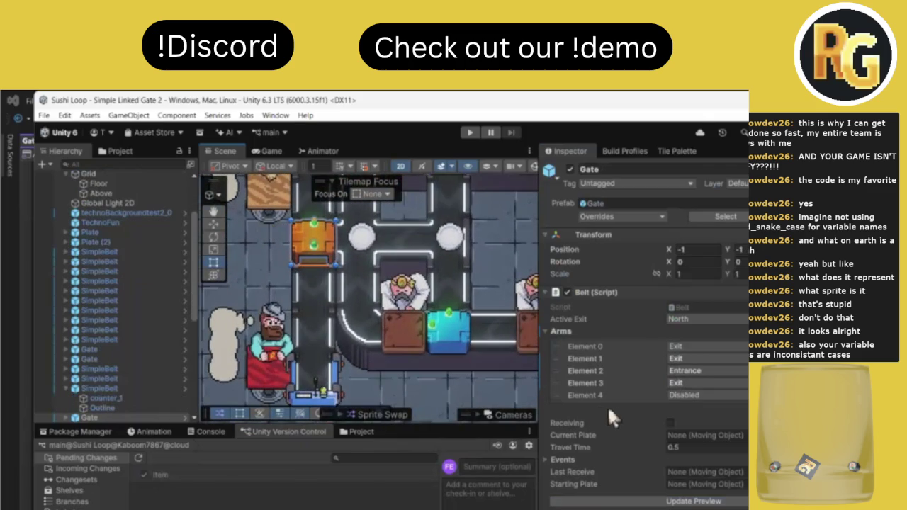
# Inspect the blue gate below the loop and its box child, then switch to Visual Studio.
pyautogui.click(447, 351)
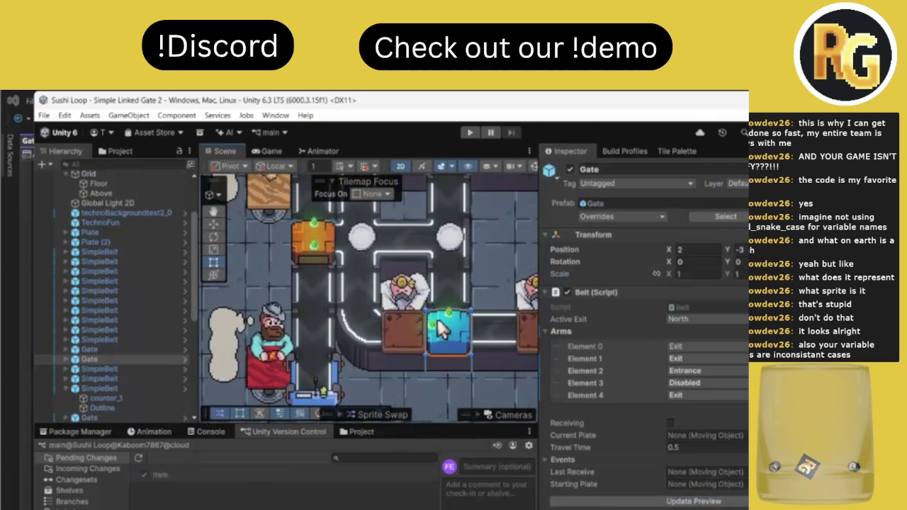
pyautogui.click(446, 355)
pyautogui.scroll(-3, 442, 343)
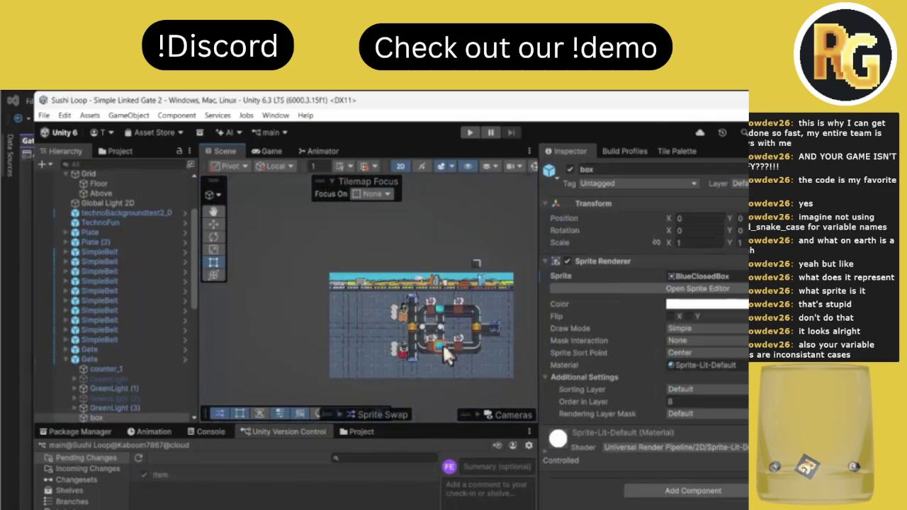
pyautogui.scroll(1, 454, 319)
pyautogui.scroll(1, 453, 316)
pyautogui.scroll(2, 453, 316)
pyautogui.click(452, 340)
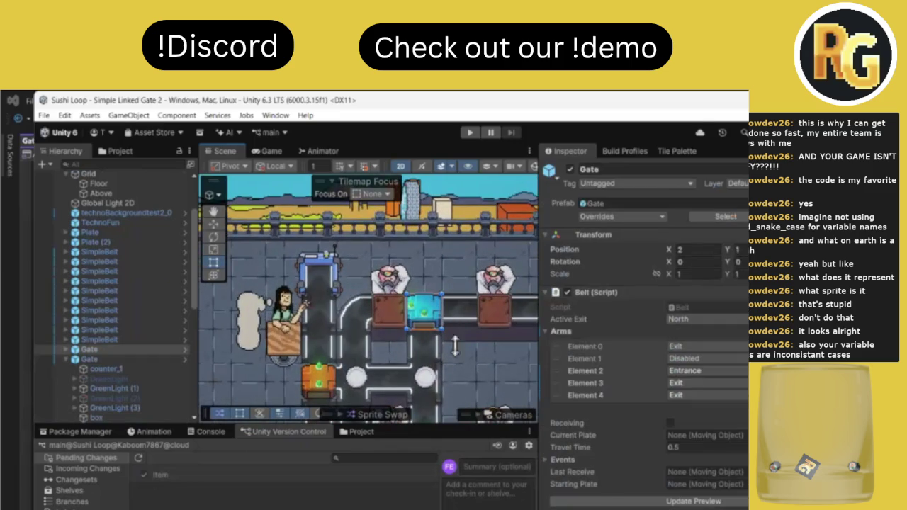
pyautogui.hotkey('alt', 'Tab')
# Scroll through GateVisual.cs to review its code.
pyautogui.scroll(2, 416, 365)
pyautogui.scroll(7, 416, 365)
pyautogui.scroll(7, 416, 365)
pyautogui.scroll(1, 416, 366)
pyautogui.scroll(-18, 417, 365)
pyautogui.scroll(-14, 417, 365)
pyautogui.scroll(-2, 416, 365)
pyautogui.scroll(-7, 416, 366)
pyautogui.scroll(-5, 416, 366)
pyautogui.scroll(-1, 416, 365)
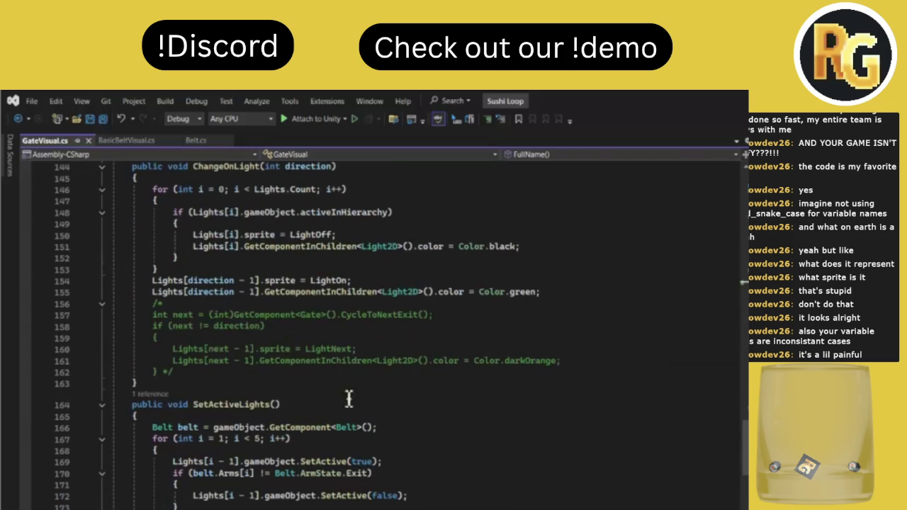
# Insert "Belt" + before LastName on line 65, save GateVisual.cs, and return to Unity.
pyautogui.scroll(-15, 468, 488)
pyautogui.scroll(15, 467, 487)
pyautogui.scroll(10, 468, 488)
pyautogui.scroll(5, 468, 488)
pyautogui.scroll(5, 468, 488)
pyautogui.scroll(6, 468, 488)
pyautogui.scroll(-4, 468, 488)
pyautogui.scroll(3, 467, 488)
pyautogui.scroll(5, 266, 367)
pyautogui.scroll(4, 266, 367)
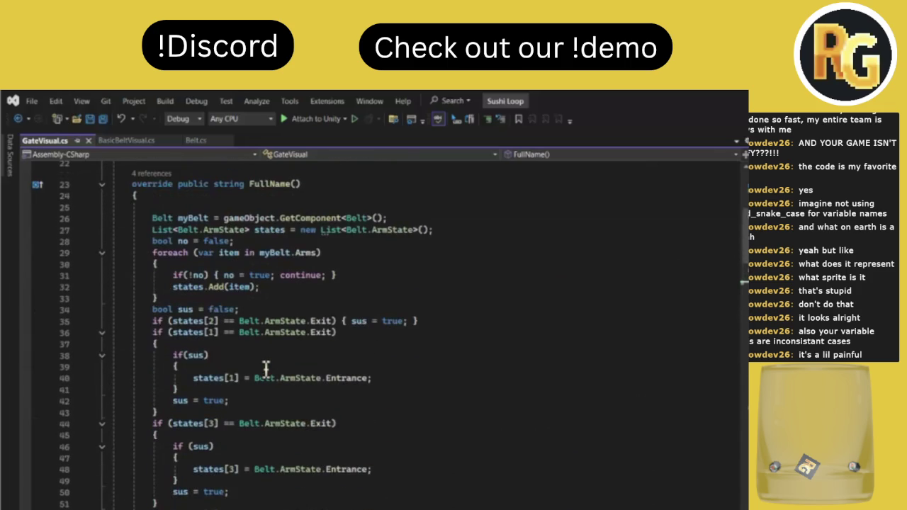
pyautogui.scroll(-9, 266, 367)
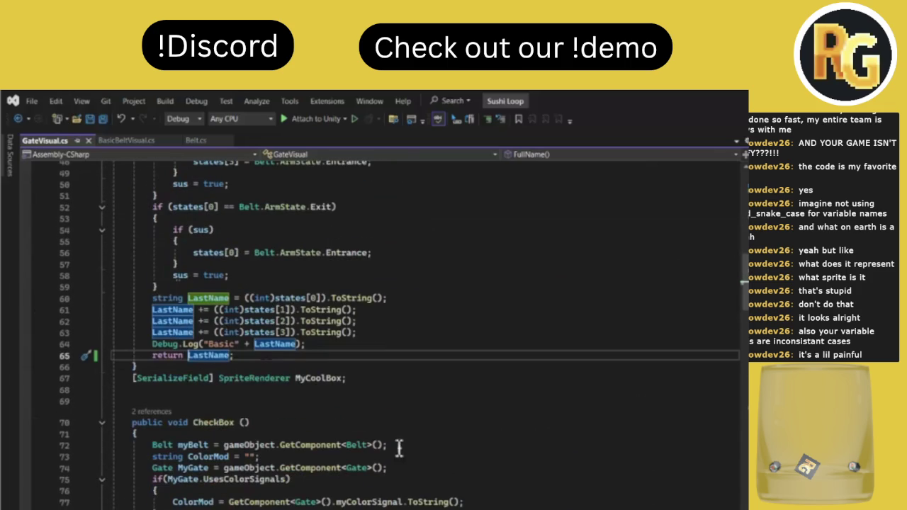
pyautogui.write('"Belt" +')
pyautogui.hotkey('ctrl', 's')
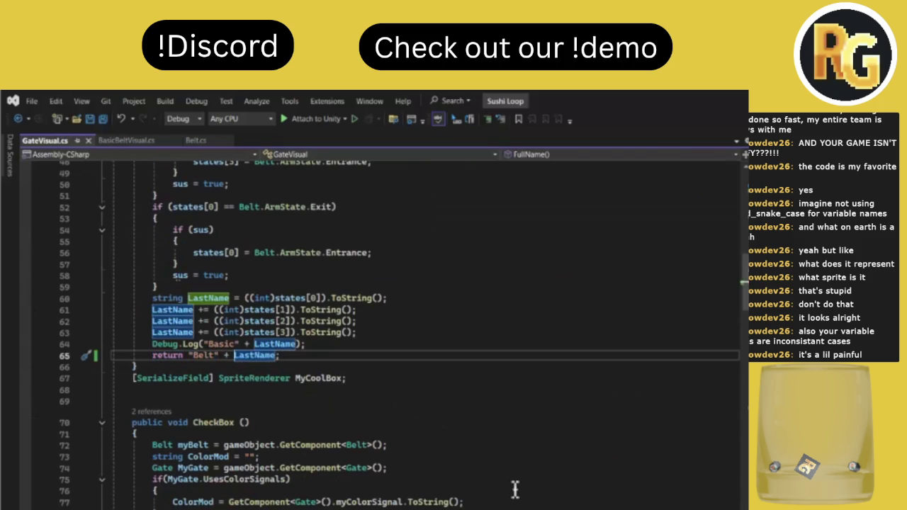
pyautogui.hotkey('alt', 'Tab')
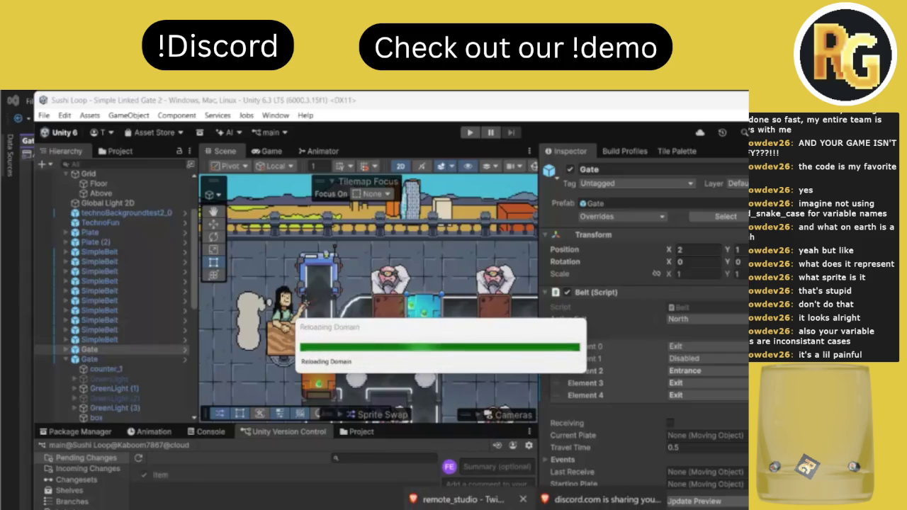
# Switch between the Twitch stream and Unity, then refresh the gate's preview.
pyautogui.click(599, 496)
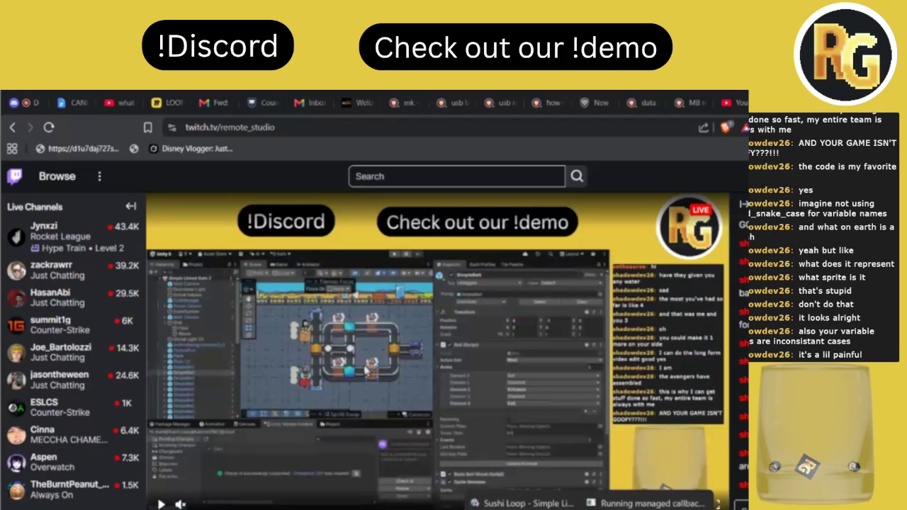
pyautogui.click(507, 497)
pyautogui.hotkey('alt', 'Tab')
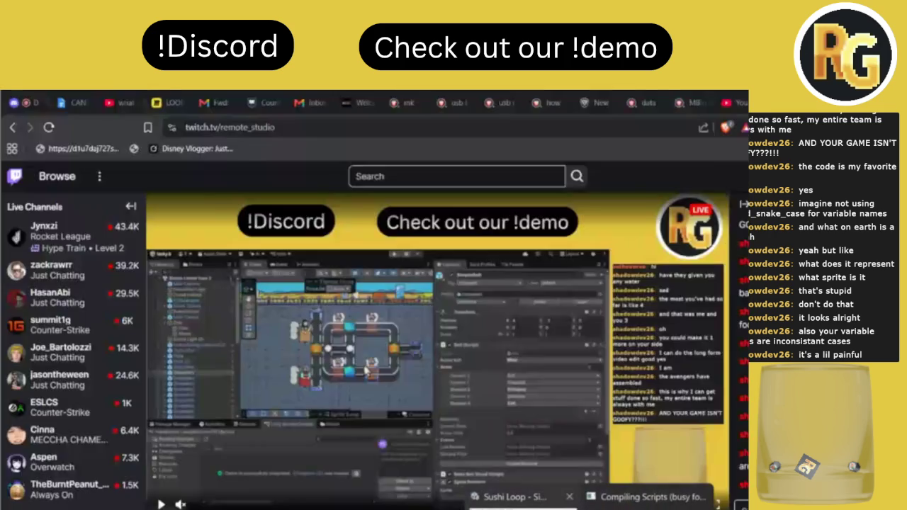
pyautogui.click(507, 497)
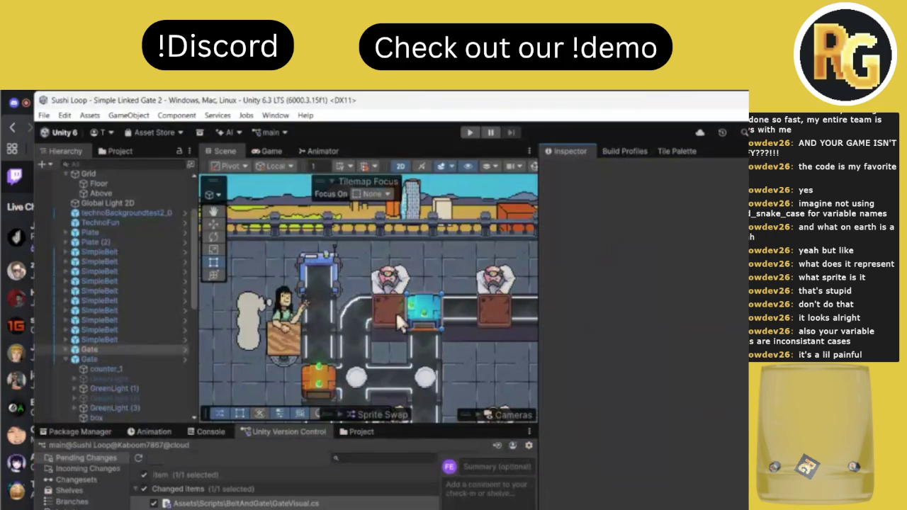
pyautogui.scroll(1, 454, 313)
pyautogui.scroll(1, 454, 313)
pyautogui.scroll(1, 454, 313)
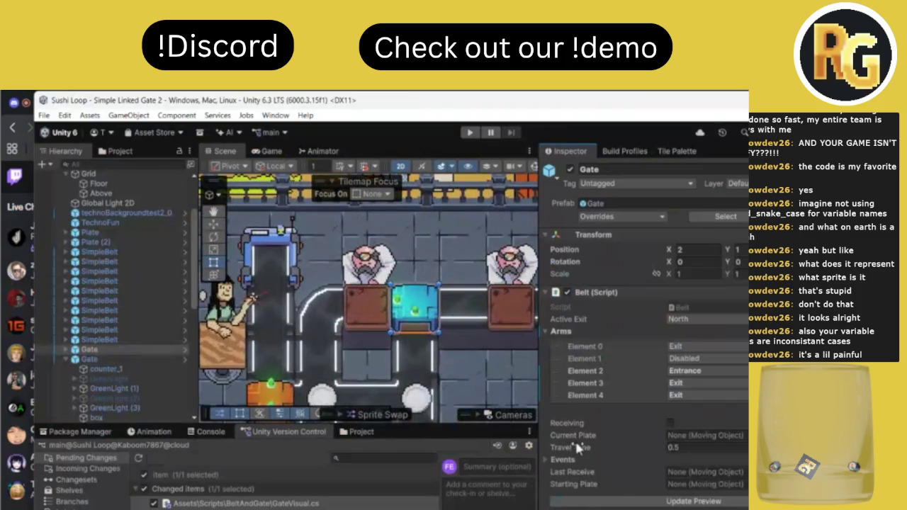
pyautogui.click(615, 501)
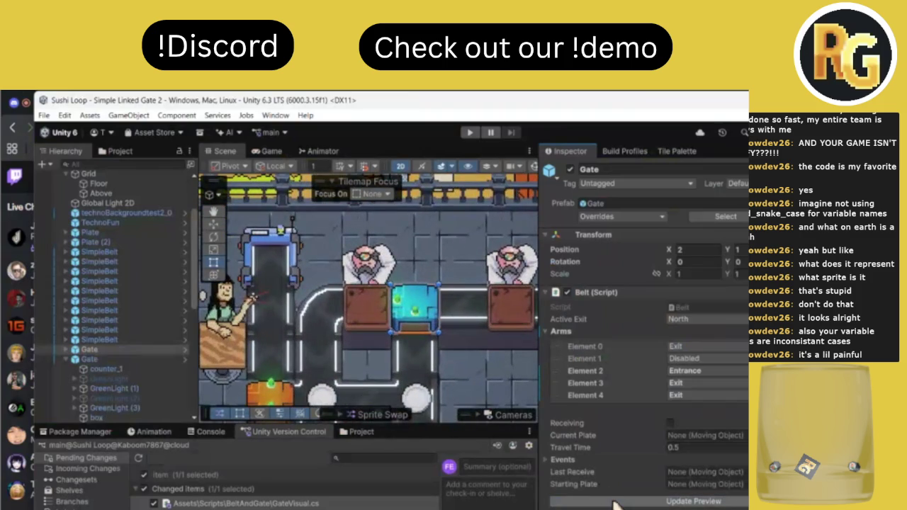
pyautogui.scroll(-2, 381, 337)
pyautogui.scroll(-2, 381, 337)
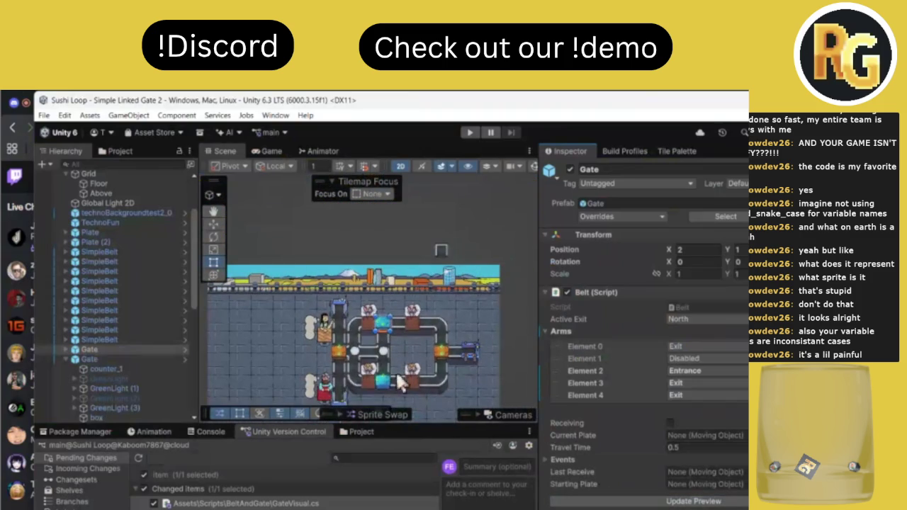
# Select a conveyor belt piece, then the orange gate on the left belt.
pyautogui.click(352, 368)
pyautogui.click(337, 350)
pyautogui.scroll(3, 337, 350)
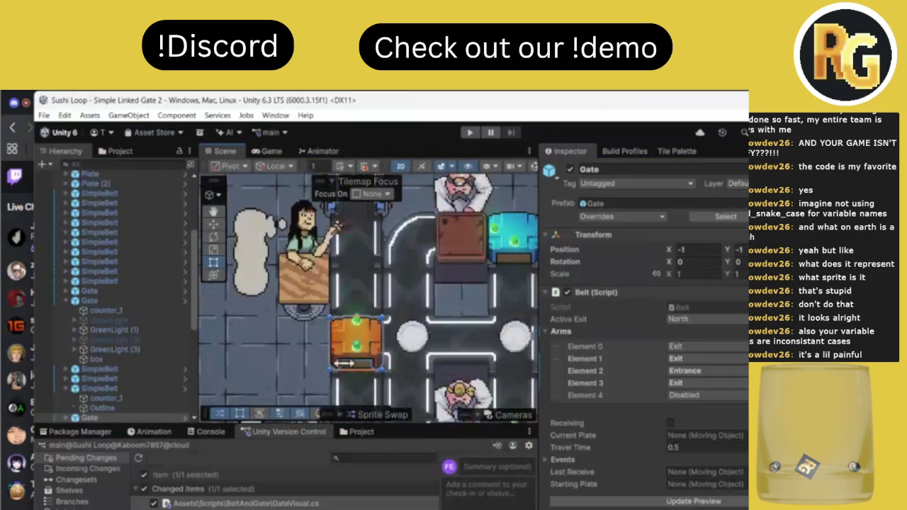
pyautogui.scroll(2, 337, 350)
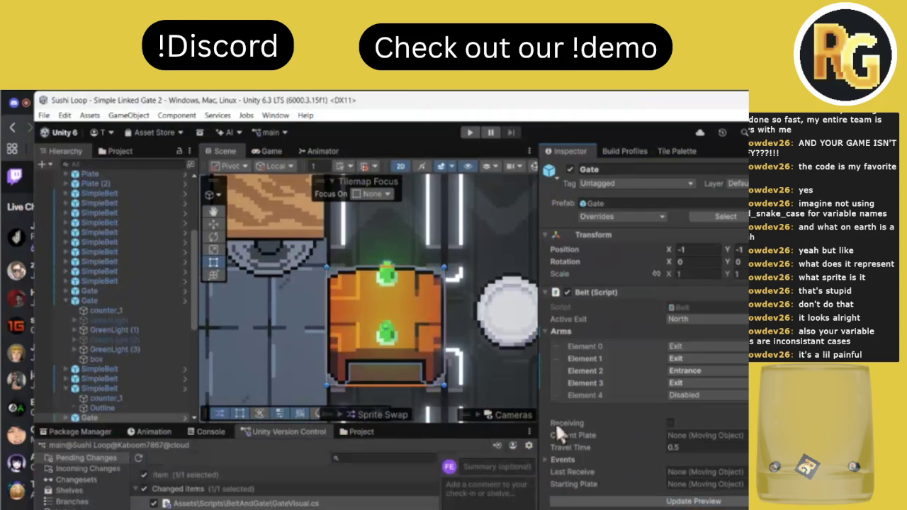
pyautogui.scroll(-2, 280, 294)
pyautogui.scroll(-2, 278, 287)
pyautogui.scroll(-3, 319, 276)
pyautogui.scroll(3, 390, 262)
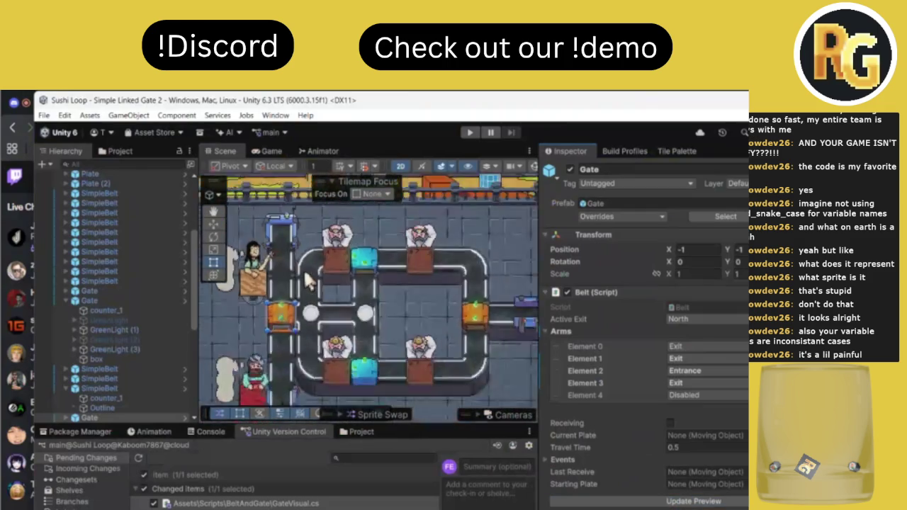
pyautogui.scroll(1, 427, 255)
# Select the teal gate, review GateVisual.cs in Visual Studio, then start Play mode.
pyautogui.click(407, 266)
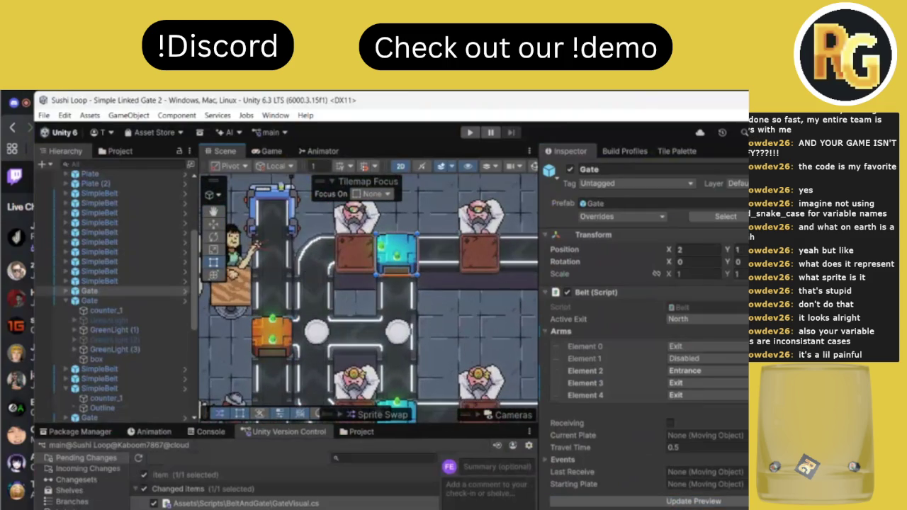
pyautogui.hotkey('alt', 'Tab')
pyautogui.scroll(-6, 456, 384)
pyautogui.scroll(-6, 456, 383)
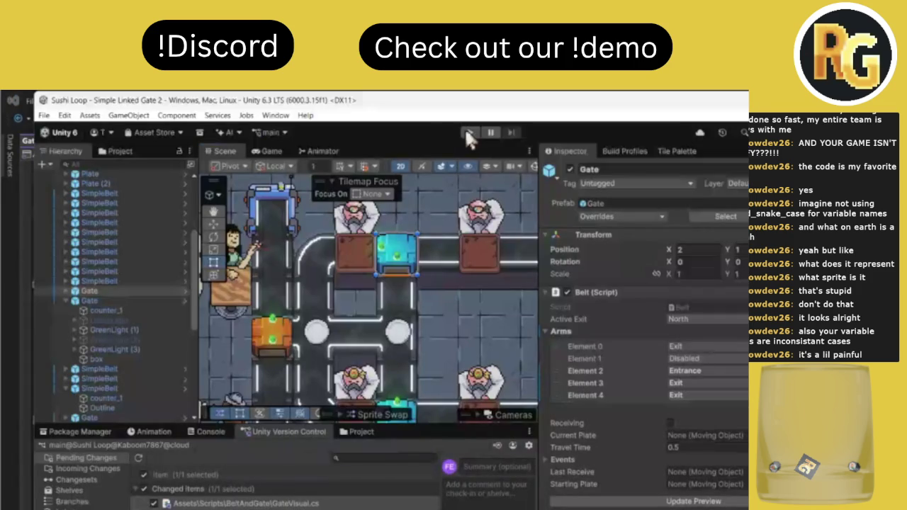
pyautogui.click(469, 133)
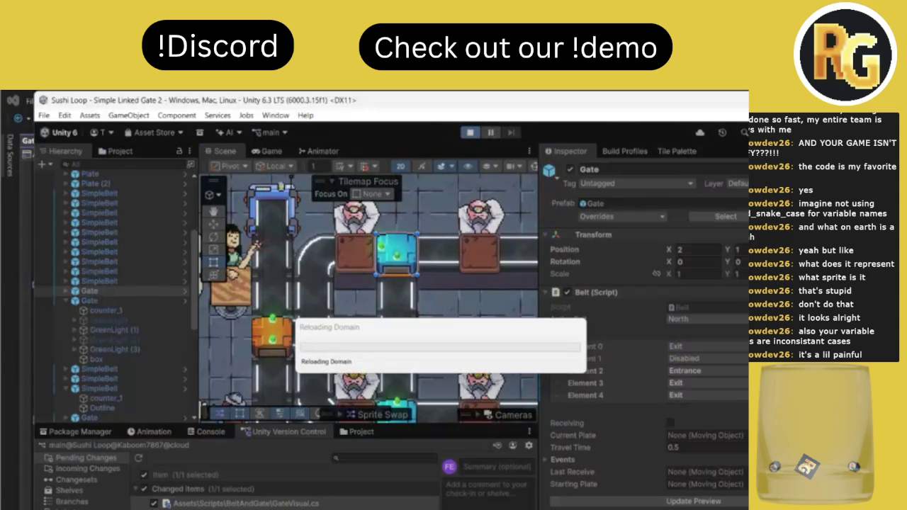
# Watch the Sushi Loop level run in the Game view, then stop the test run.
pyautogui.hotkey('alt', 'Tab')
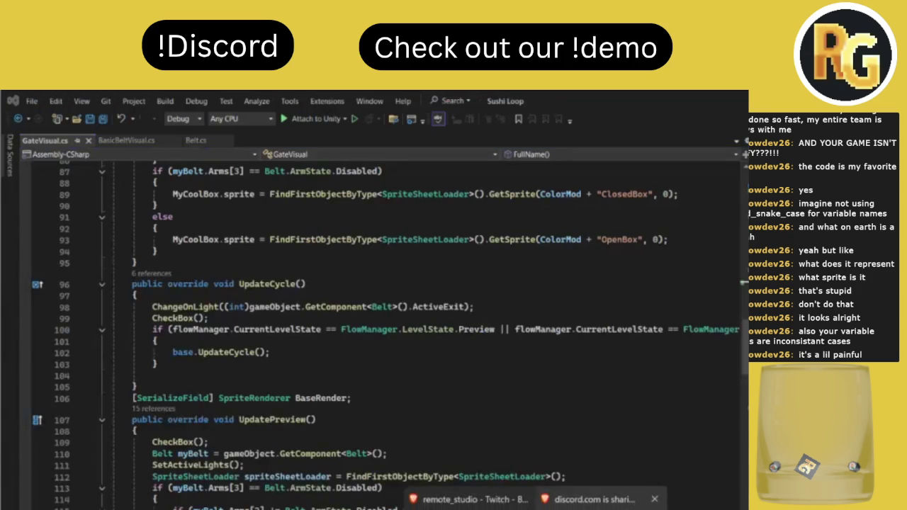
pyautogui.click(461, 498)
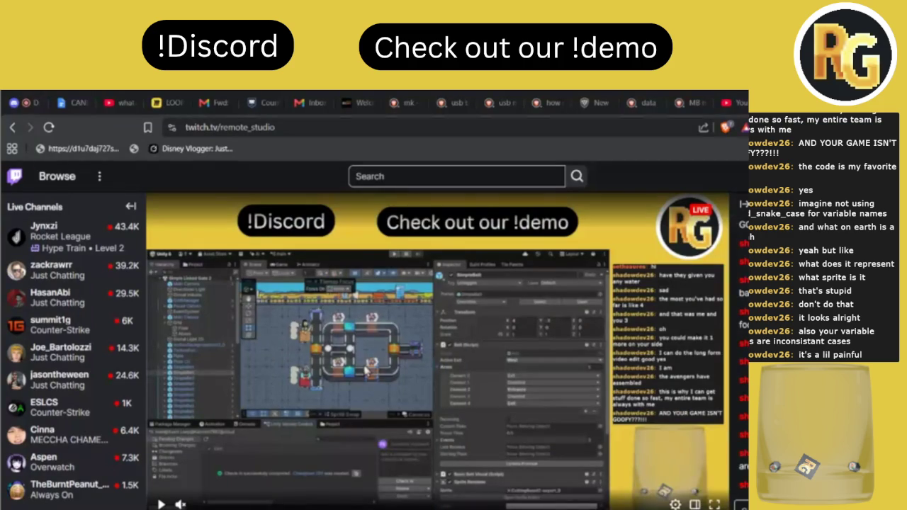
pyautogui.click(666, 496)
pyautogui.click(460, 499)
pyautogui.click(581, 497)
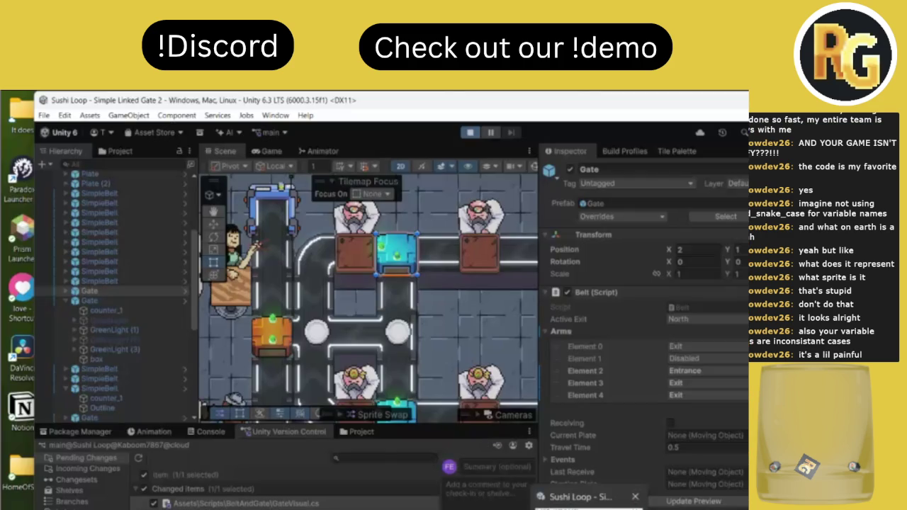
pyautogui.click(581, 497)
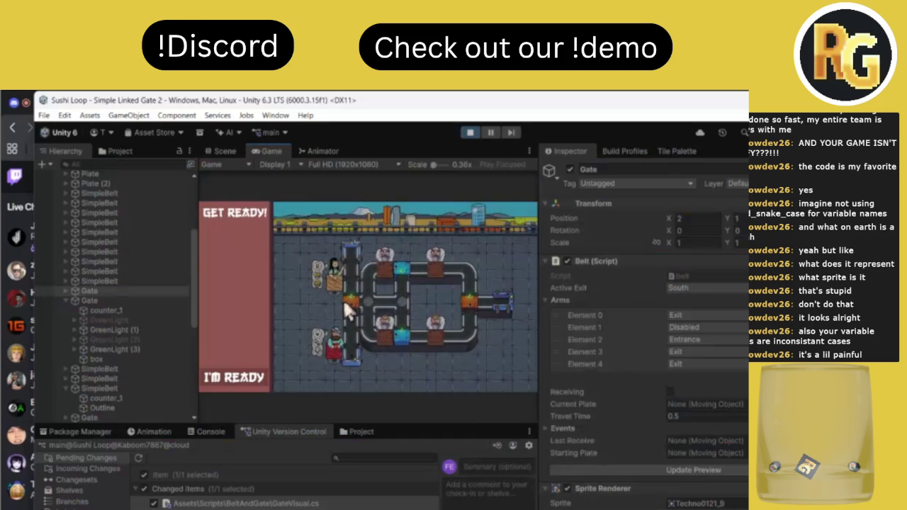
pyautogui.click(478, 131)
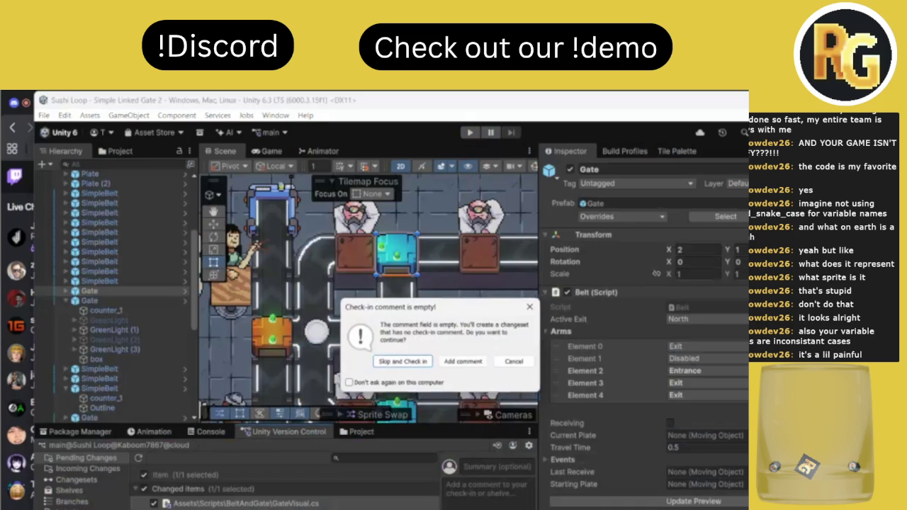
# Check in the GateVisual.cs change with an empty comment, then maximize the Game view.
pyautogui.click(414, 362)
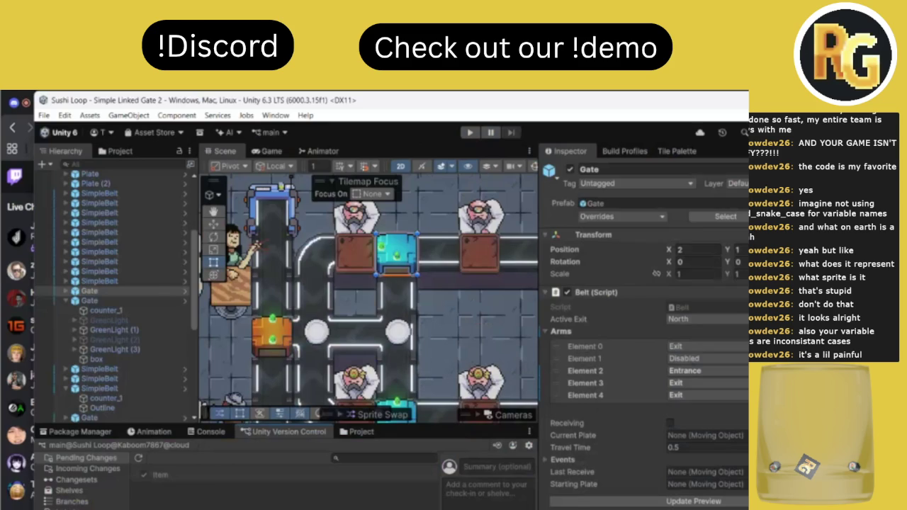
pyautogui.hotkey('alt', 'Tab')
pyautogui.hotkey('alt', 'Tab')
pyautogui.scroll(-5, 409, 258)
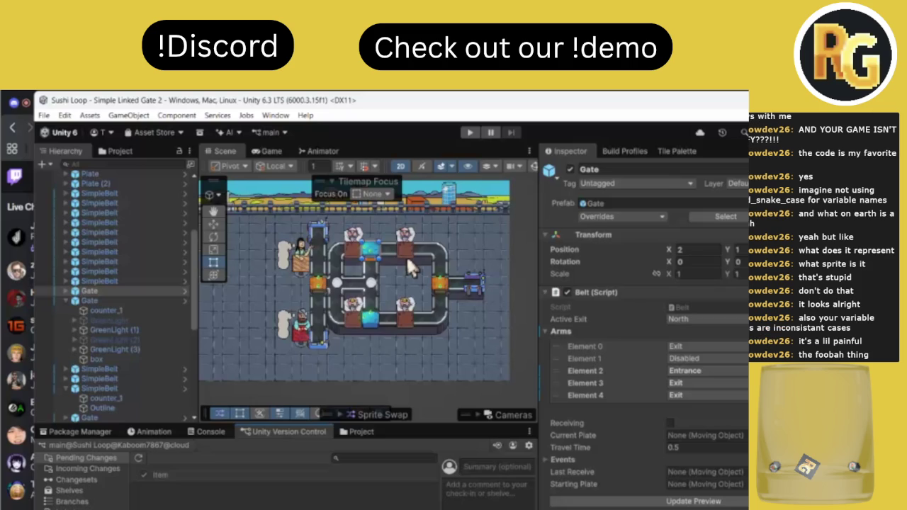
pyautogui.doubleClick(274, 151)
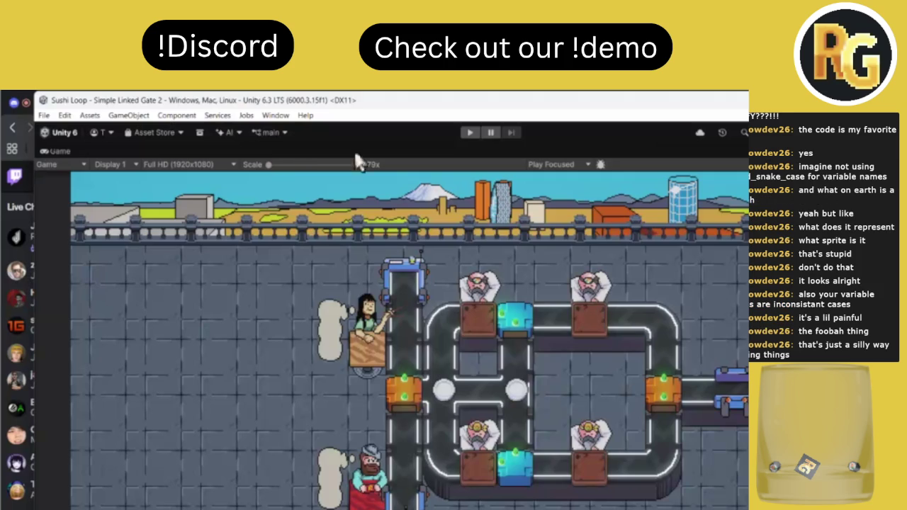
# Start Play mode on the gate level in the maximized Game view.
pyautogui.click(466, 132)
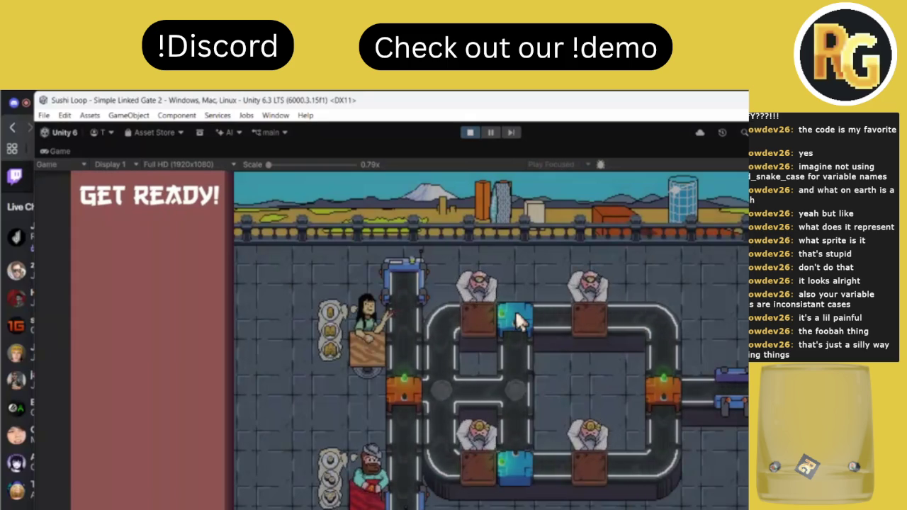
# Toggle the linked orange and blue gates to route plates until 6 of 12 orders are served.
pyautogui.click(405, 387)
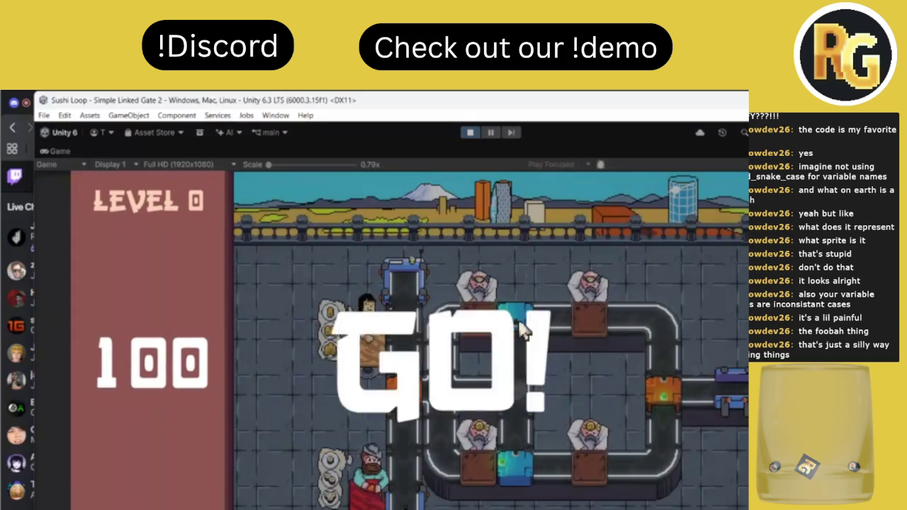
pyautogui.click(653, 390)
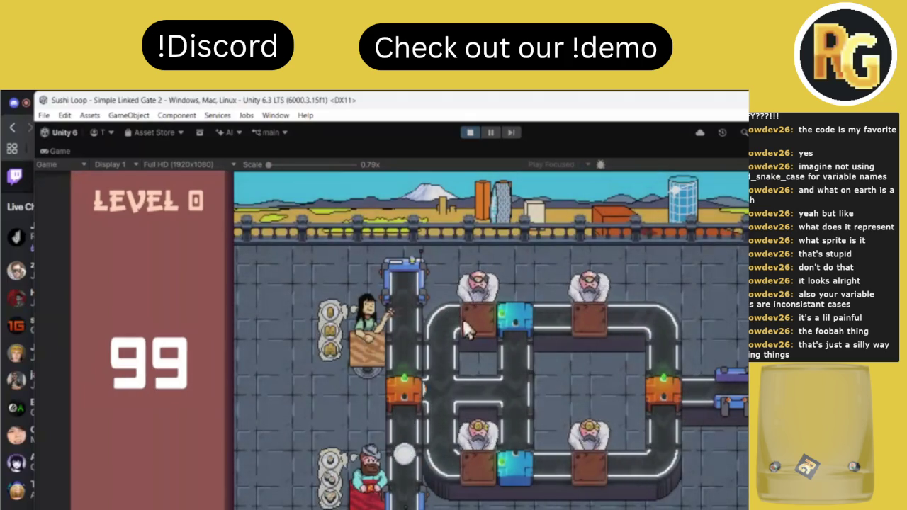
pyautogui.click(404, 389)
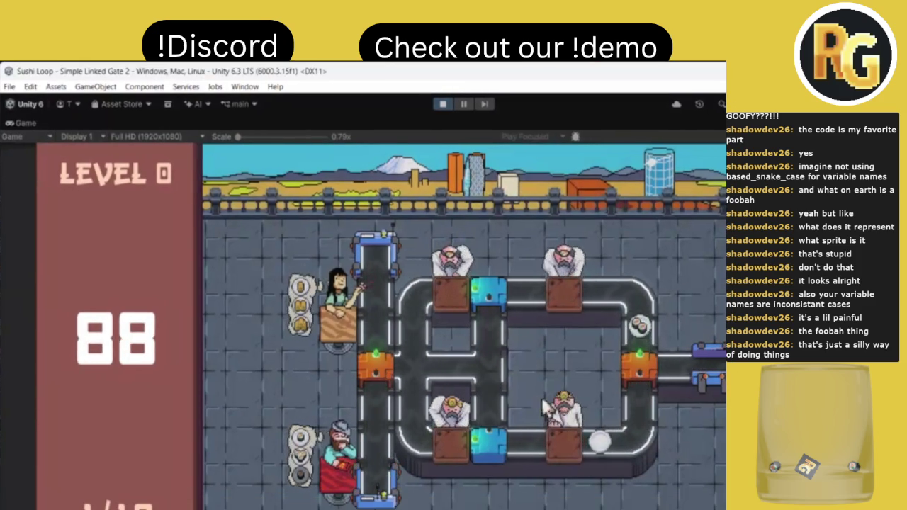
pyautogui.click(370, 365)
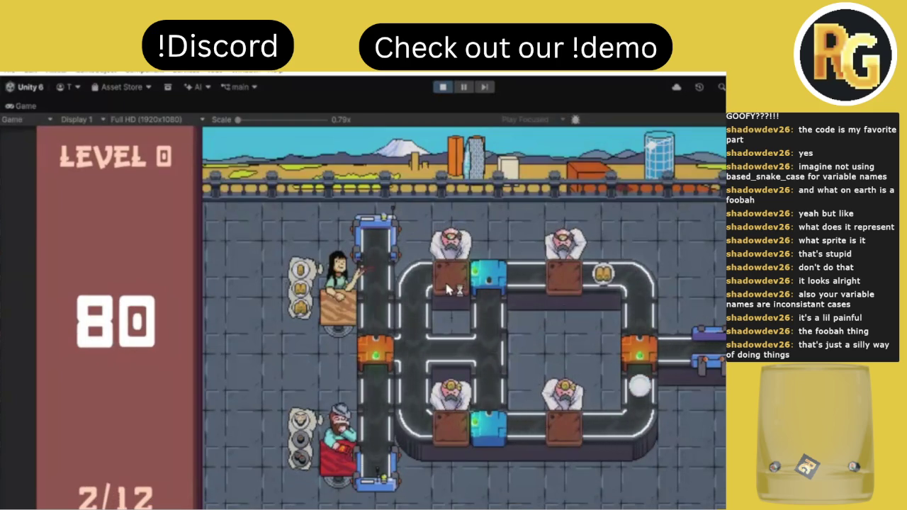
pyautogui.click(371, 350)
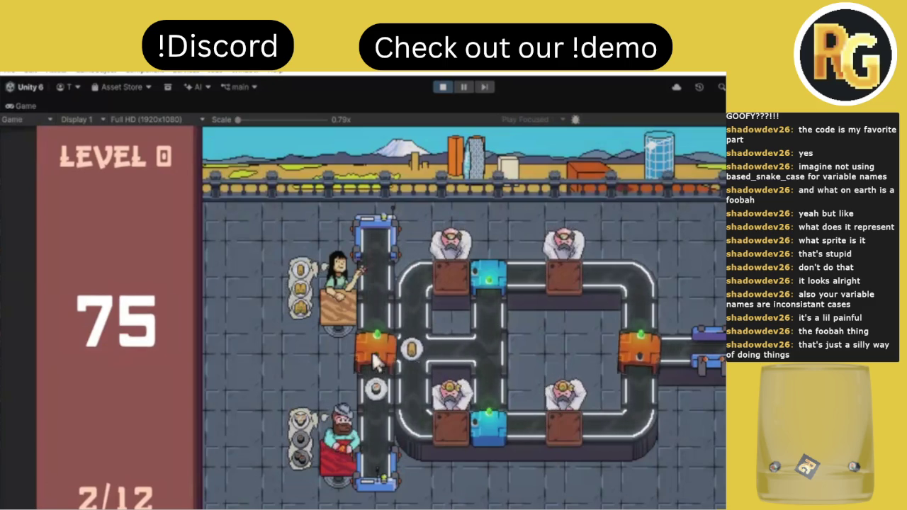
pyautogui.click(490, 282)
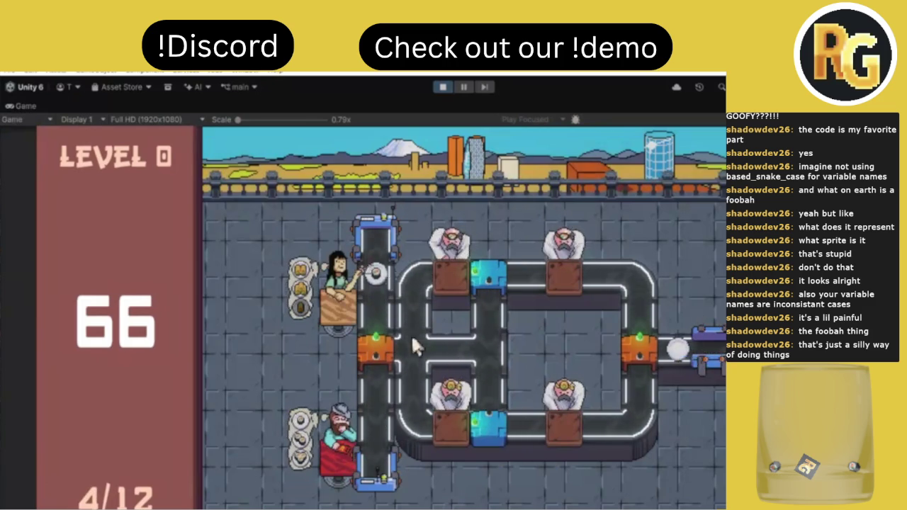
pyautogui.click(373, 340)
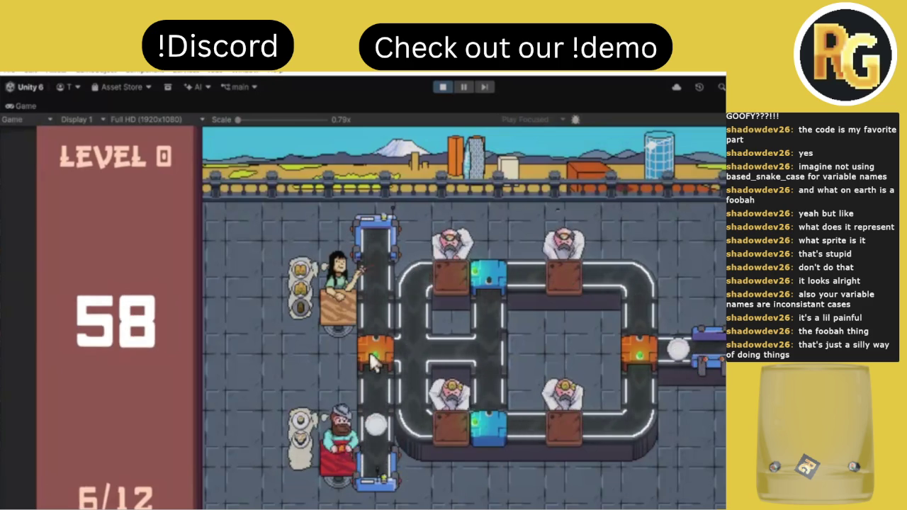
pyautogui.click(370, 352)
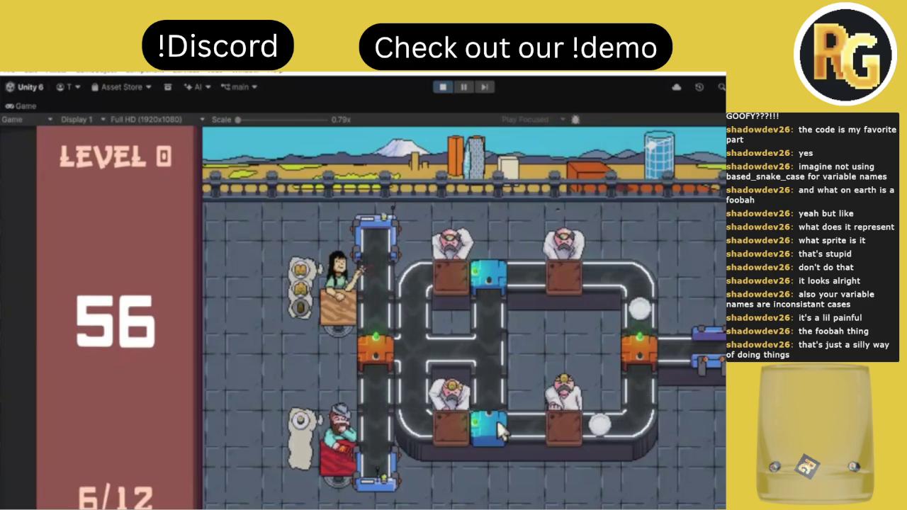
# Keep flipping the orange junctions and blue switch tiles until Level Complete with 2 seconds left.
pyautogui.click(375, 351)
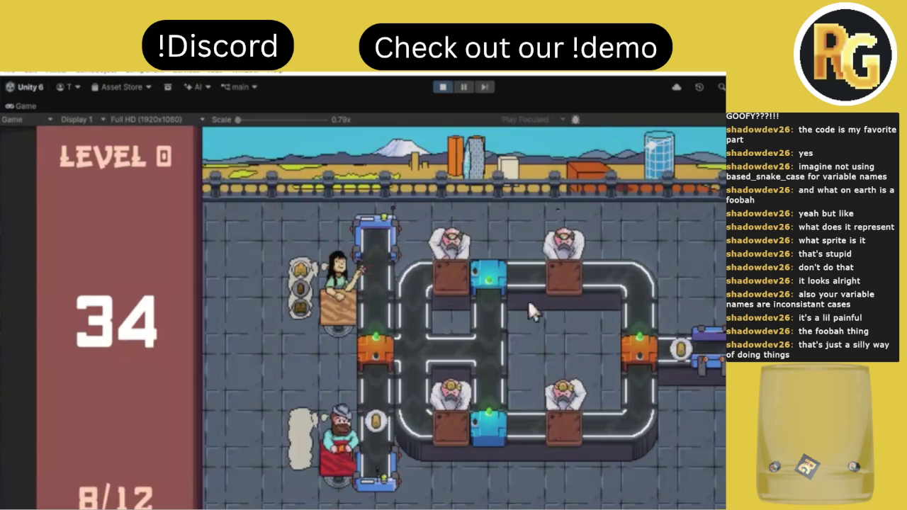
pyautogui.click(374, 347)
pyautogui.click(375, 345)
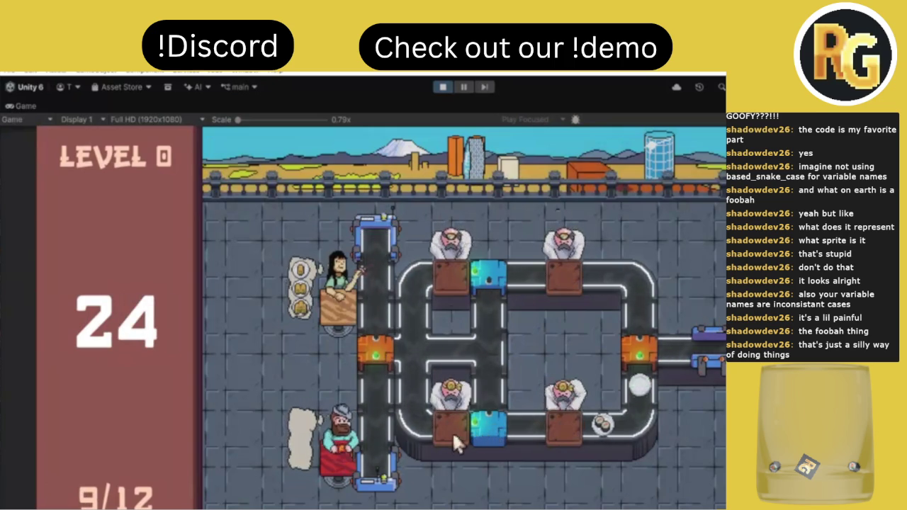
pyautogui.click(377, 348)
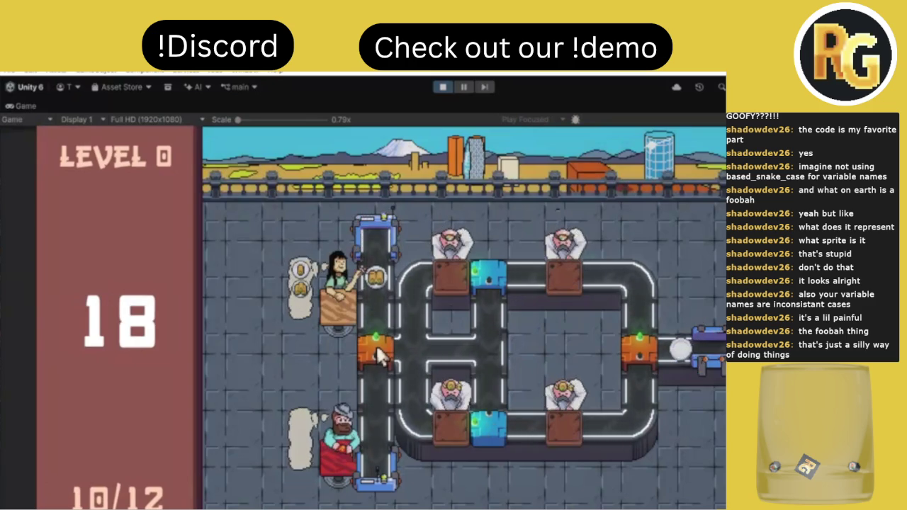
pyautogui.click(375, 345)
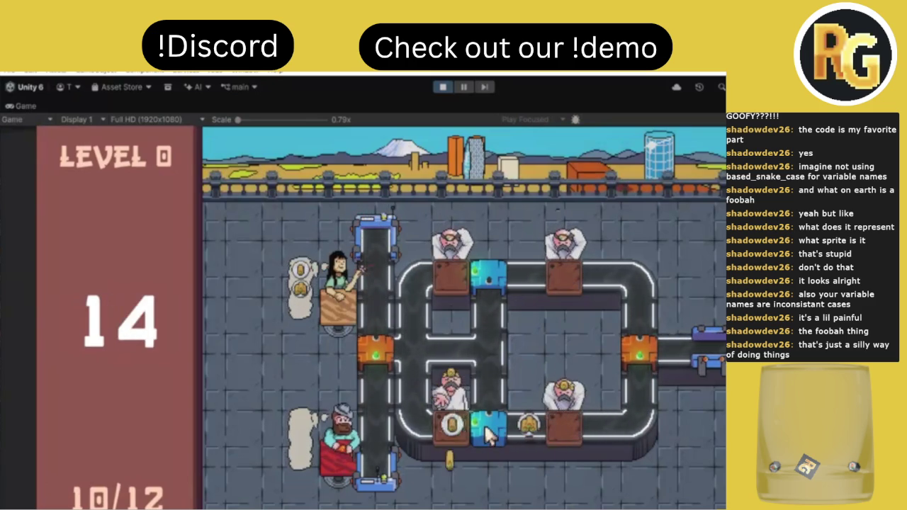
pyautogui.click(378, 343)
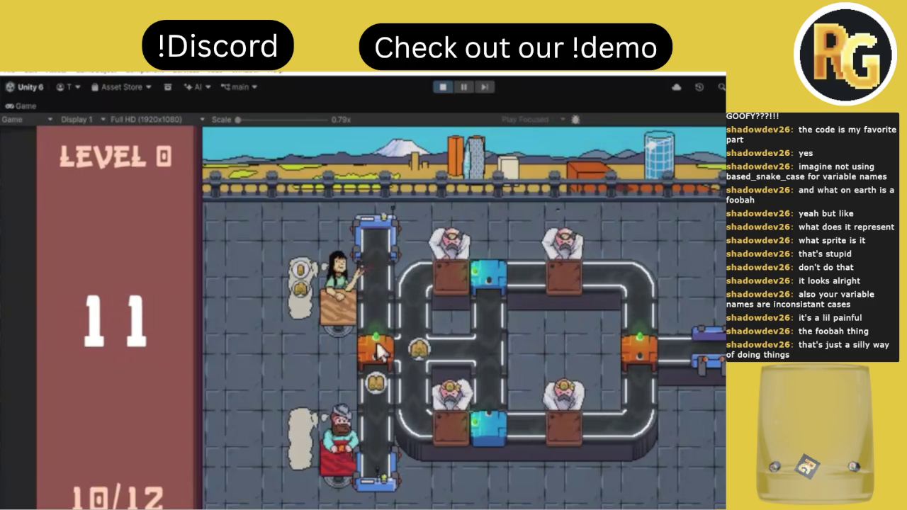
pyautogui.click(627, 353)
pyautogui.click(491, 429)
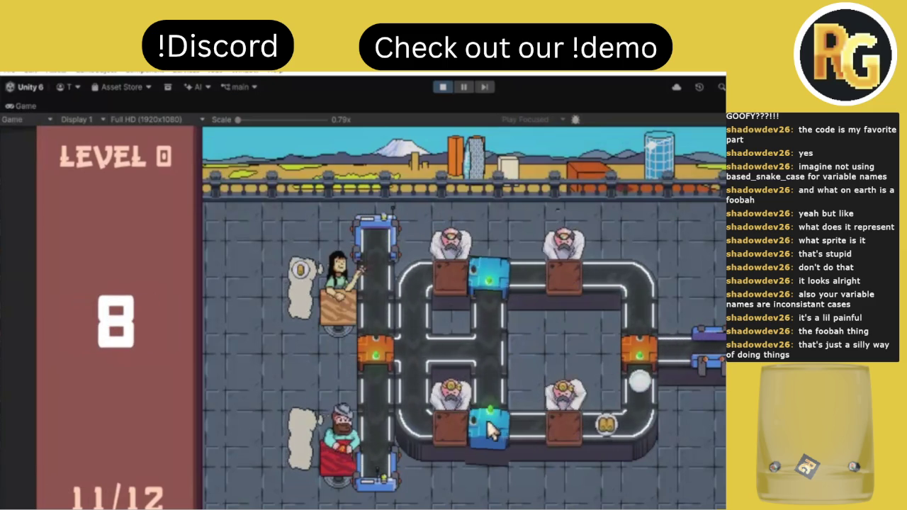
pyautogui.click(368, 352)
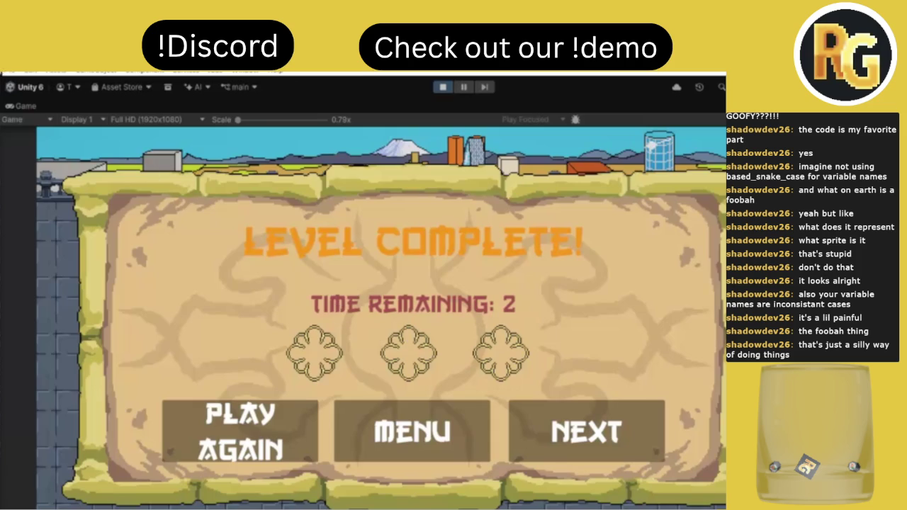
# Stop Play mode after the level completes, then check the Twitch stream page.
pyautogui.click(444, 86)
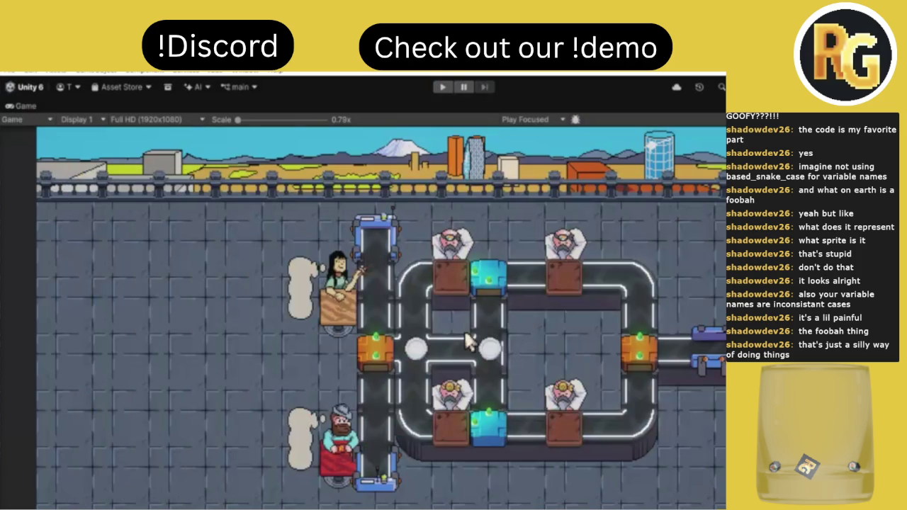
pyautogui.hotkey('alt', 'Tab')
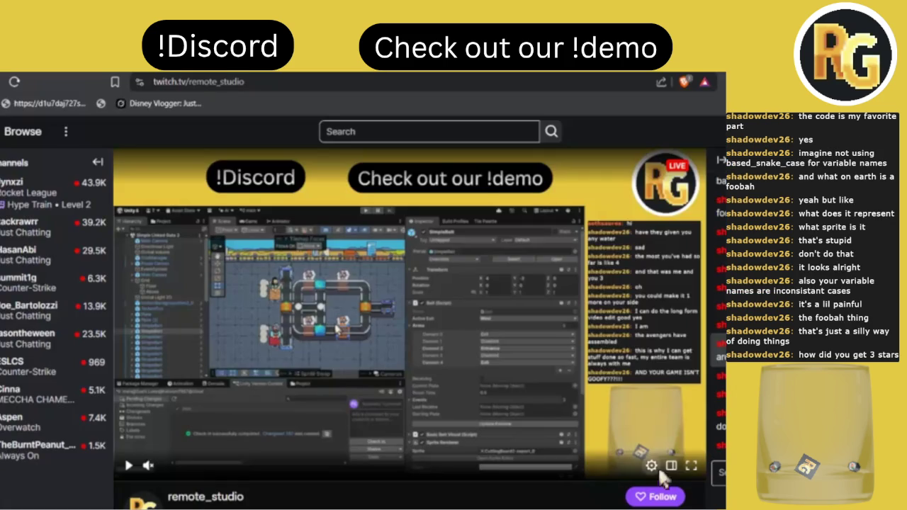
pyautogui.hotkey('alt', 'Tab')
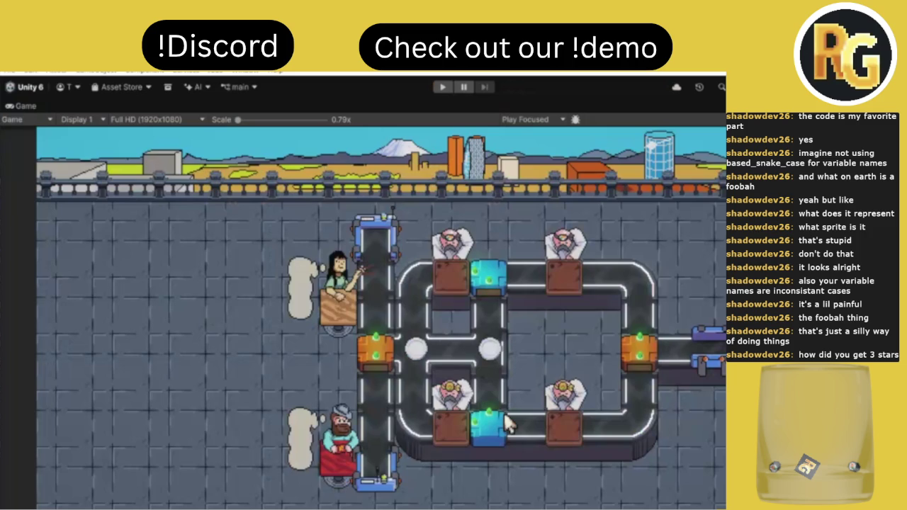
pyautogui.hotkey('alt', 'Tab')
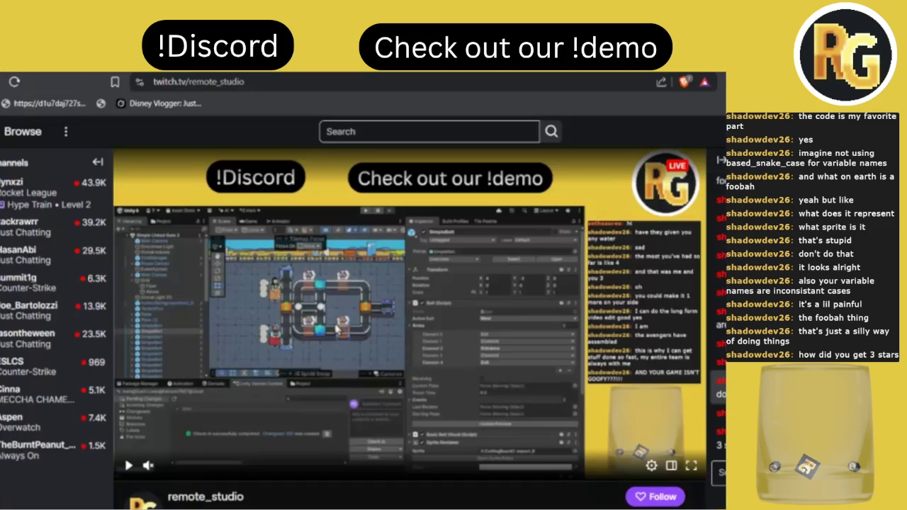
# Return from the Twitch stream to the Unity editor's Game view.
pyautogui.hotkey('alt', 'Tab')
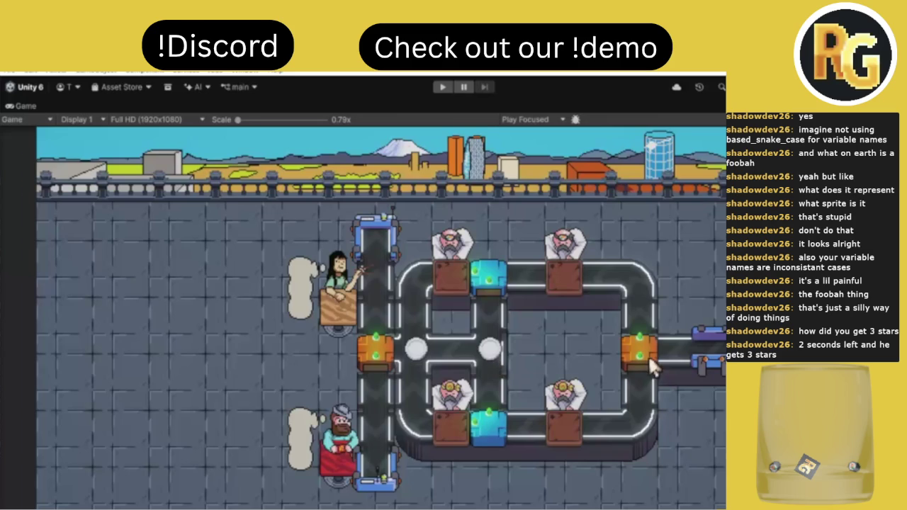
# Restore the full editor layout around the Game view.
pyautogui.scroll(3, 648, 356)
pyautogui.scroll(2, 651, 361)
pyautogui.scroll(-5, 651, 365)
pyautogui.doubleClick(23, 106)
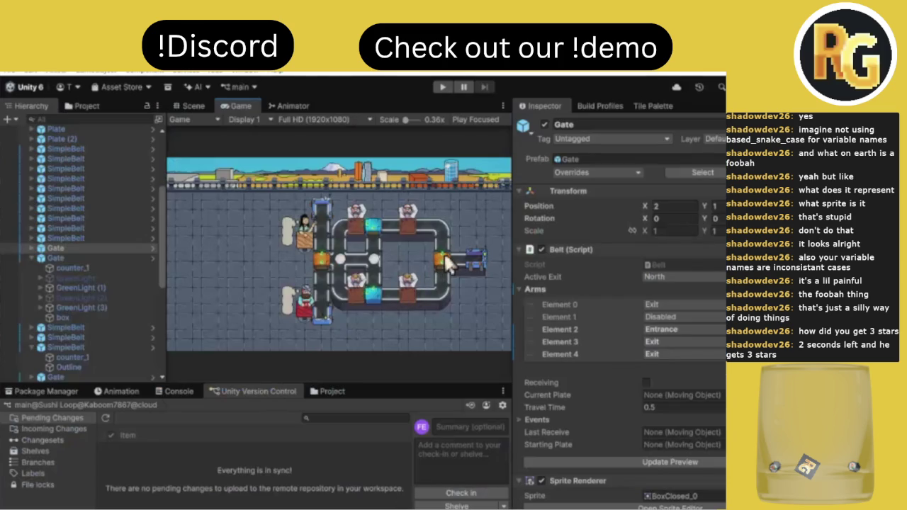
# Zoom in to inspect the gate box, then switch to the Twitch stream.
pyautogui.scroll(5, 444, 252)
pyautogui.scroll(5, 447, 255)
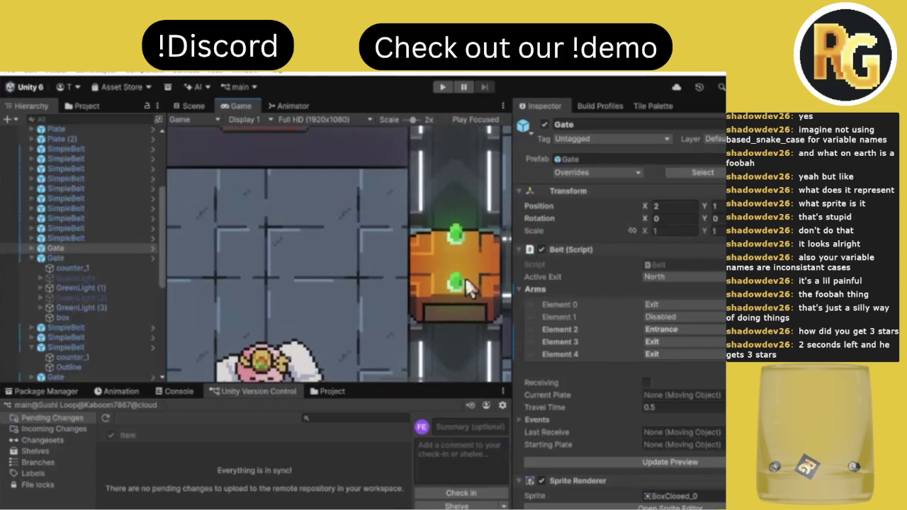
pyautogui.scroll(5, 454, 263)
pyautogui.scroll(2, 465, 277)
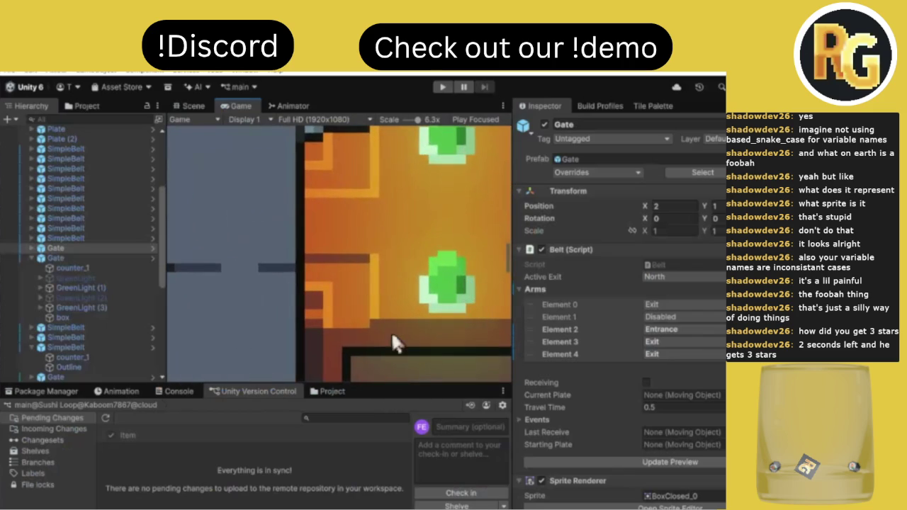
pyautogui.scroll(-3, 392, 288)
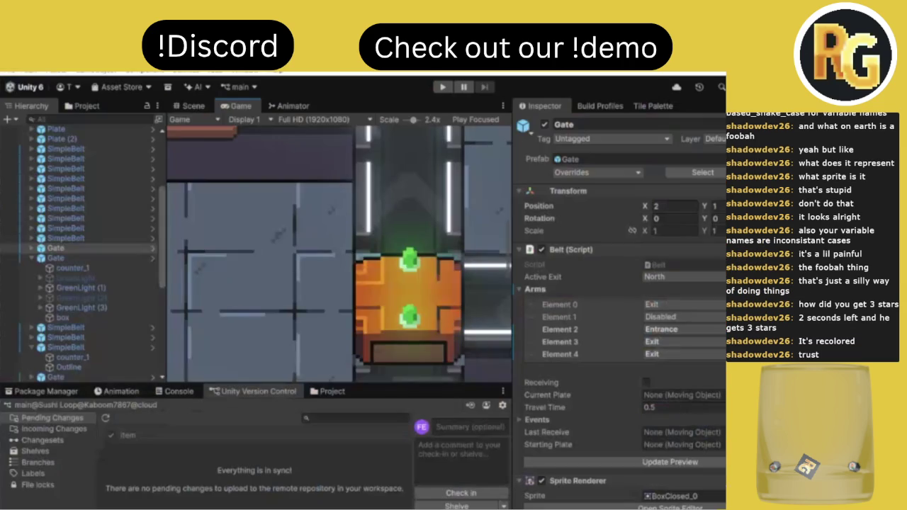
pyautogui.scroll(-10, 387, 297)
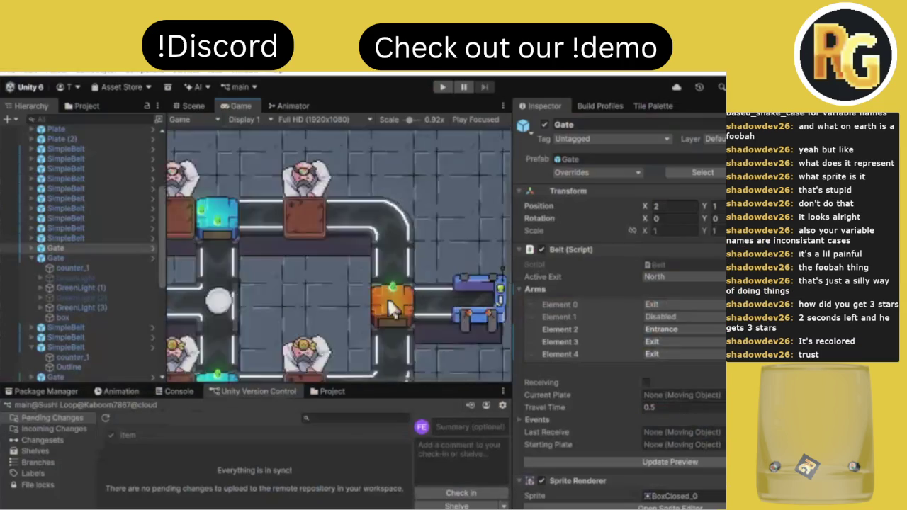
pyautogui.scroll(2, 397, 277)
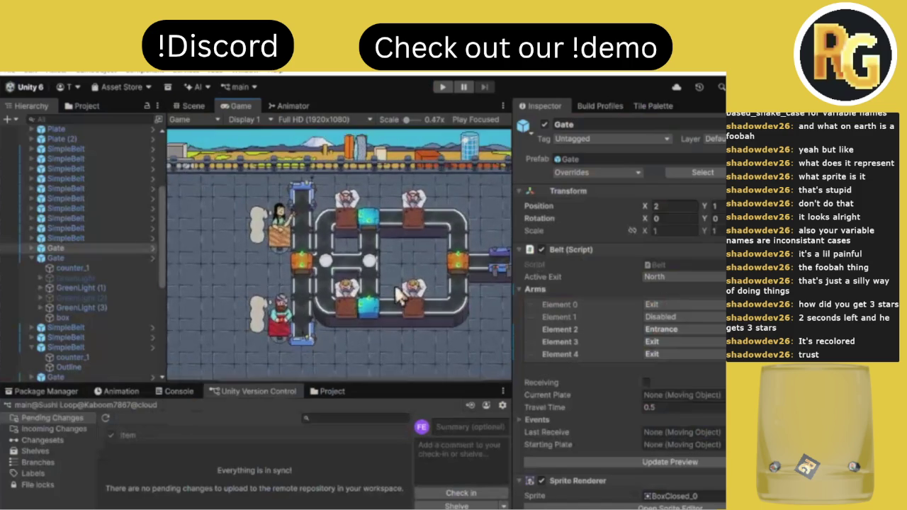
pyautogui.scroll(-1, 349, 224)
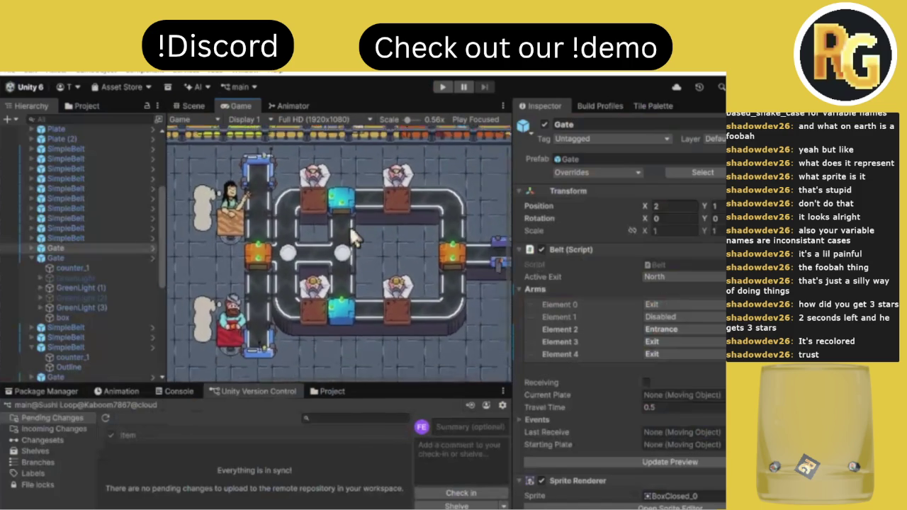
pyautogui.scroll(-1, 350, 227)
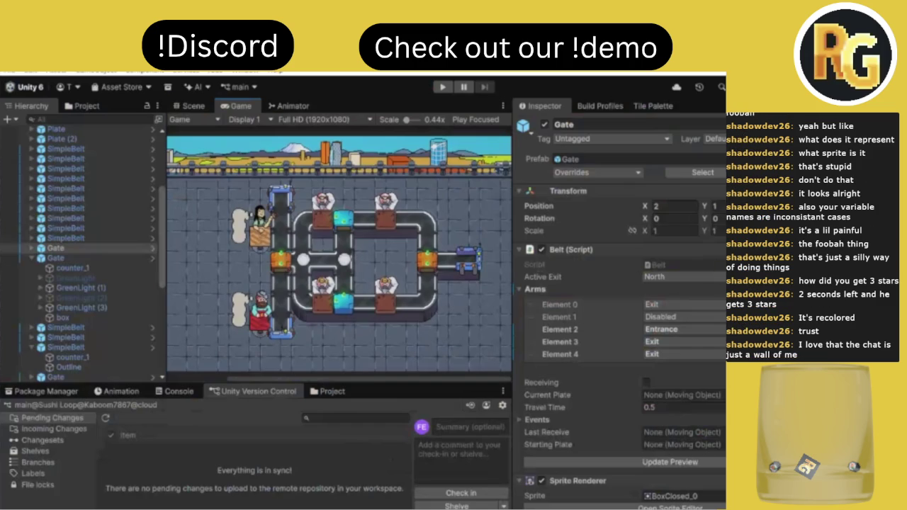
pyautogui.hotkey('alt', 'Tab')
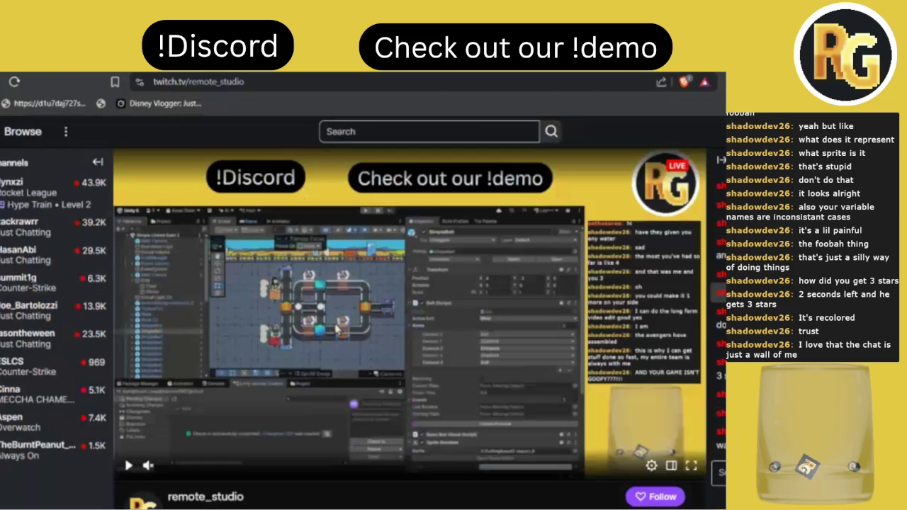
# Return from Twitch to the Unity editor and scroll the view.
pyautogui.hotkey('alt', 'Tab')
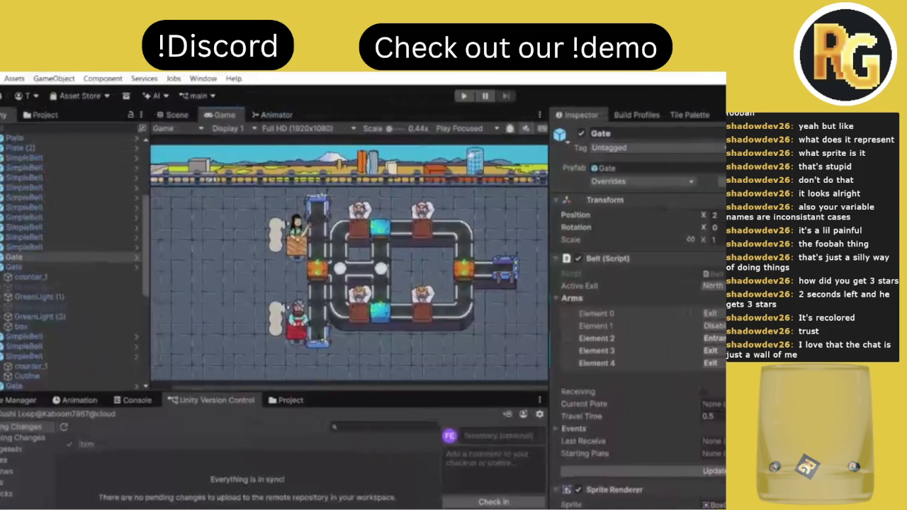
pyautogui.scroll(-1, 515, 282)
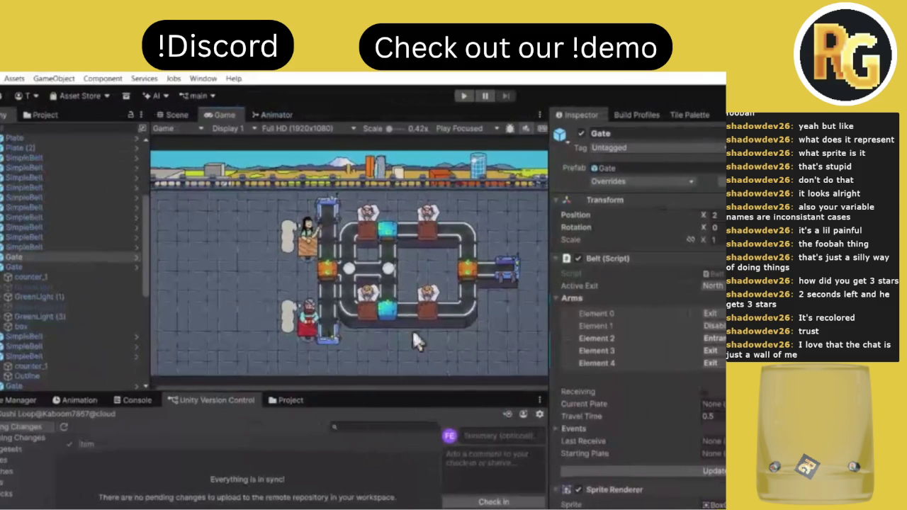
# Copy the DONT EDIT THE TECHNO TEMPLATE scene into the Simple Levels folder.
pyautogui.click(287, 400)
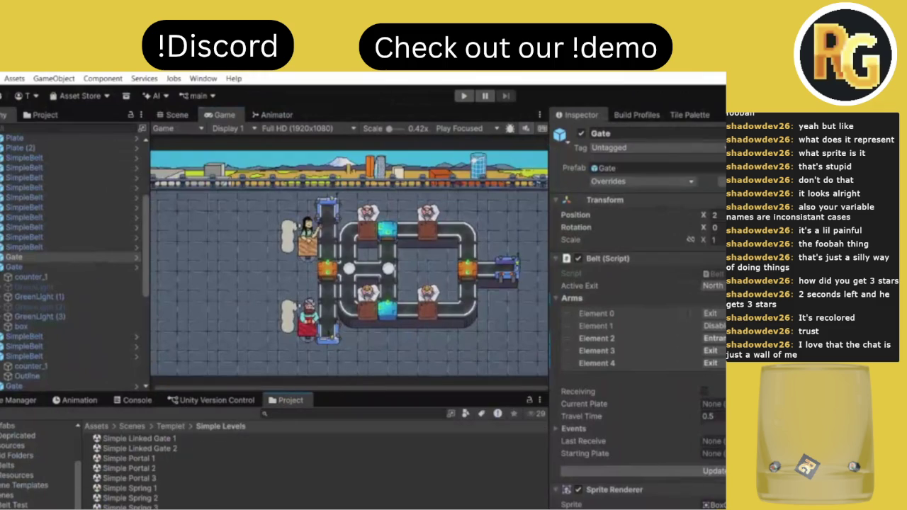
pyautogui.press('BackSpace')
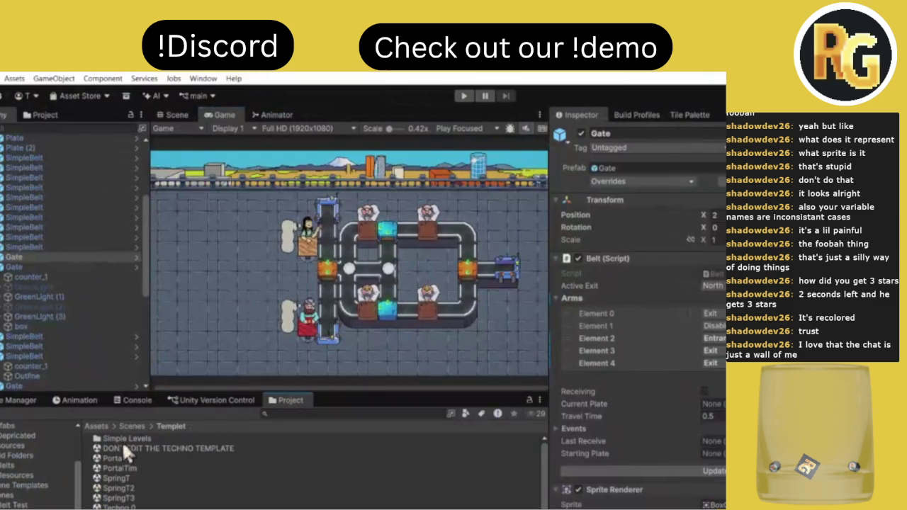
pyautogui.click(125, 450)
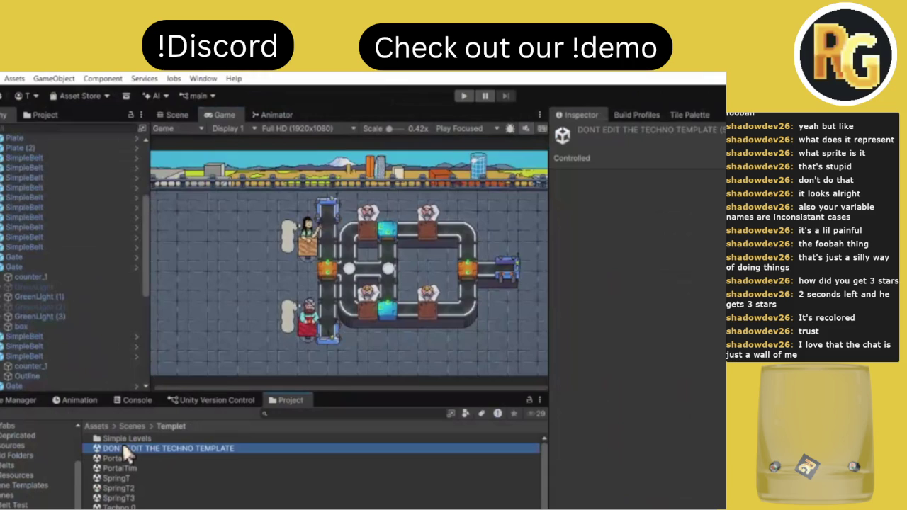
pyautogui.click(117, 439)
pyautogui.doubleClick(117, 438)
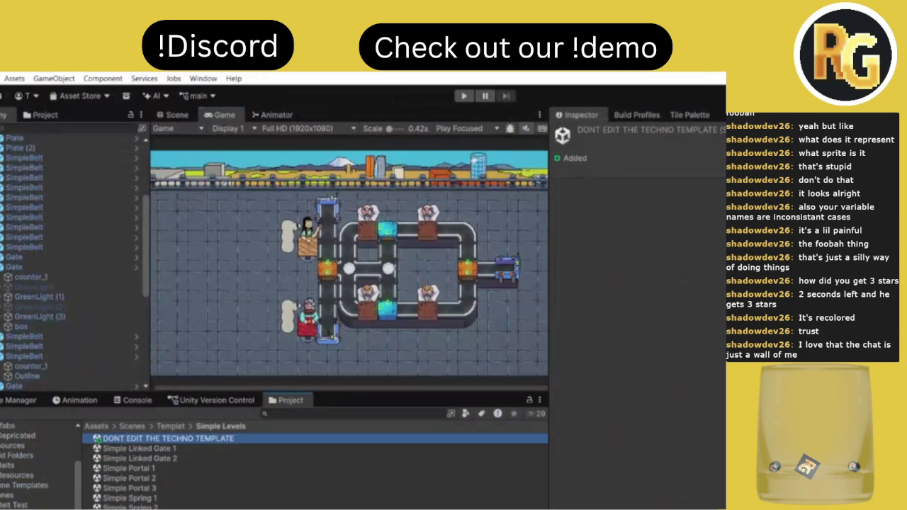
# Rename the copied scene to 'Simple Linked Gate 3' and open it.
pyautogui.rightClick(215, 436)
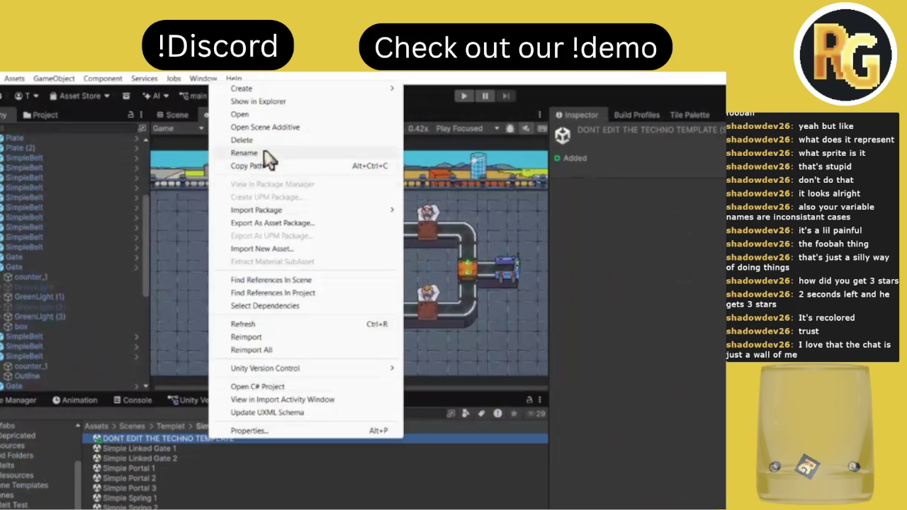
pyautogui.click(265, 153)
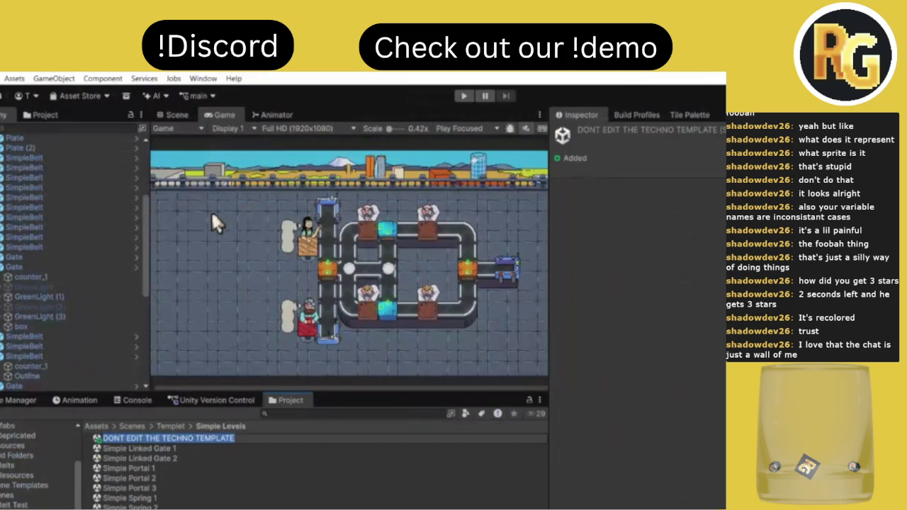
pyautogui.write('Simple Linked Gate 3')
pyautogui.press('Return')
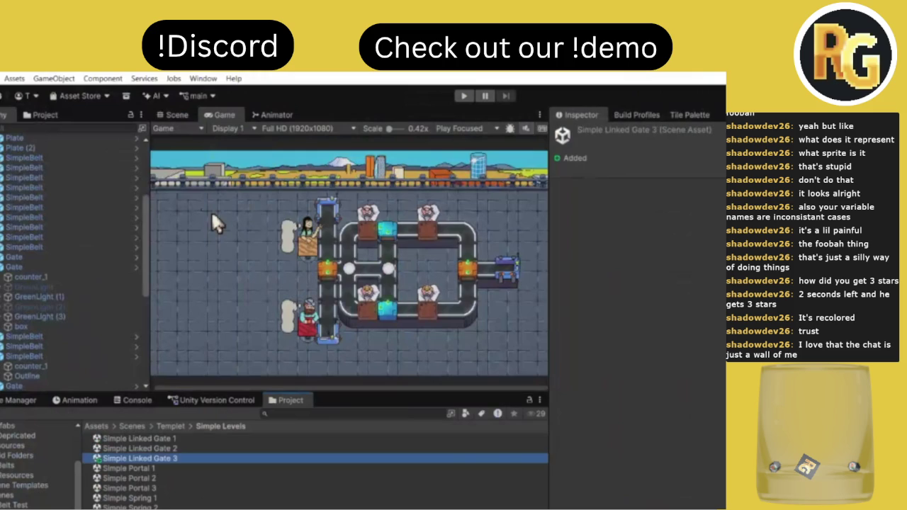
pyautogui.doubleClick(175, 457)
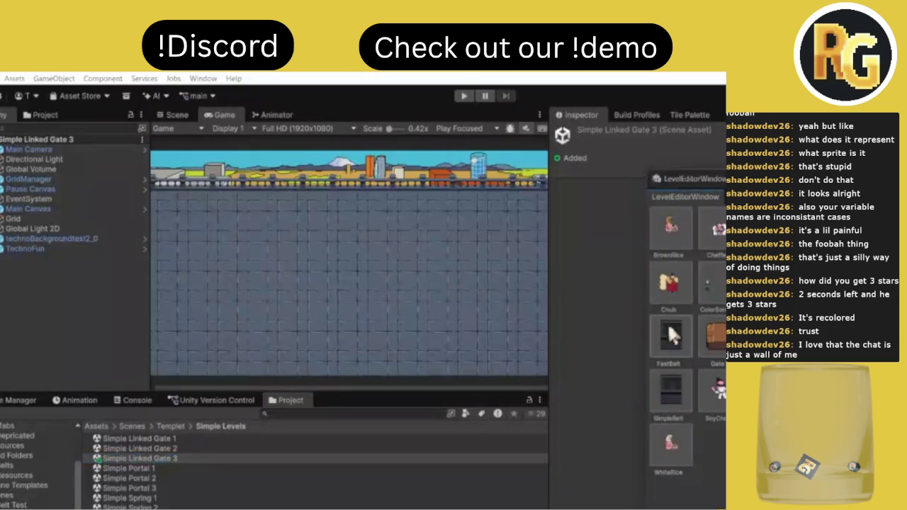
# Place a SimpleBelt piece in the level, then switch it to a FastBelt.
pyautogui.click(681, 386)
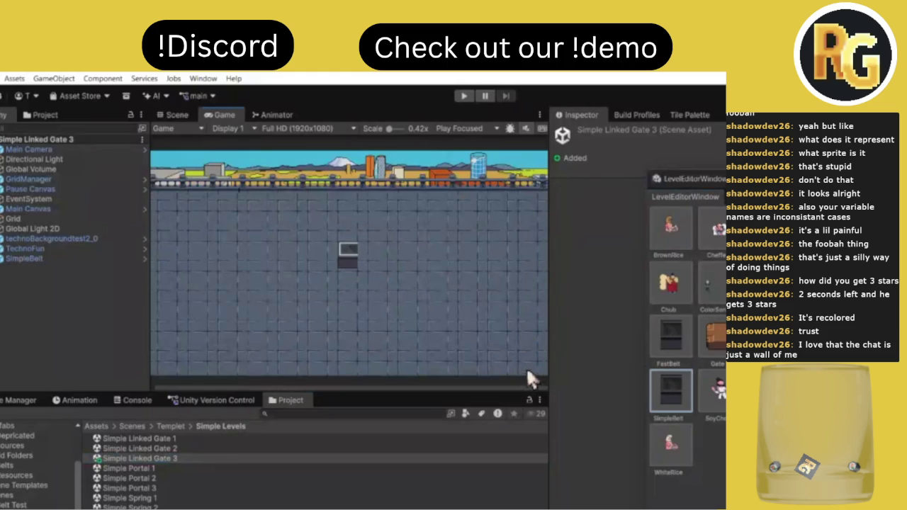
pyautogui.click(671, 334)
# Revert the piece to a SimpleBelt and edit the level in the Scene view.
pyautogui.click(671, 390)
pyautogui.click(170, 128)
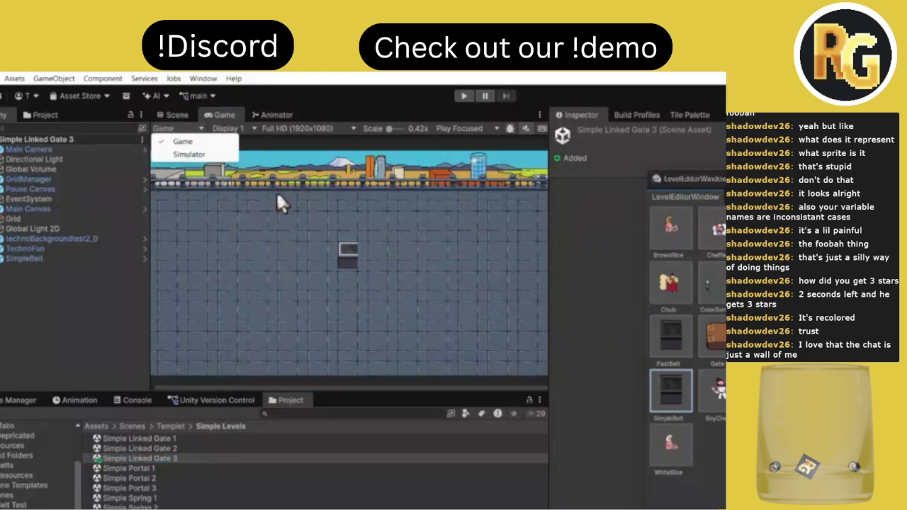
pyautogui.click(180, 119)
pyautogui.click(177, 115)
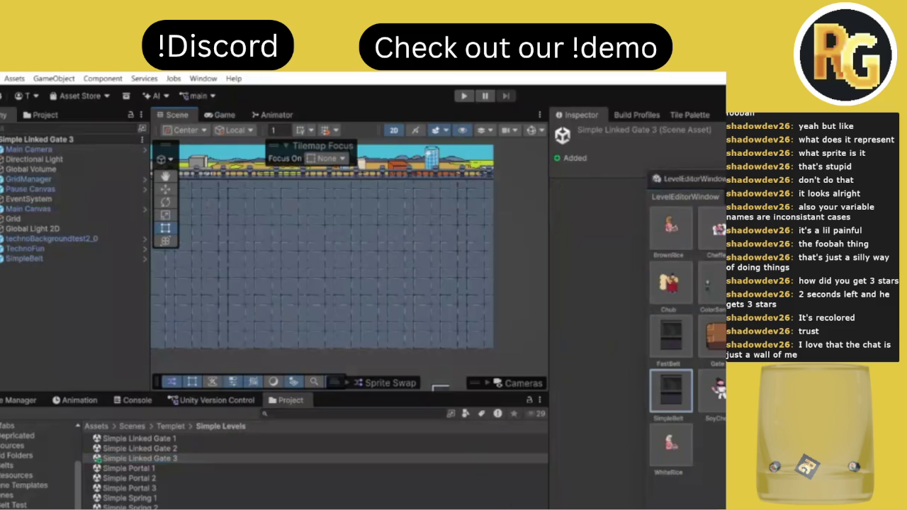
pyautogui.click(441, 486)
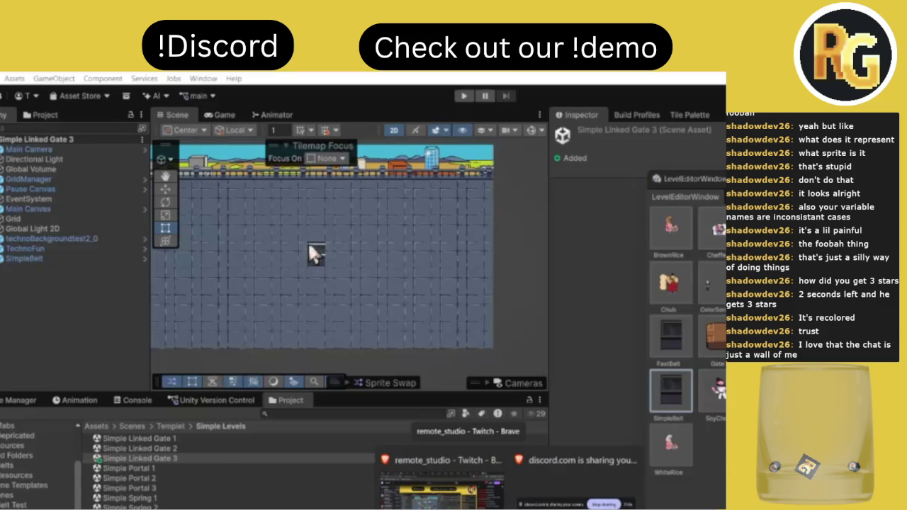
# Zoom in and move the SimpleBelt piece lower and right on the grid.
pyautogui.scroll(2, 311, 241)
pyautogui.scroll(1, 310, 240)
pyautogui.scroll(1, 311, 240)
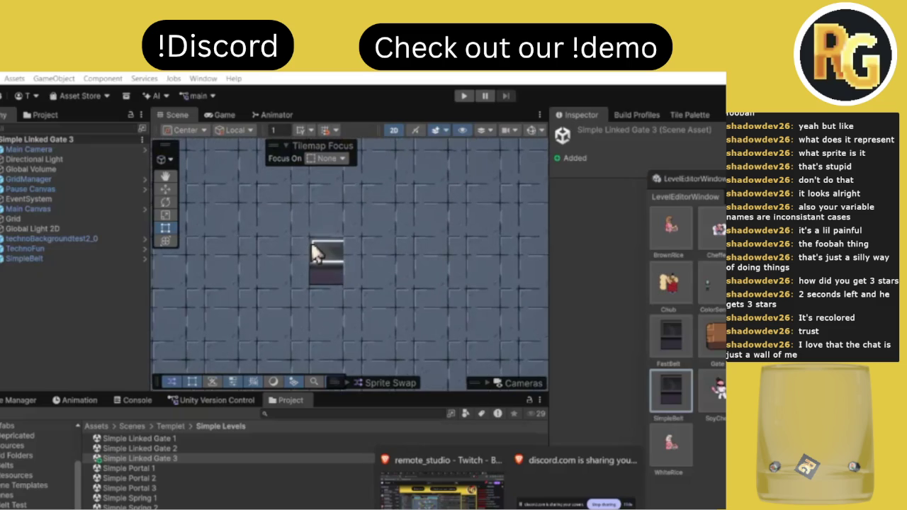
pyautogui.moveTo(312, 245)
pyautogui.mouseDown()
pyautogui.moveTo(361, 315)
pyautogui.moveTo(298, 282)
pyautogui.mouseUp()
pyautogui.scroll(-2, 299, 281)
pyautogui.scroll(-2, 299, 280)
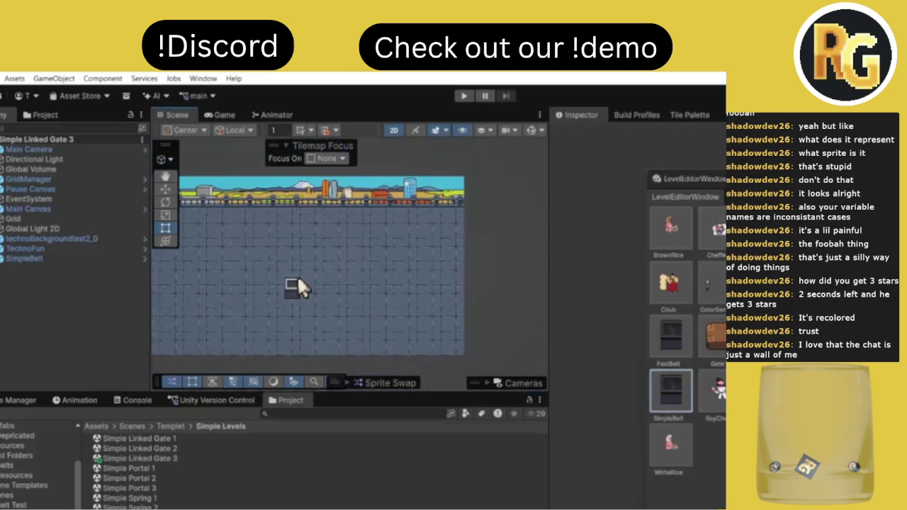
pyautogui.scroll(3, 290, 271)
# Paint a strip of belt tiles, then erase it back to one SimpleBelt.
pyautogui.click(291, 271)
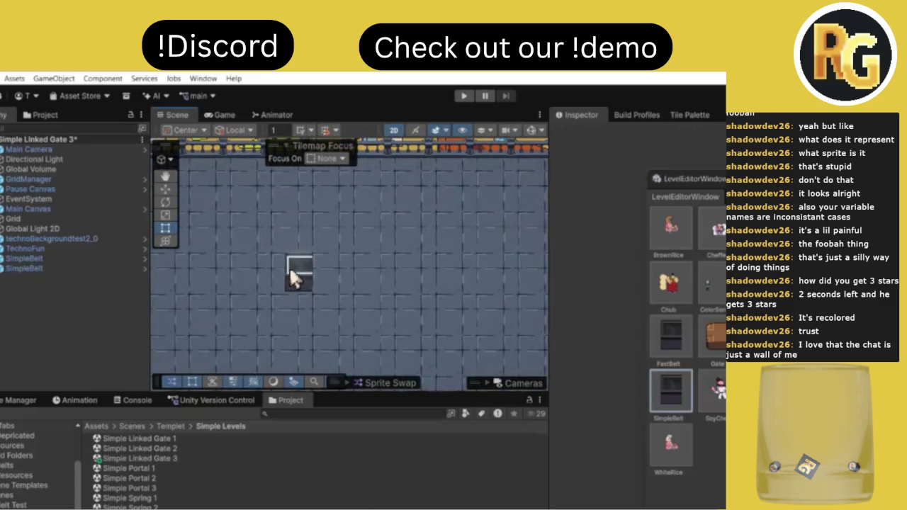
pyautogui.moveTo(314, 276); pyautogui.dragTo(351, 282)
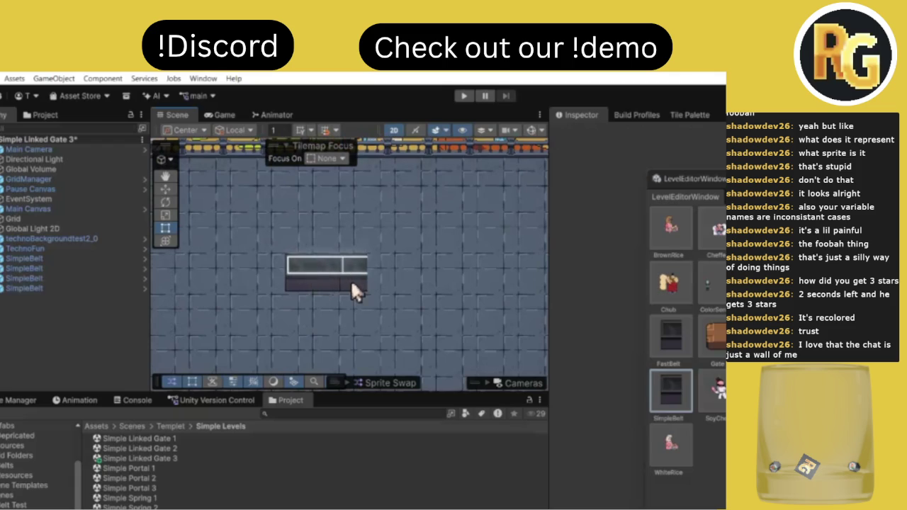
pyautogui.click(399, 284)
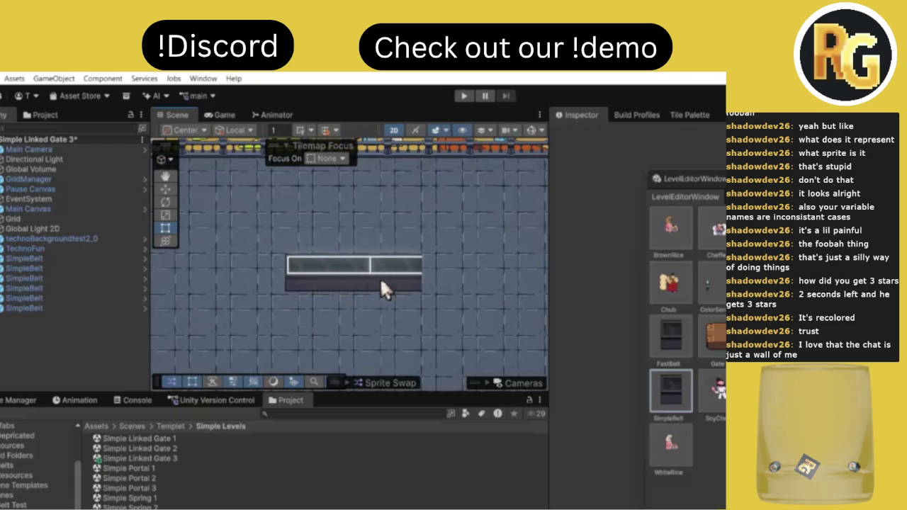
pyautogui.moveTo(288, 276); pyautogui.dragTo(411, 280)
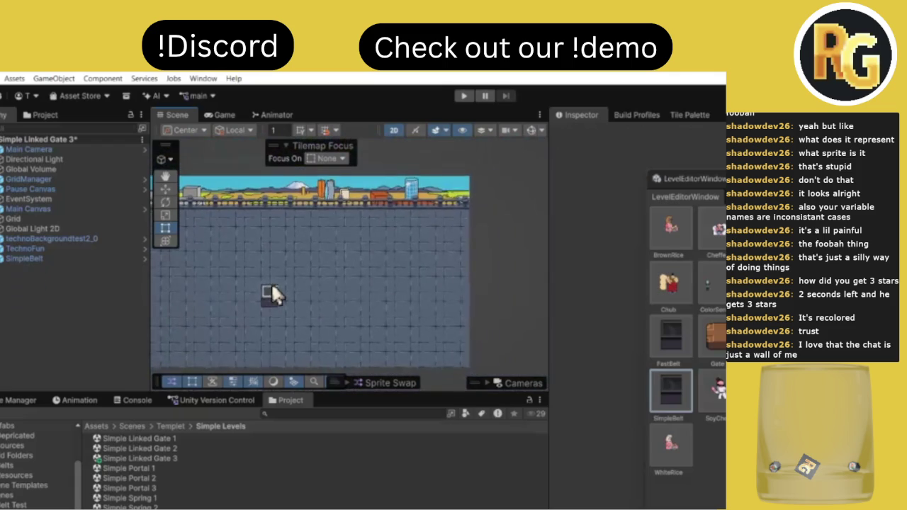
# Add more SimpleBelt tiles beside the first, briefly checking Twitch and Discord.
pyautogui.click(318, 276)
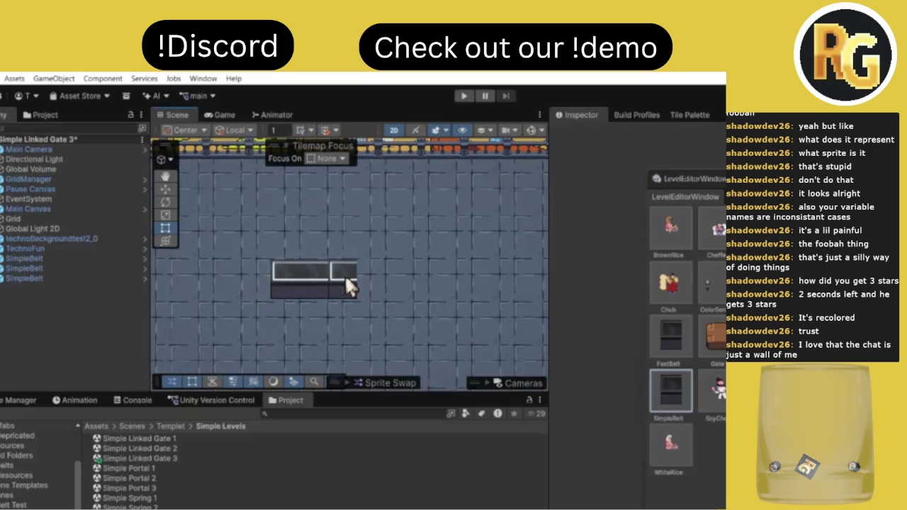
pyautogui.click(425, 498)
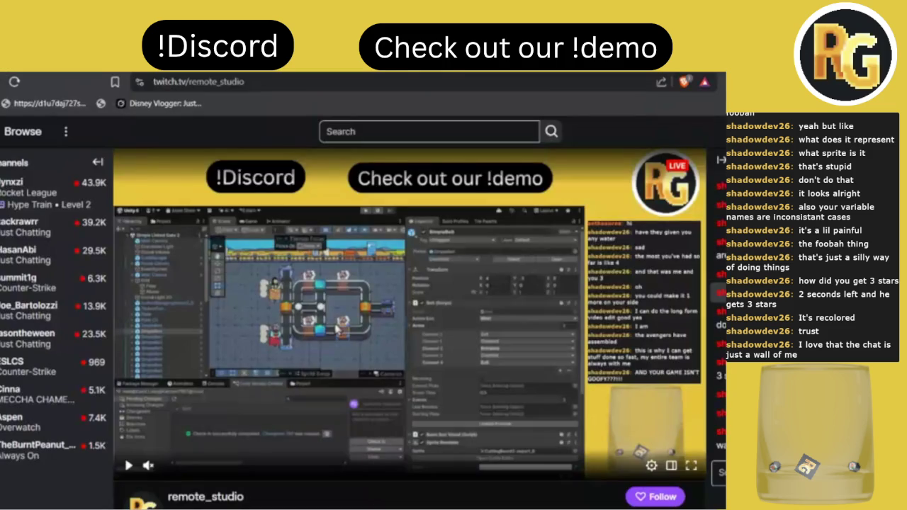
pyautogui.click(506, 489)
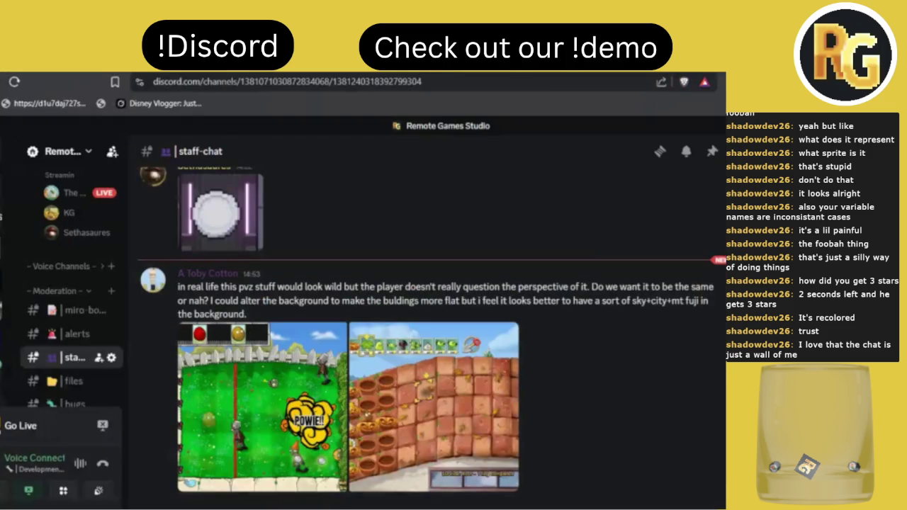
pyautogui.hotkey('alt', 'Tab')
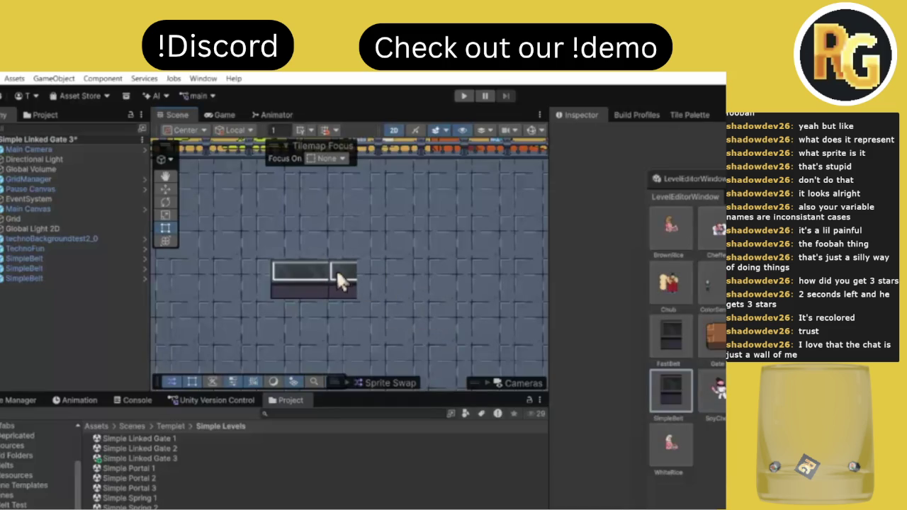
pyautogui.click(339, 268)
pyautogui.scroll(-2, 371, 269)
pyautogui.scroll(-2, 318, 259)
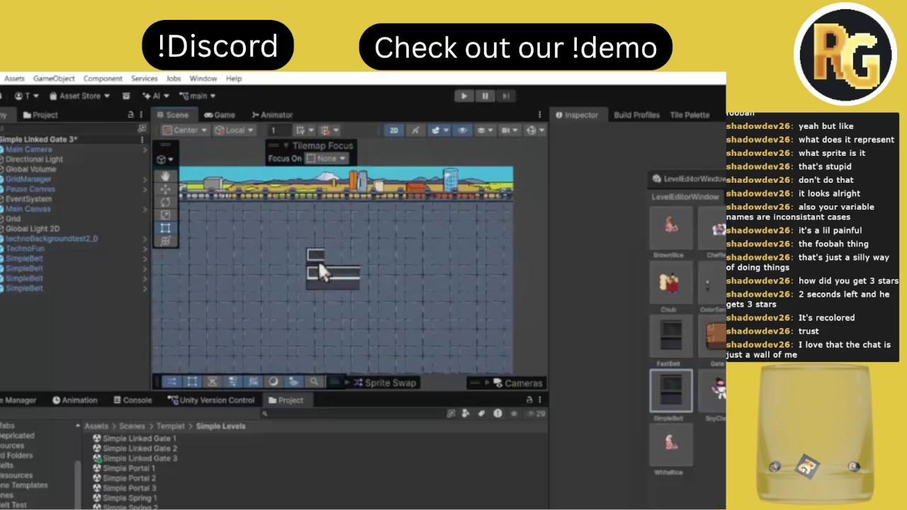
pyautogui.scroll(-2, 295, 256)
pyautogui.scroll(2, 292, 257)
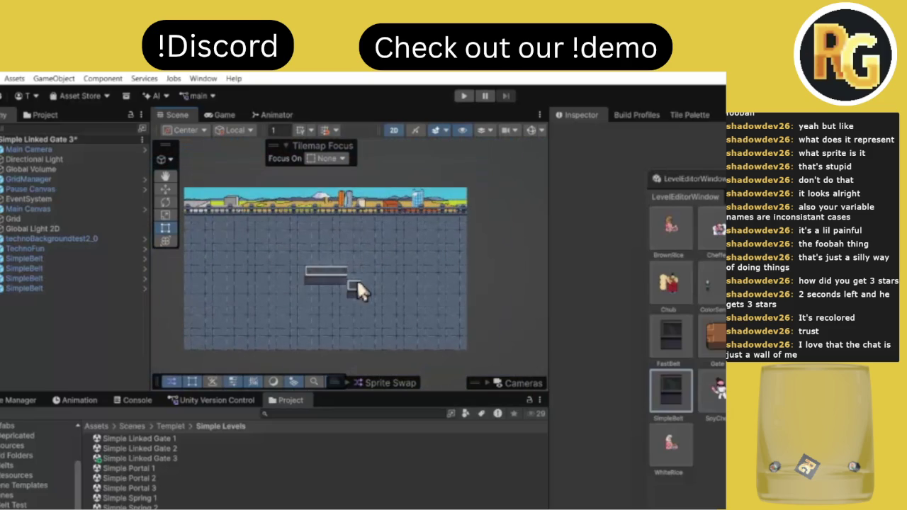
pyautogui.scroll(2, 357, 278)
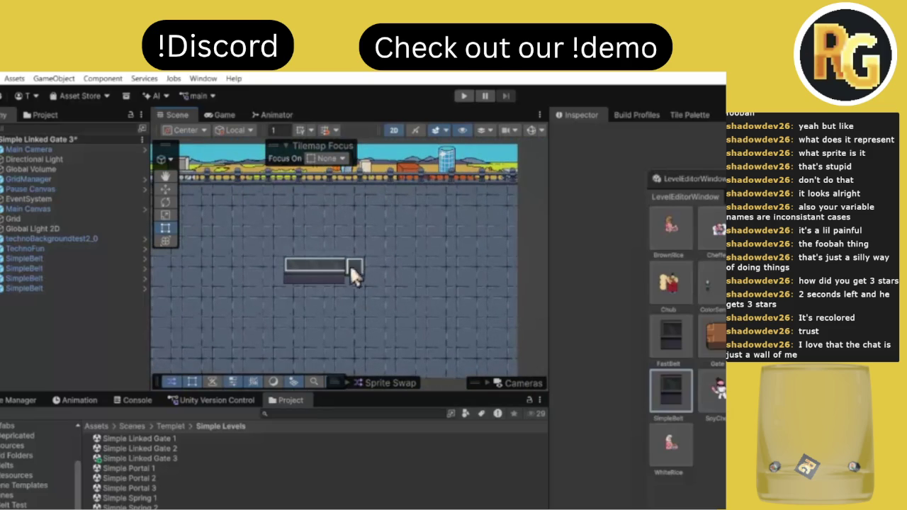
pyautogui.scroll(-2, 227, 265)
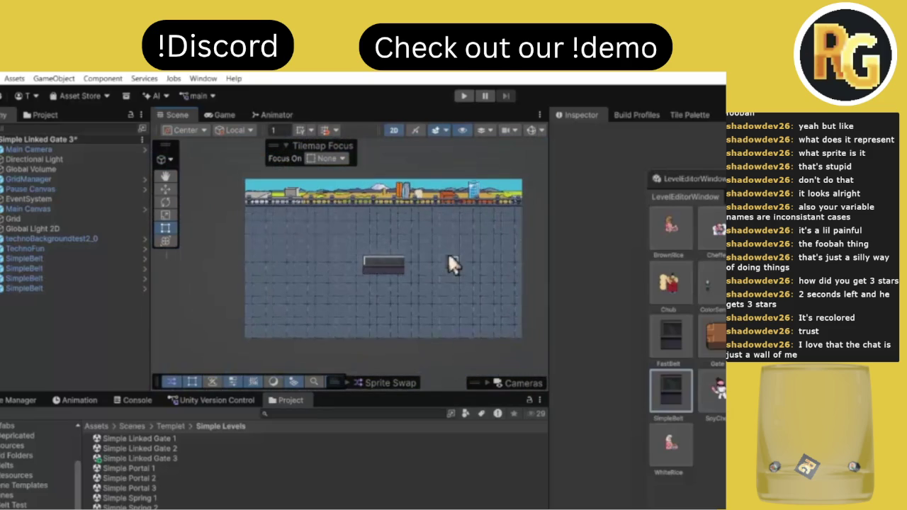
pyautogui.scroll(2, 448, 253)
pyautogui.scroll(2, 446, 252)
pyautogui.scroll(1, 424, 248)
# Extend the belt row right, then pan the Scene view to reposition the level.
pyautogui.click(391, 276)
pyautogui.click(419, 273)
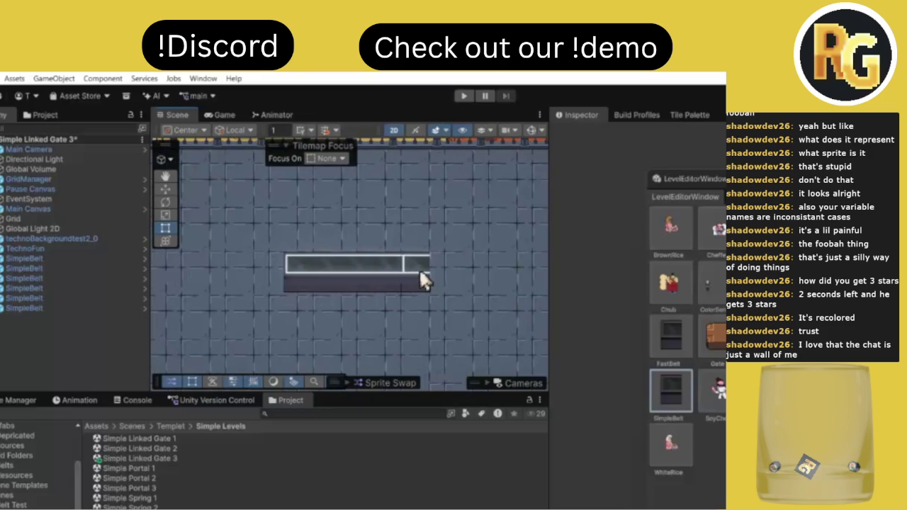
pyautogui.scroll(-2, 370, 292)
pyautogui.scroll(-1, 362, 294)
pyautogui.scroll(2, 434, 286)
pyautogui.scroll(1, 433, 286)
pyautogui.click(715, 334)
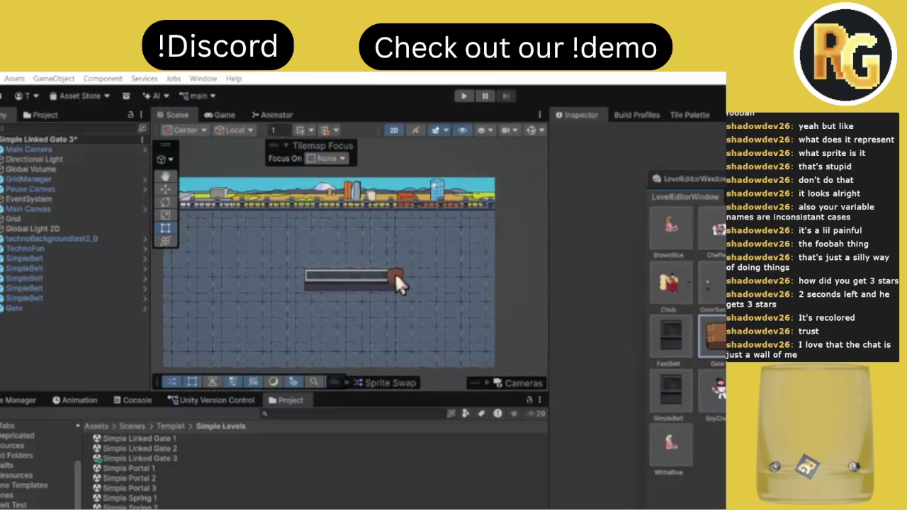
pyautogui.scroll(-1, 395, 276)
pyautogui.press('q')
pyautogui.moveTo(283, 280)
pyautogui.mouseDown()
pyautogui.moveTo(352, 257)
pyautogui.moveTo(440, 258)
pyautogui.moveTo(376, 262)
pyautogui.mouseUp()
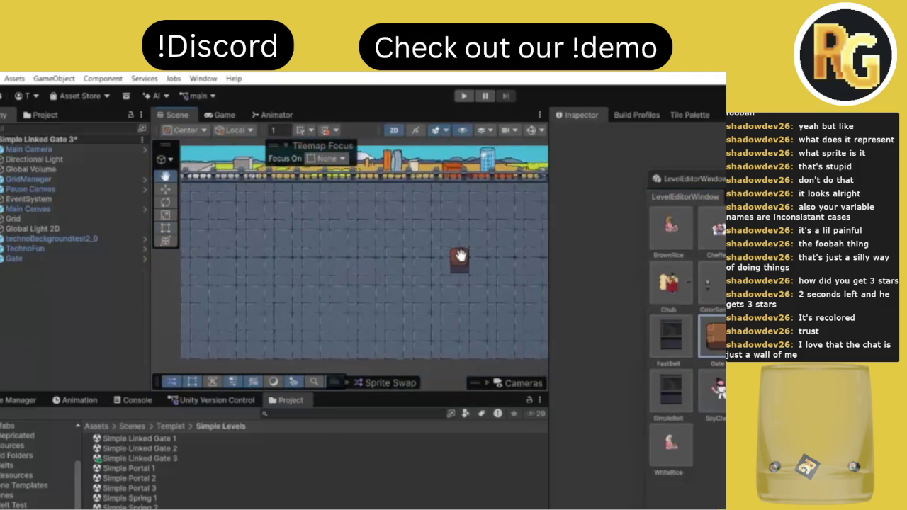
pyautogui.scroll(-1, 461, 256)
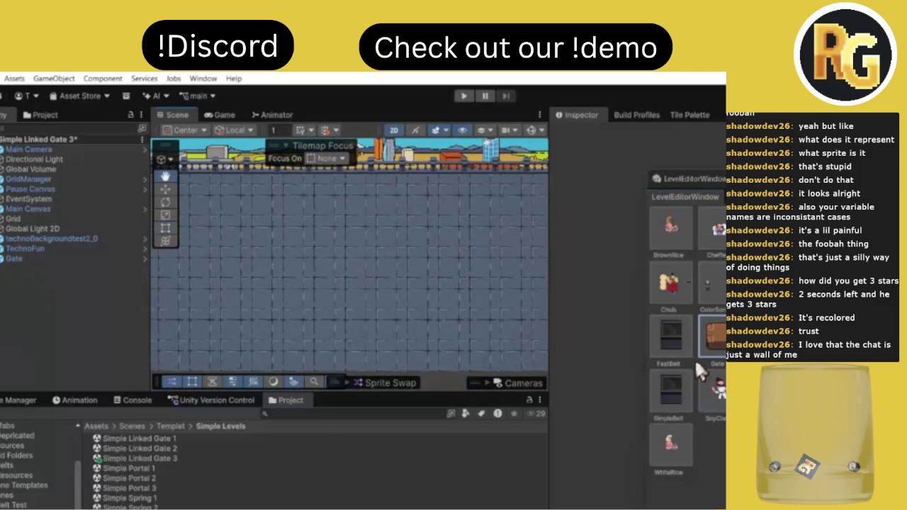
# Start a new SimpleBelt row across the centre of the level.
pyautogui.click(676, 400)
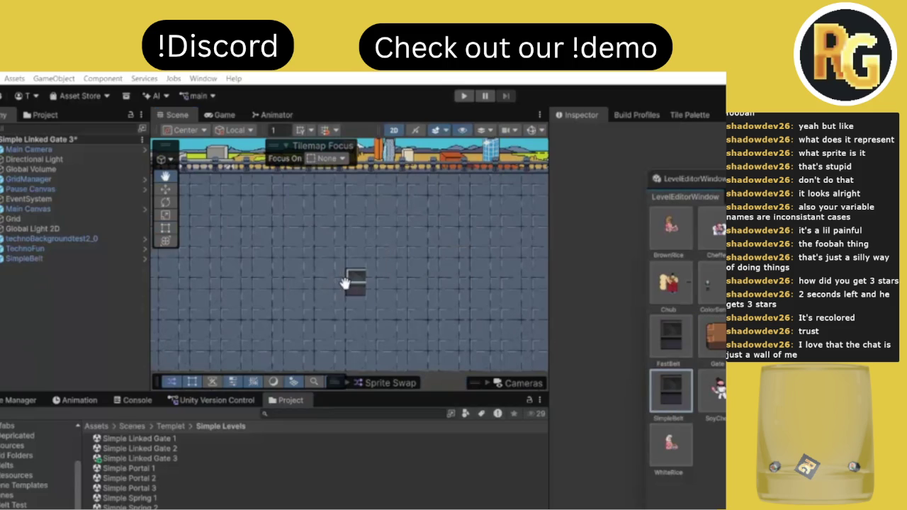
pyautogui.click(356, 282)
pyautogui.scroll(-2, 358, 270)
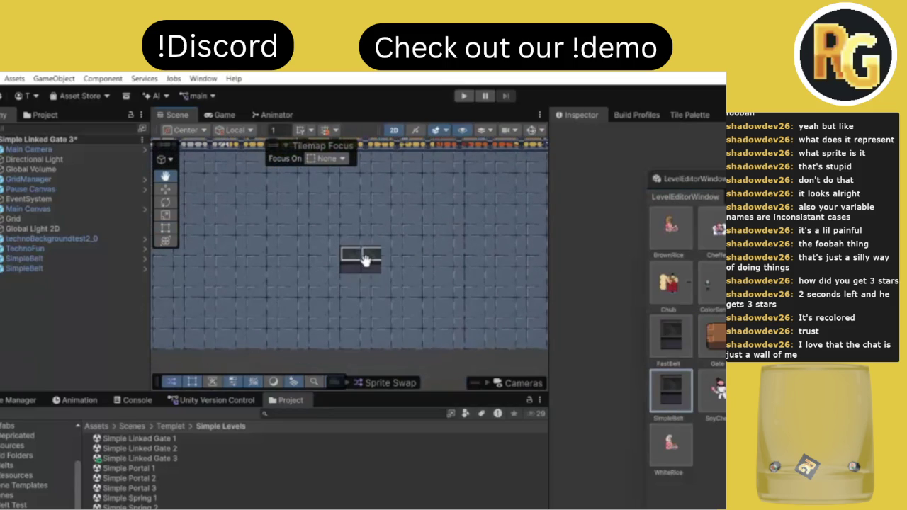
pyautogui.click(383, 261)
pyautogui.scroll(2, 439, 266)
pyautogui.click(416, 297)
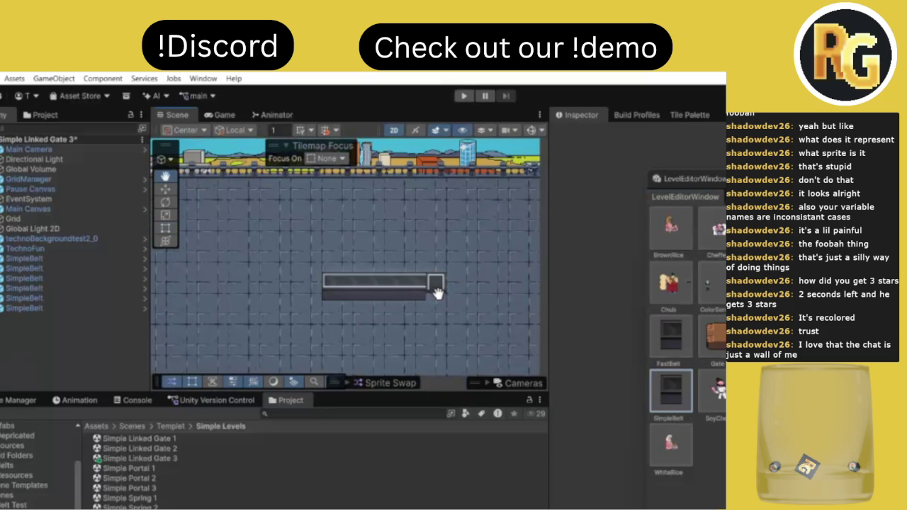
# Run the belt up, across the top and down the left to close the loop, then show Discord.
pyautogui.click(436, 287)
pyautogui.click(434, 268)
pyautogui.click(432, 248)
pyautogui.click(393, 248)
pyautogui.click(373, 248)
pyautogui.click(333, 249)
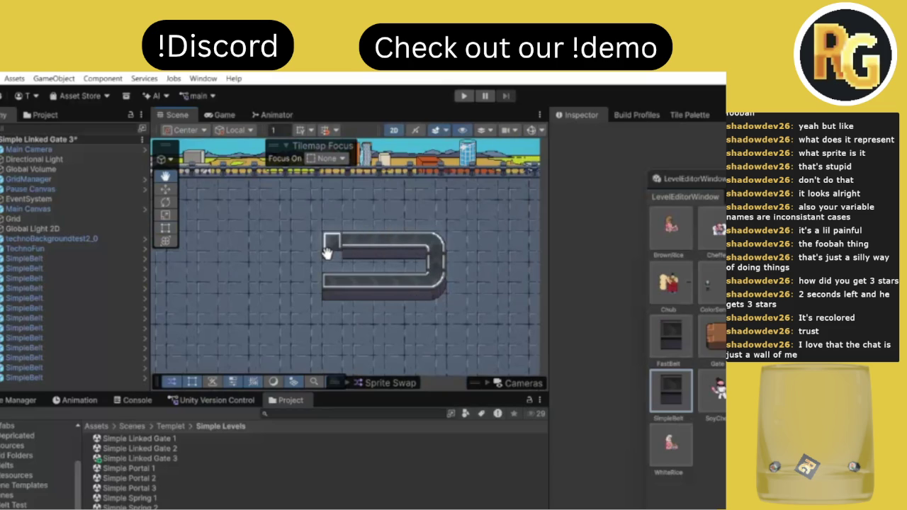
pyautogui.click(332, 268)
pyautogui.click(333, 289)
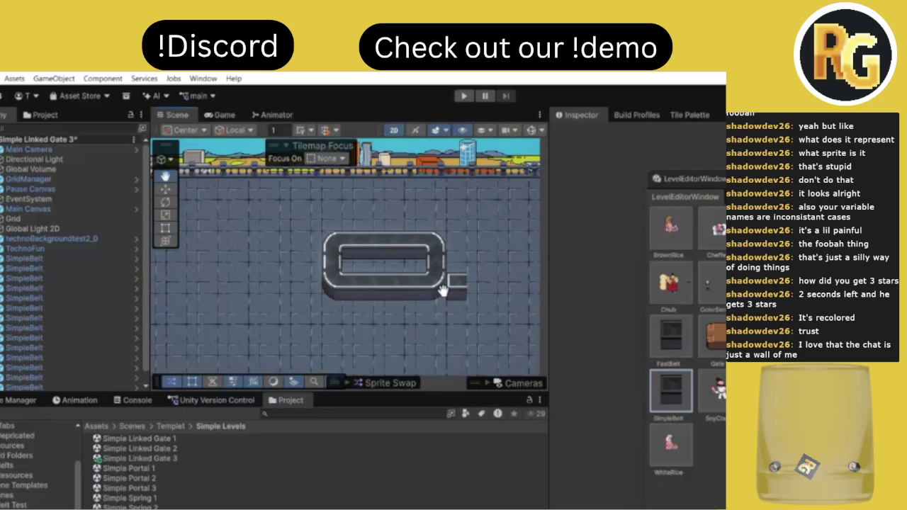
pyautogui.click(440, 497)
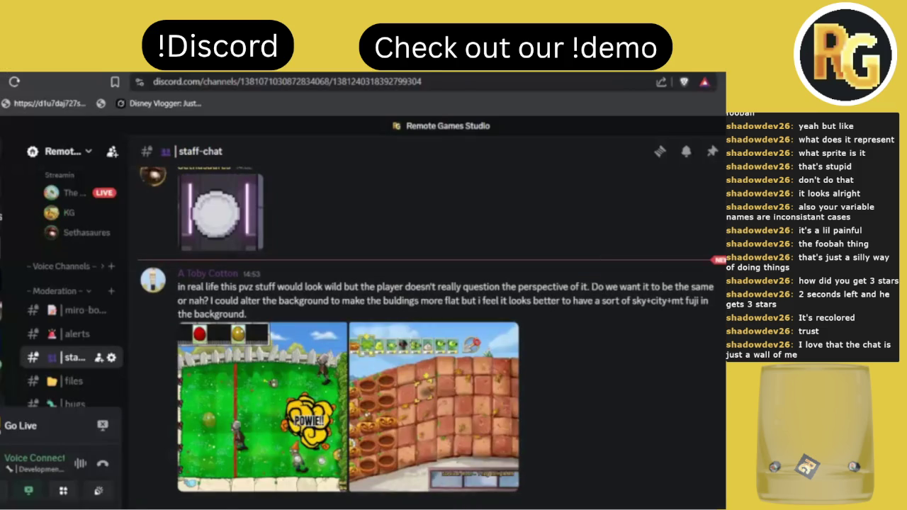
# Return to Unity, zoom around the belt loop, and select the Gate piece.
pyautogui.hotkey('alt', 'Tab')
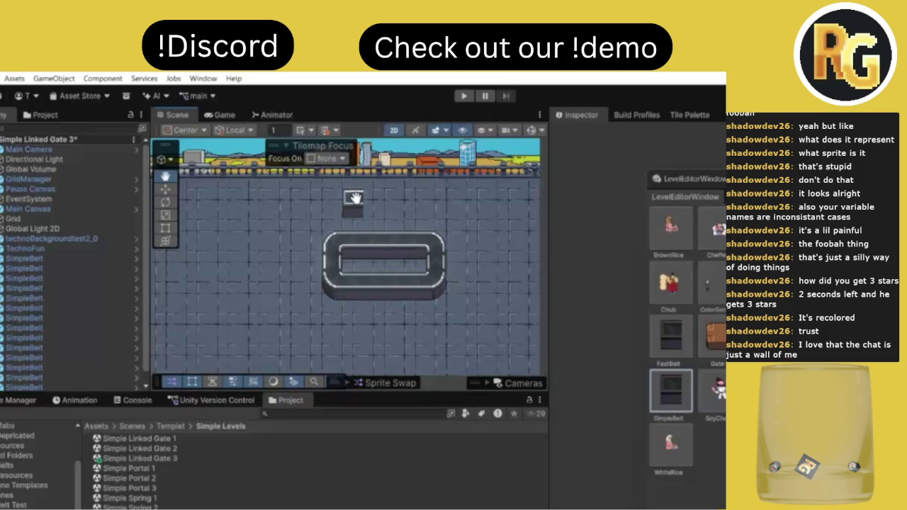
pyautogui.scroll(2, 355, 198)
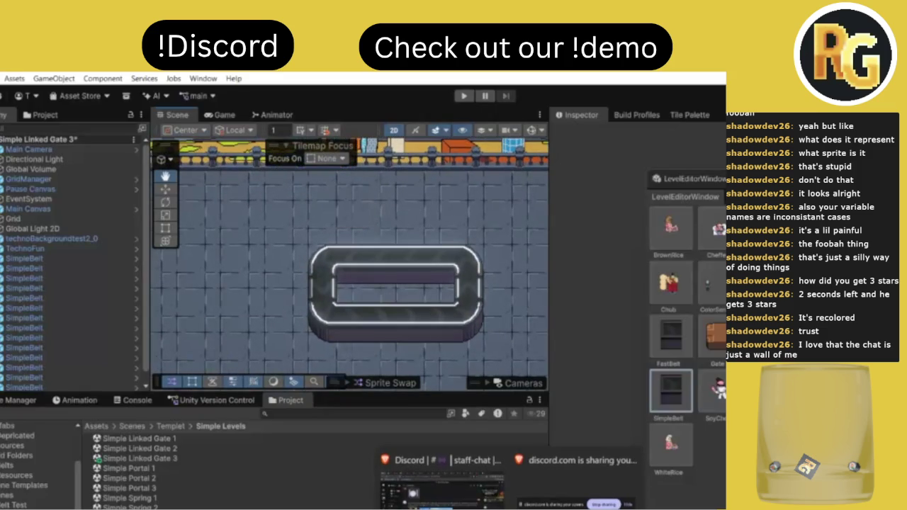
pyautogui.scroll(-1, 425, 329)
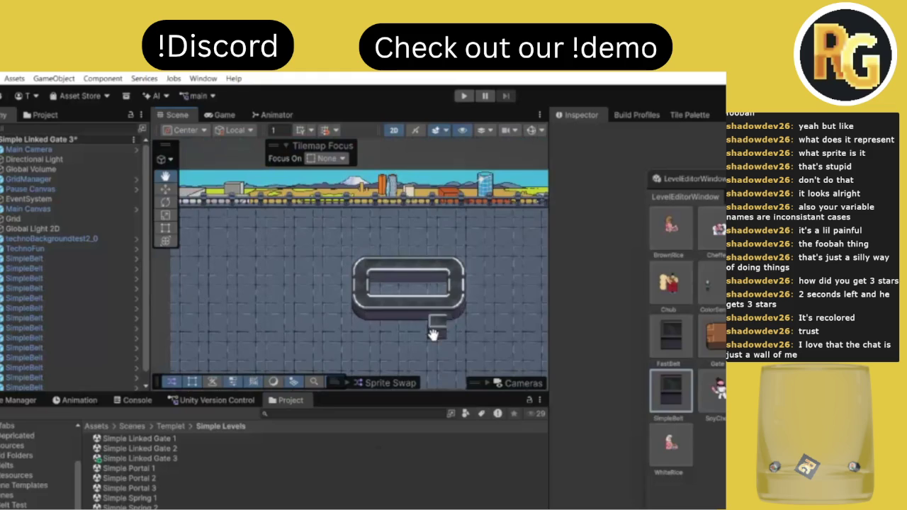
pyautogui.scroll(2, 425, 334)
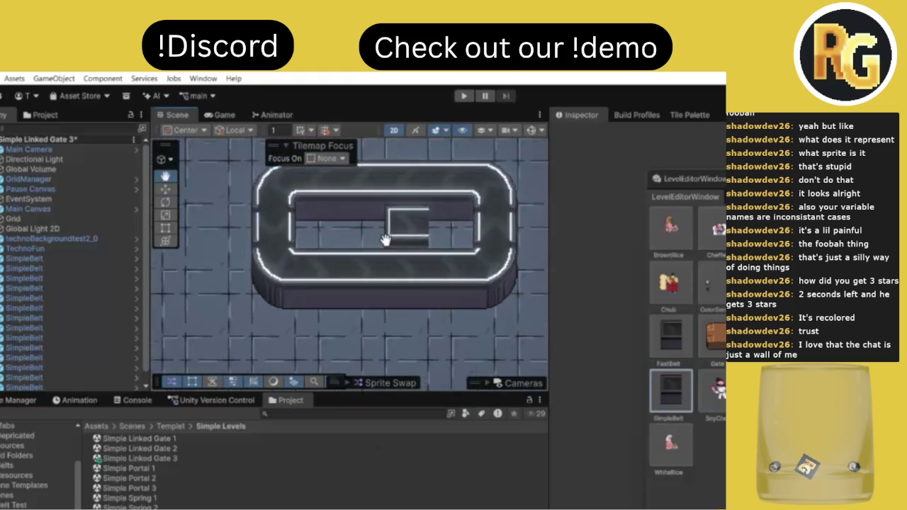
pyautogui.scroll(-2, 387, 240)
pyautogui.scroll(4, 409, 183)
pyautogui.scroll(-5, 409, 182)
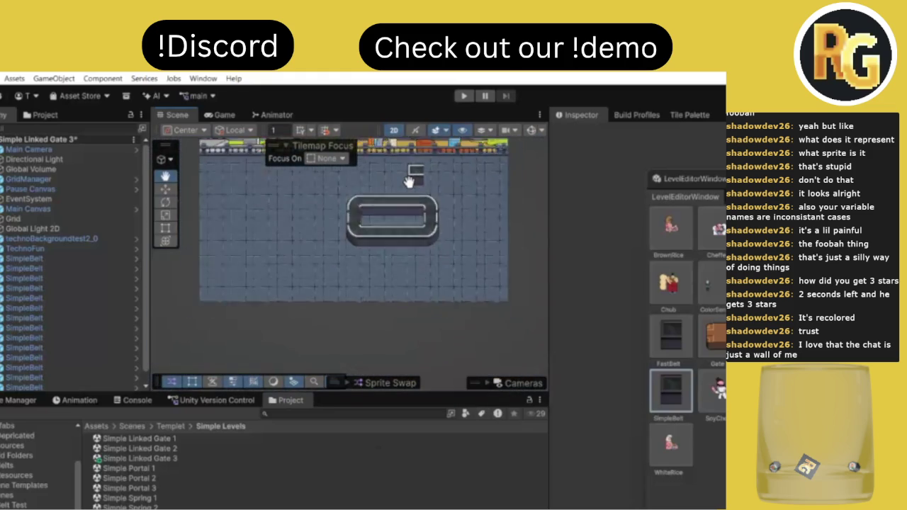
pyautogui.scroll(2, 412, 174)
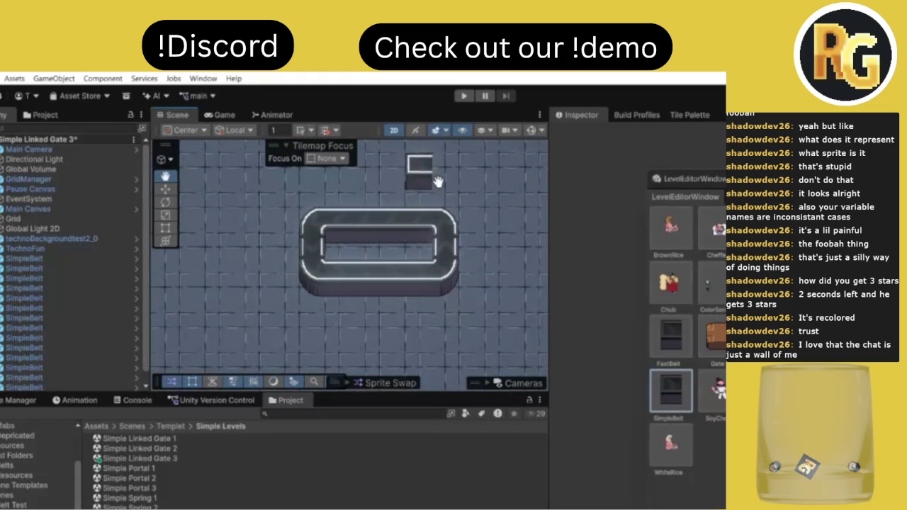
pyautogui.click(714, 337)
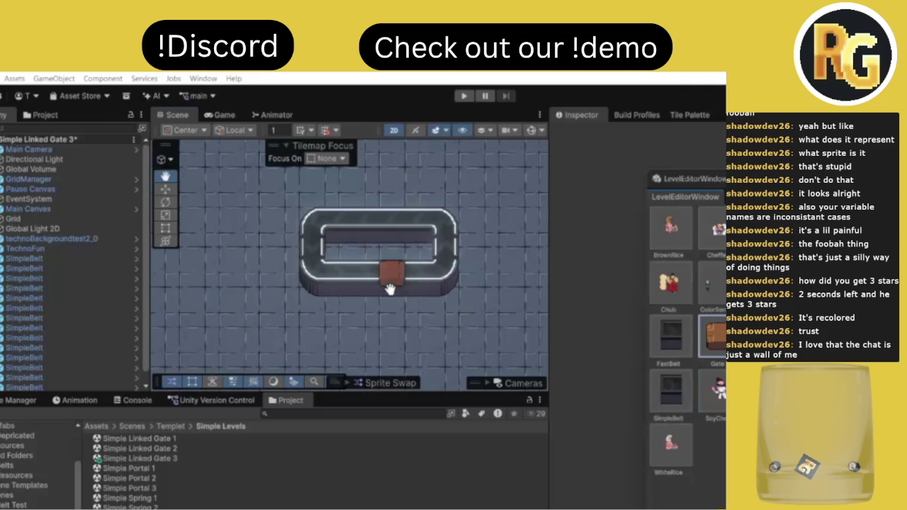
pyautogui.scroll(-2, 368, 288)
pyautogui.scroll(1, 376, 272)
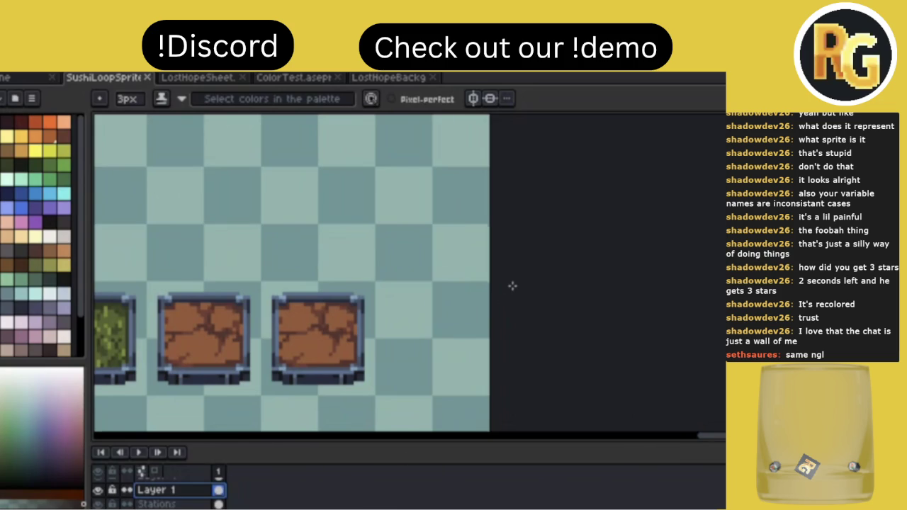
pyautogui.scroll(-1, 514, 289)
# Create a new wide sprite and paste the Mount Fuji landscape into it.
pyautogui.hotkey('ctrl', 'n')
pyautogui.press('Escape')
pyautogui.hotkey('ctrl', 'v')
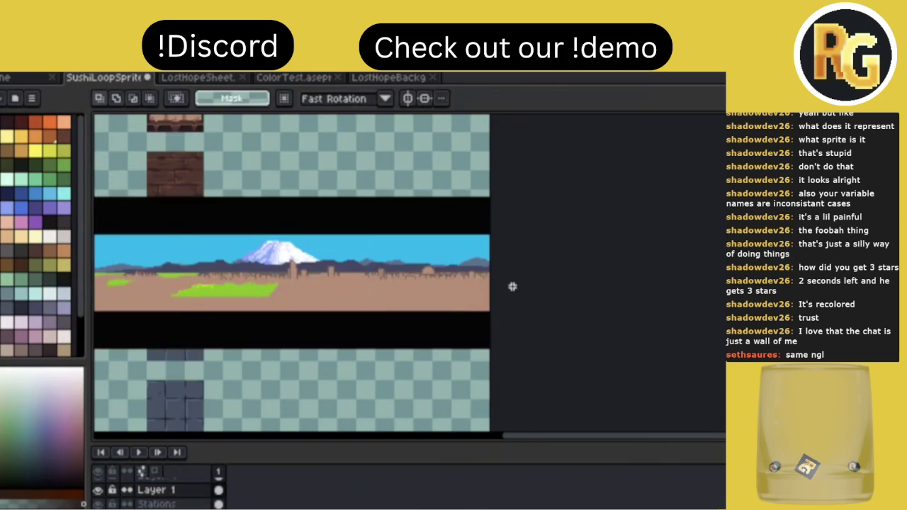
pyautogui.press('Escape')
pyautogui.hotkey('ctrl', 'n')
pyautogui.press('Return')
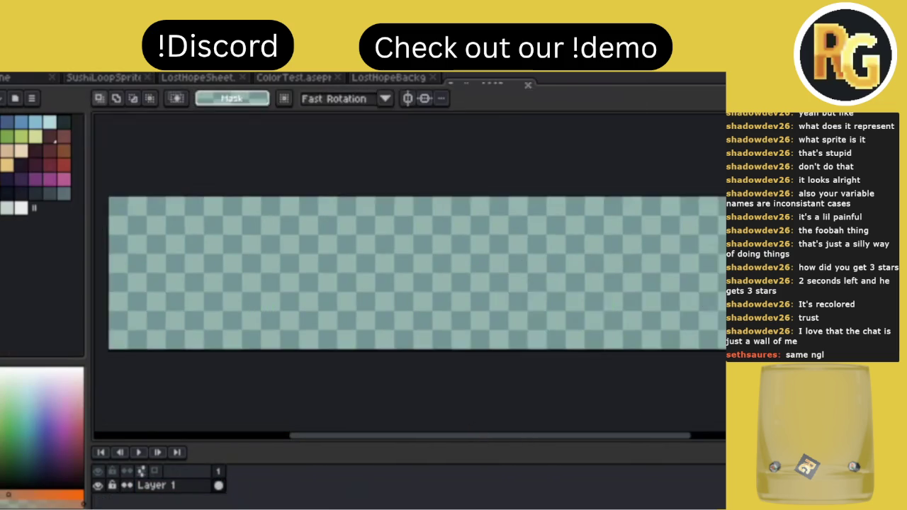
pyautogui.hotkey('ctrl', 'v')
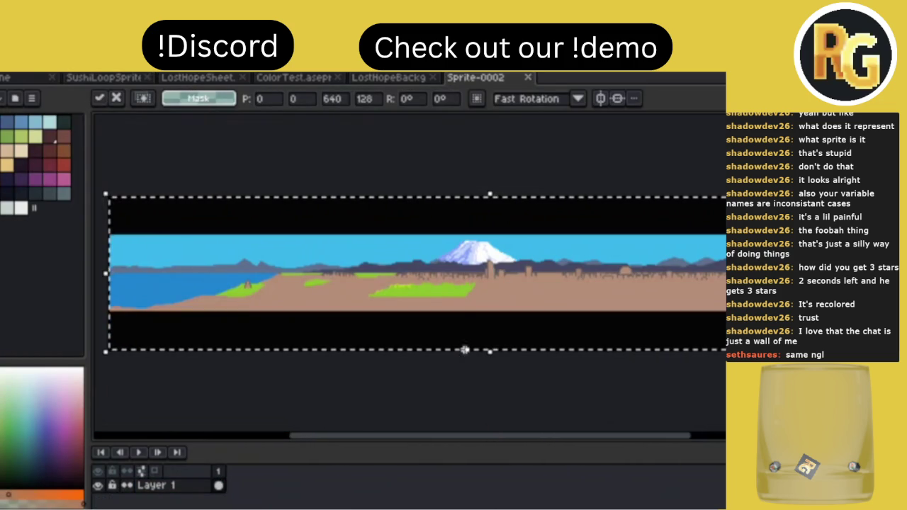
pyautogui.press('Return')
pyautogui.moveTo(371, 272); pyautogui.dragTo(499, 291)
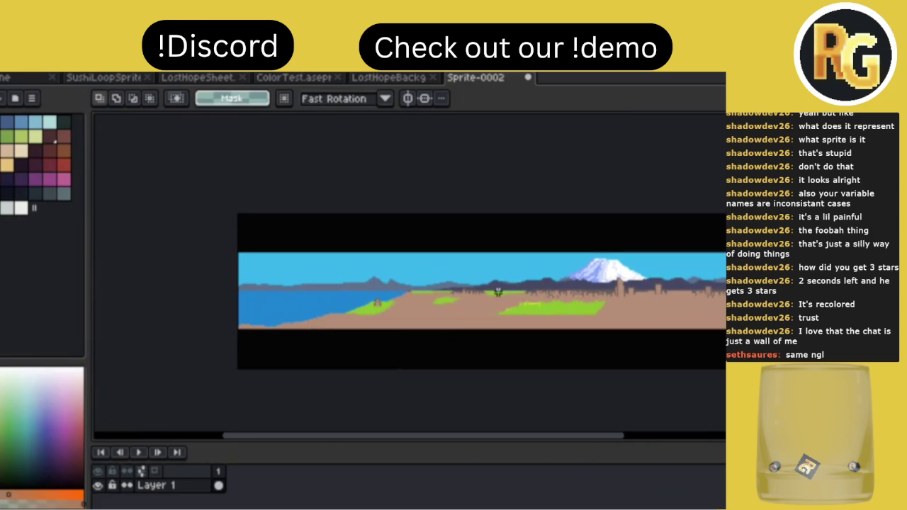
# Pan across the Sprite-0002 panorama, then bring up the LostHopeBackg sprite.
pyautogui.hscroll(5, 553, 284)
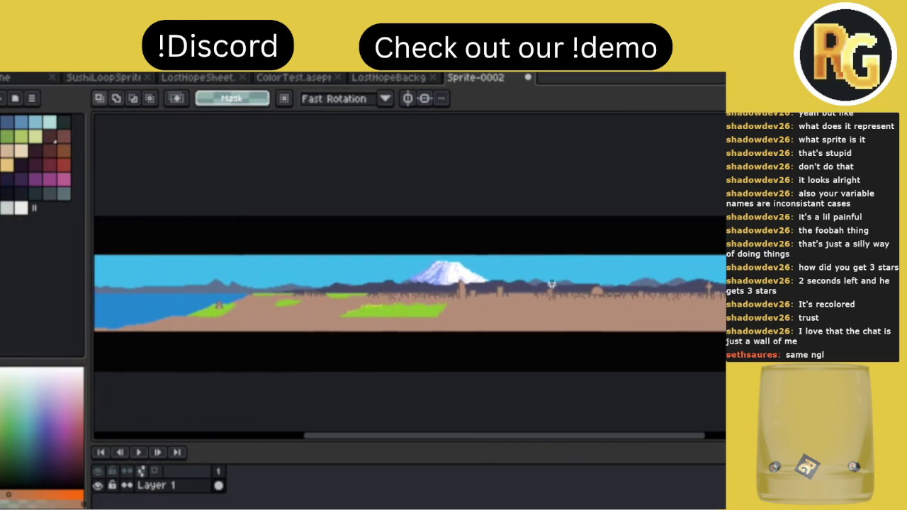
pyautogui.hscroll(-3, 552, 285)
pyautogui.hscroll(2, 552, 284)
pyautogui.hscroll(2, 553, 284)
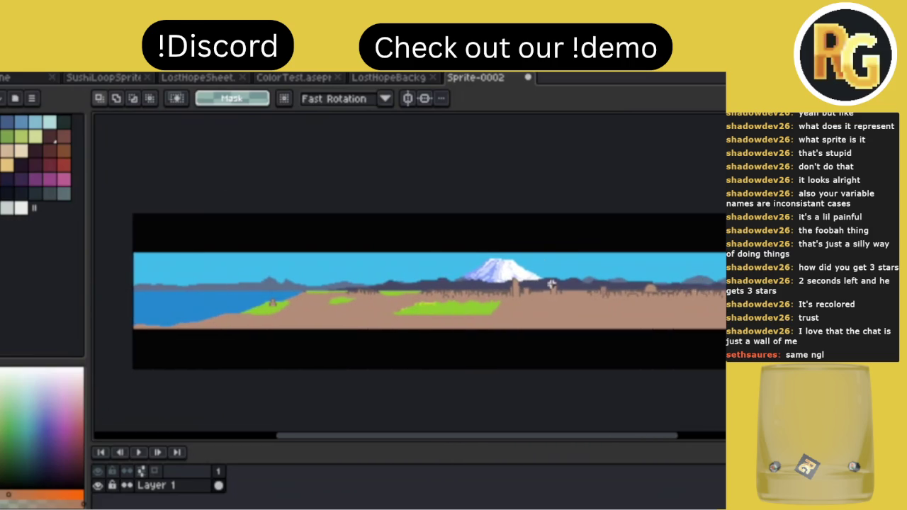
pyautogui.hscroll(2, 552, 284)
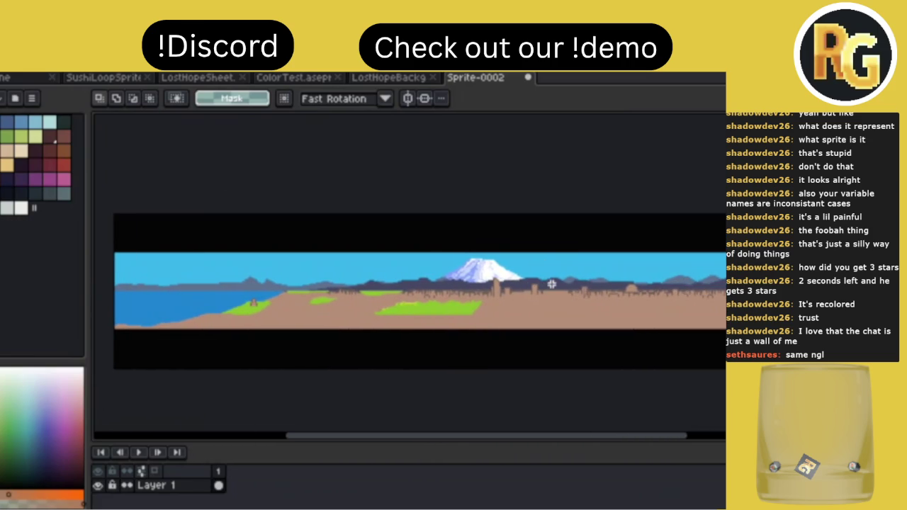
pyautogui.hscroll(-4, 552, 285)
pyautogui.hscroll(-2, 553, 284)
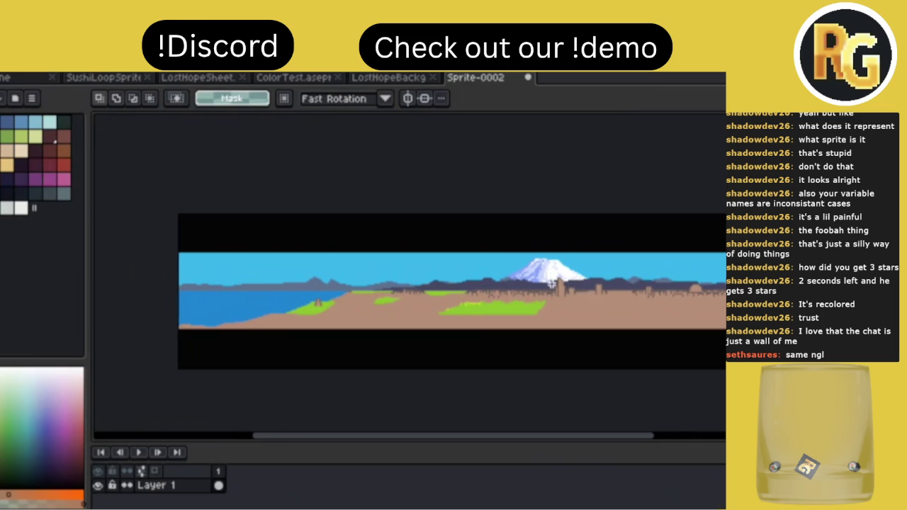
pyautogui.hscroll(-1, 552, 284)
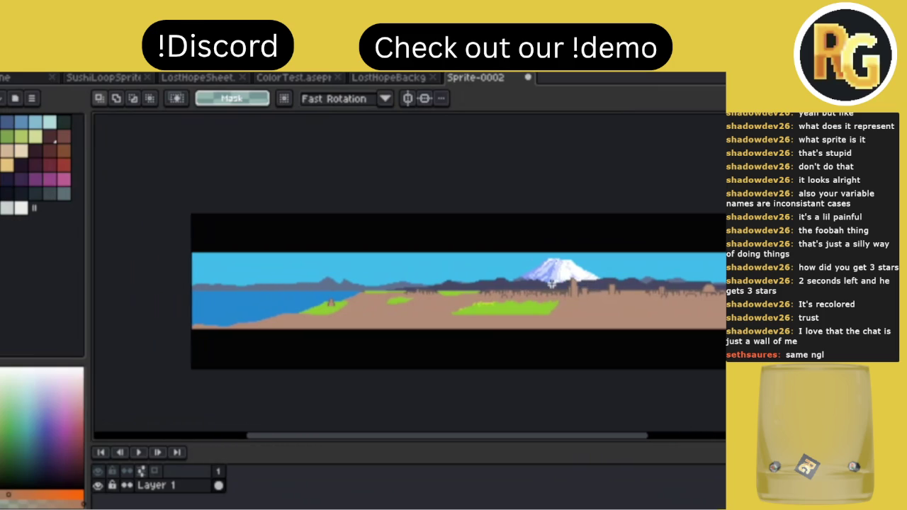
pyautogui.hscroll(2, 552, 284)
pyautogui.hscroll(3, 553, 284)
pyautogui.hscroll(2, 553, 284)
pyautogui.hscroll(2, 552, 284)
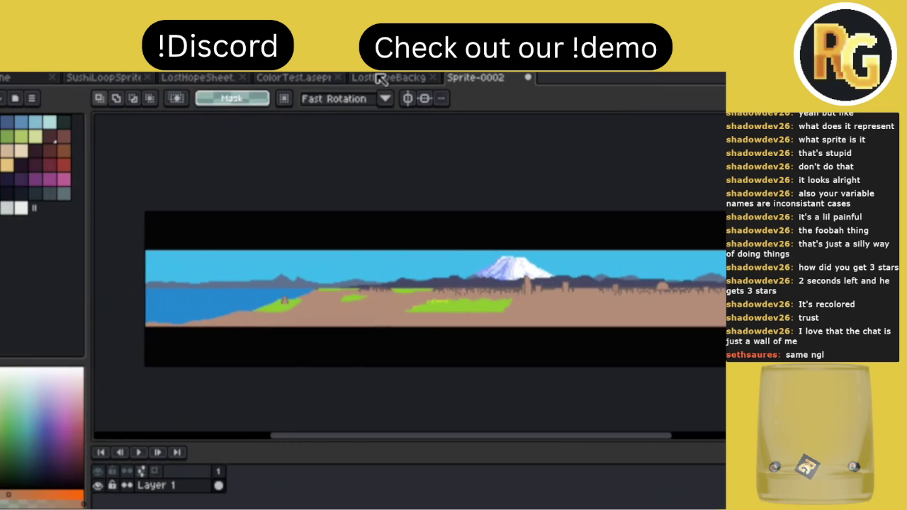
pyautogui.click(382, 79)
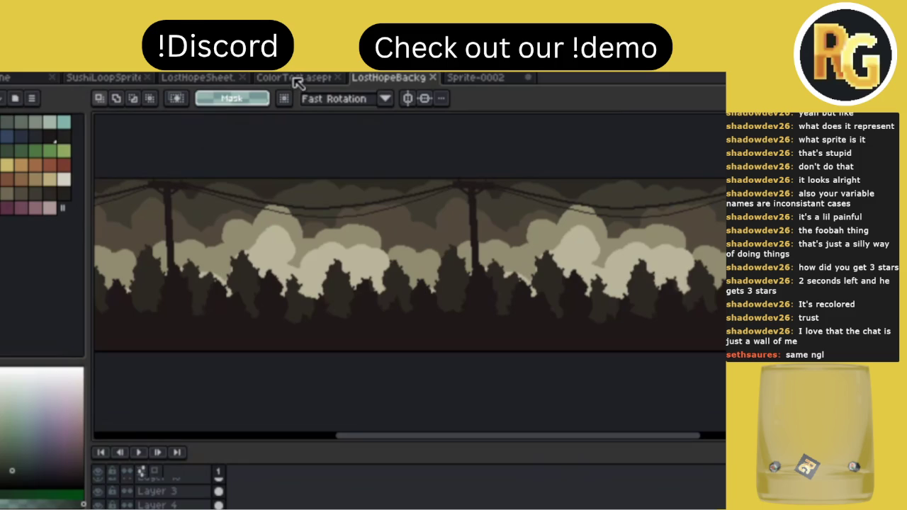
# Browse the ColorTest forest scene, panning around it.
pyautogui.click(296, 78)
pyautogui.hscroll(-2, 400, 177)
pyautogui.hscroll(2, 399, 213)
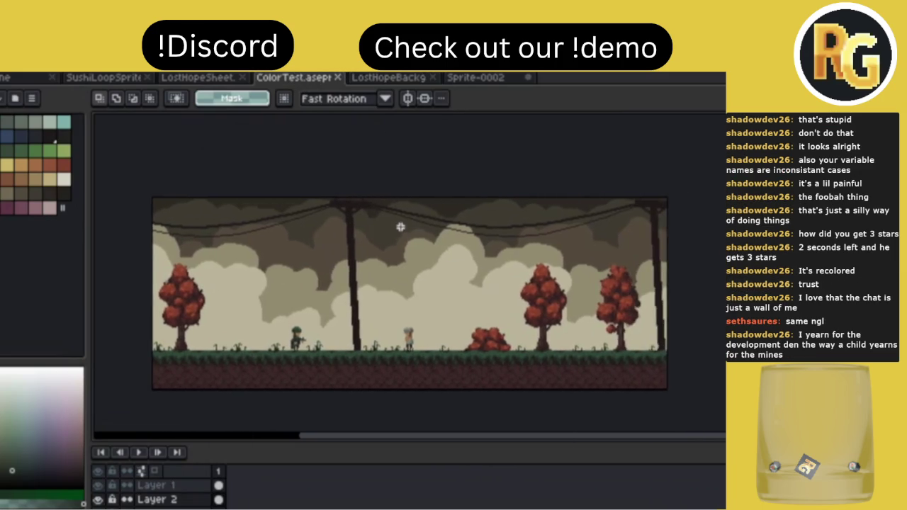
pyautogui.scroll(-1, 401, 227)
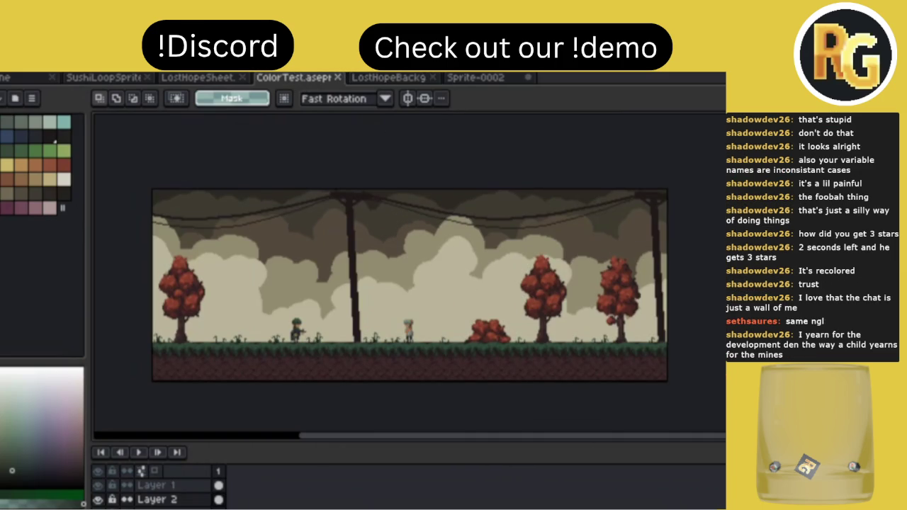
pyautogui.hscroll(-2, 462, 280)
pyautogui.scroll(-2, 462, 280)
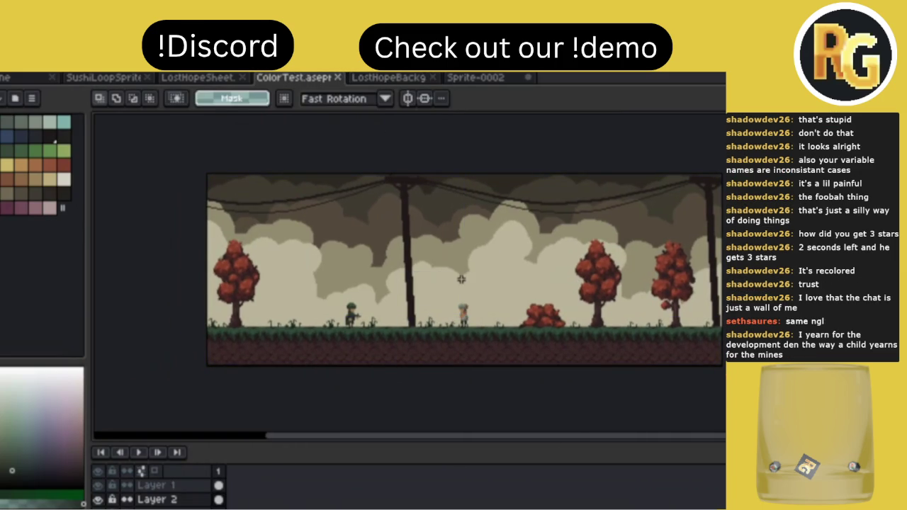
pyautogui.hscroll(1, 461, 280)
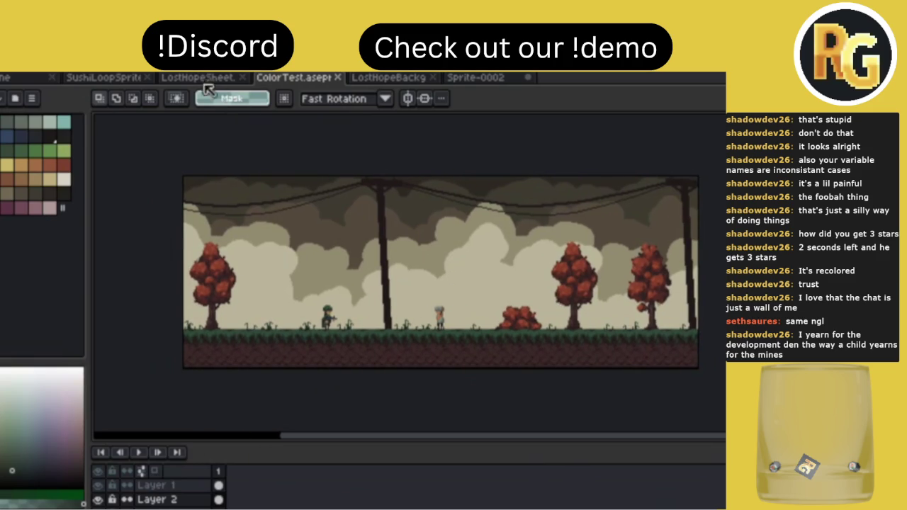
# Look through the LostHopeSheet and the SushiLoopSprite tile sheet holding the railing.
pyautogui.click(189, 78)
pyautogui.click(105, 78)
pyautogui.hscroll(-6, 381, 298)
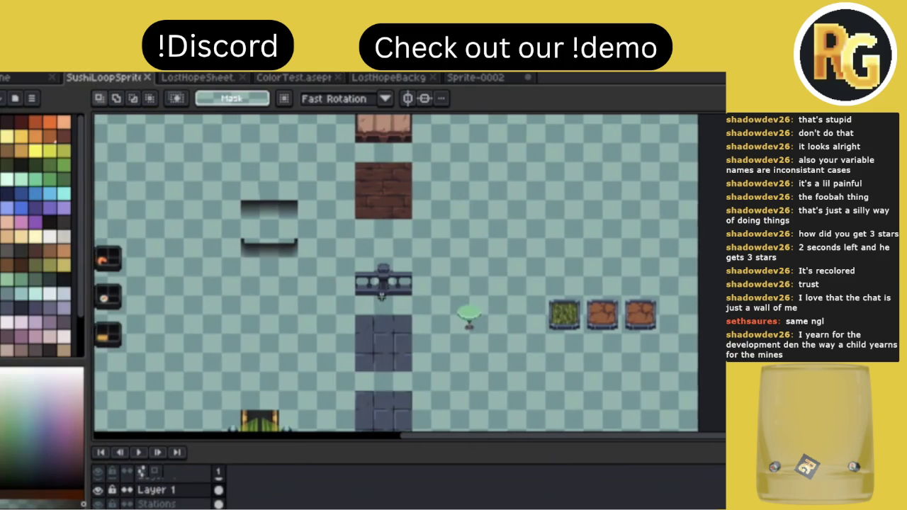
pyautogui.hscroll(3, 644, 282)
pyautogui.scroll(1, 644, 282)
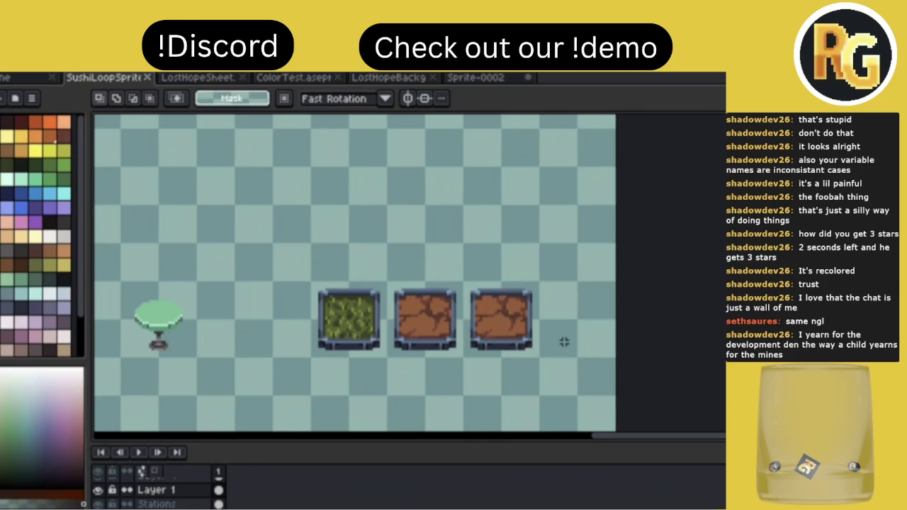
pyautogui.scroll(-3, 565, 342)
pyautogui.scroll(3, 564, 341)
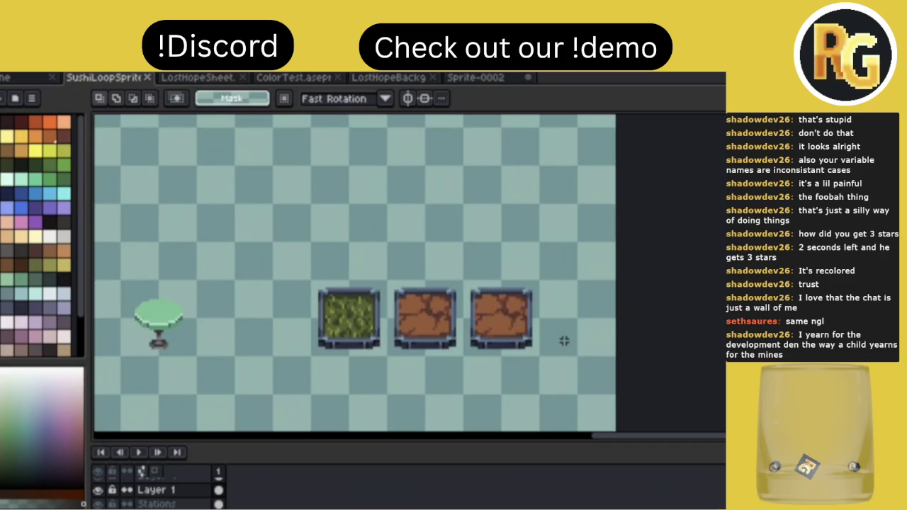
pyautogui.scroll(-1, 564, 341)
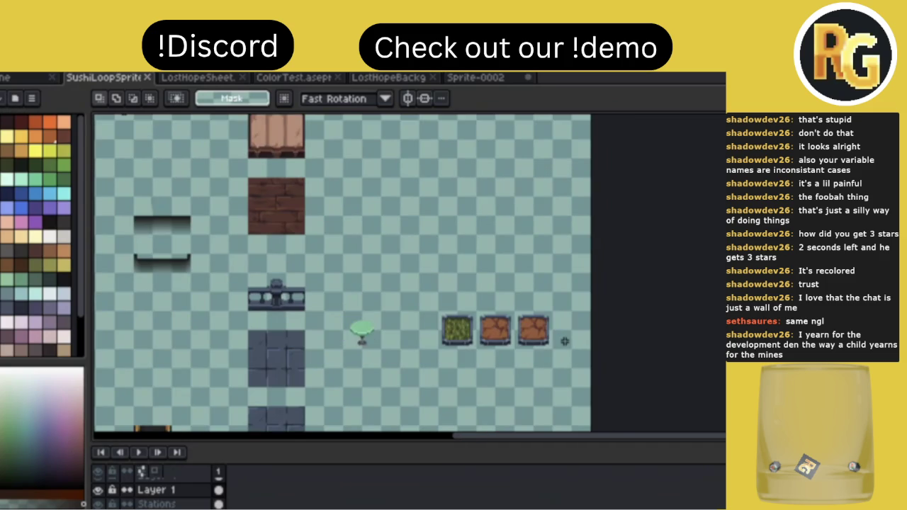
pyautogui.scroll(1, 564, 342)
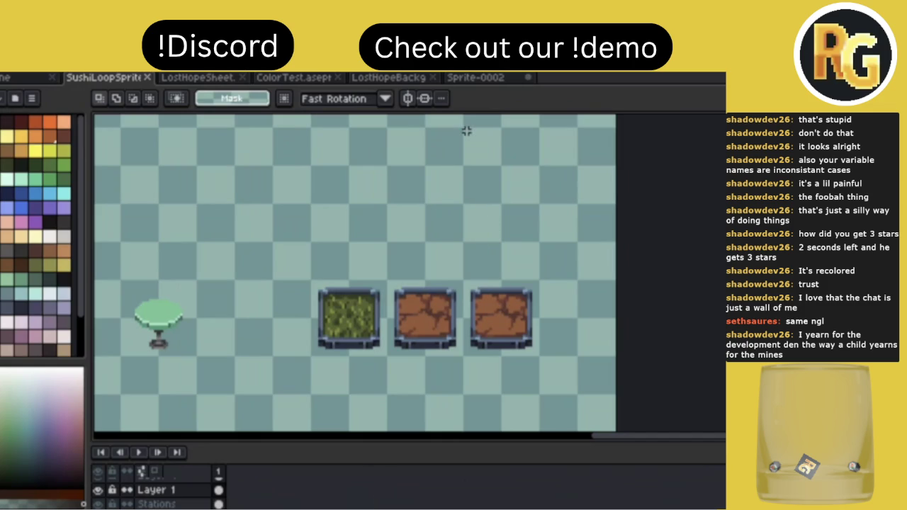
# Paste the 48×48 railing piece from the tile sheet into Sprite-0002.
pyautogui.click(476, 78)
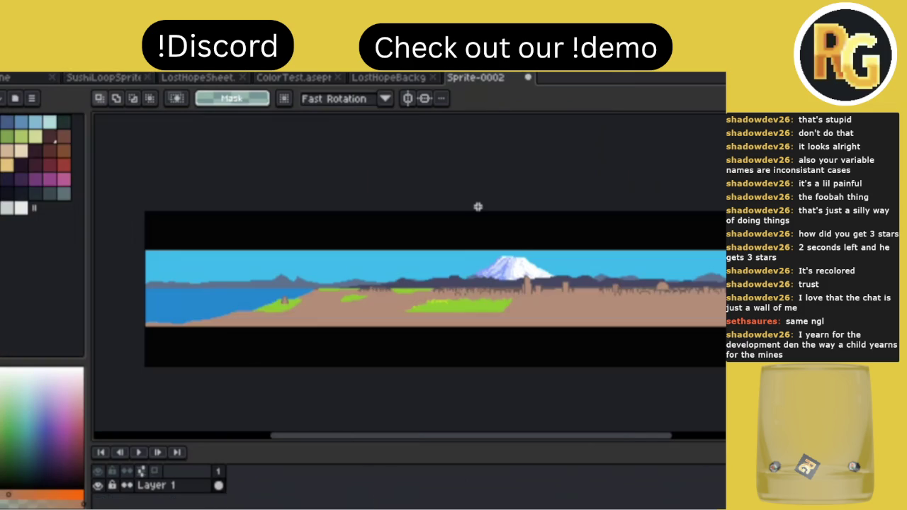
pyautogui.hscroll(2, 478, 206)
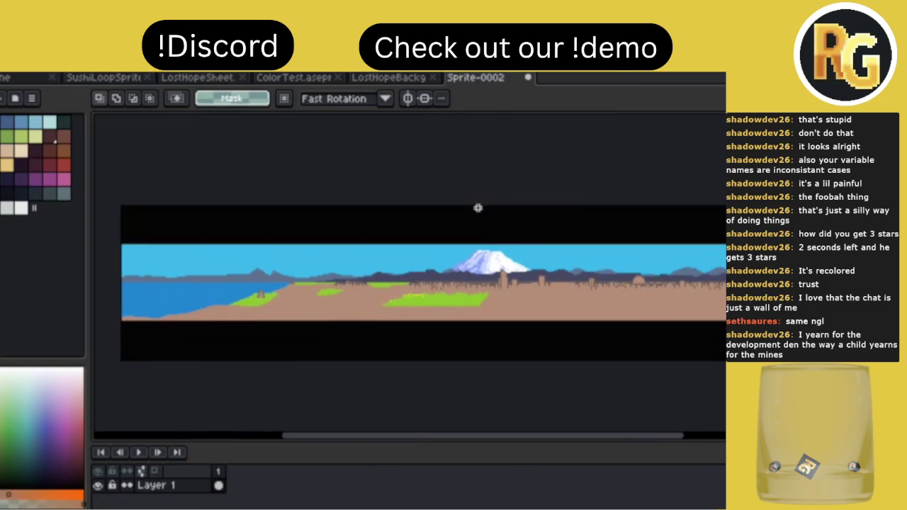
pyautogui.hscroll(2, 478, 208)
pyautogui.hscroll(1, 478, 208)
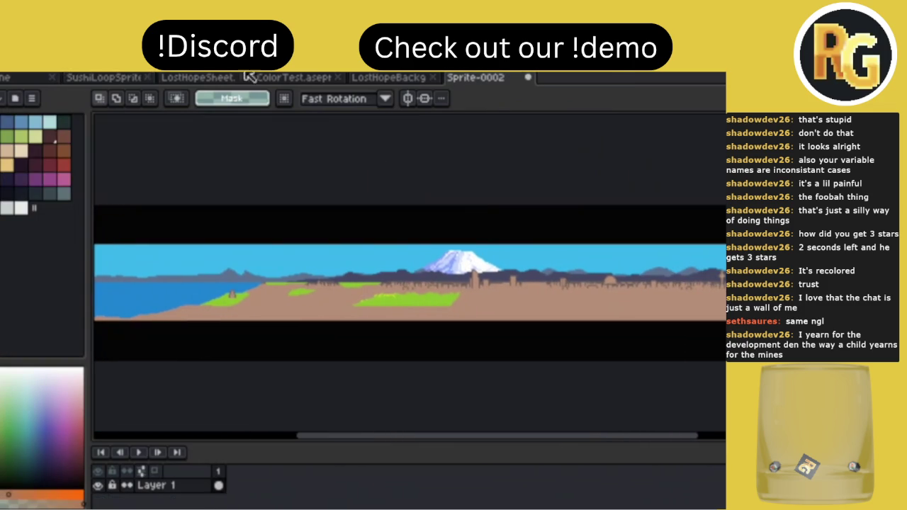
pyautogui.click(114, 78)
pyautogui.scroll(-2, 372, 283)
pyautogui.scroll(1, 354, 284)
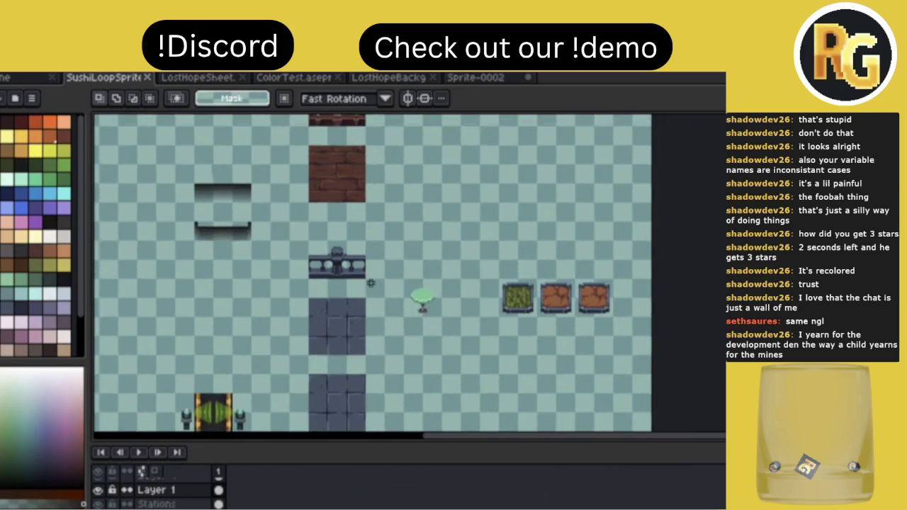
pyautogui.scroll(1, 338, 283)
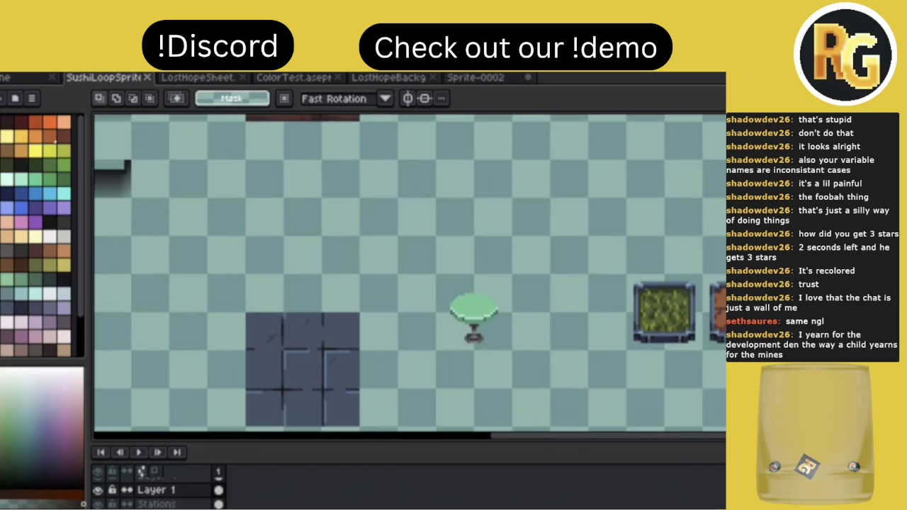
pyautogui.hotkey('ctrl', 'Tab')
pyautogui.hotkey('ctrl', 'v')
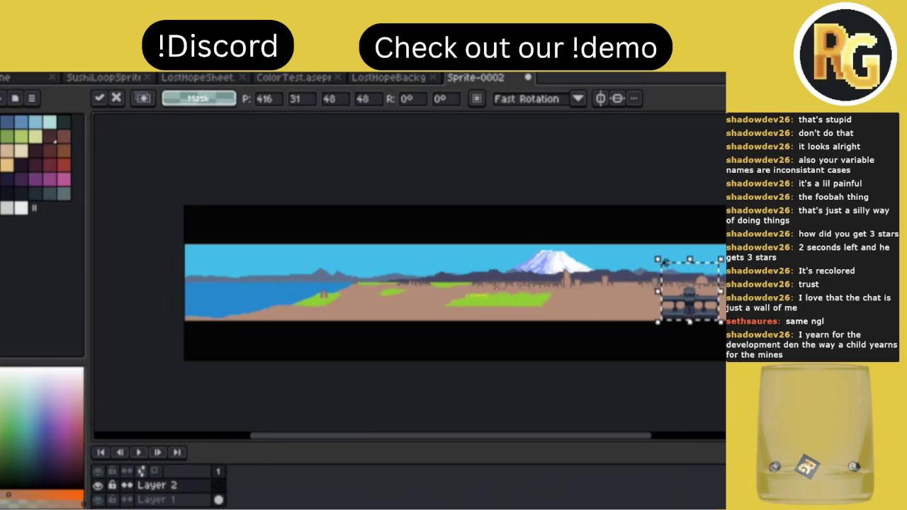
# Drop the pasted railing copy at the scene's left edge and turn on the pixel grid.
pyautogui.moveTo(404, 291)
pyautogui.mouseDown()
pyautogui.moveTo(195, 290)
pyautogui.moveTo(227, 291)
pyautogui.moveTo(214, 291)
pyautogui.mouseUp()
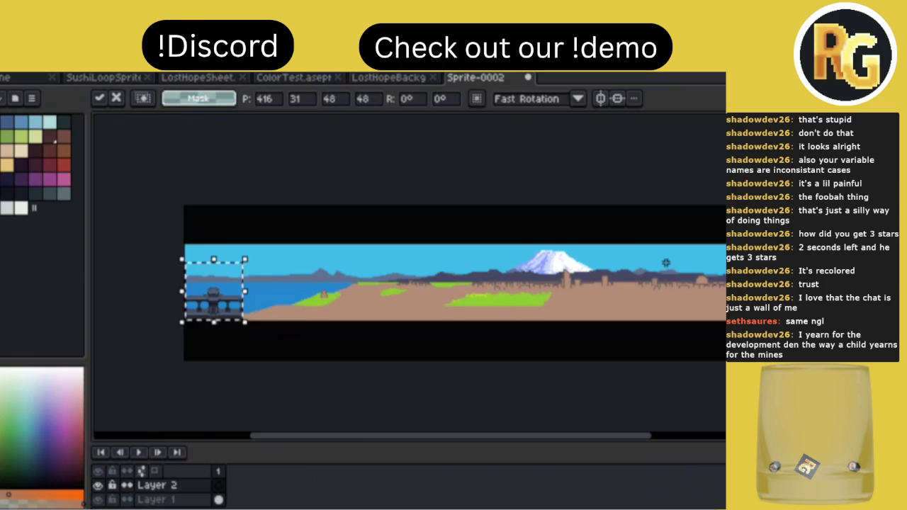
pyautogui.press('Return')
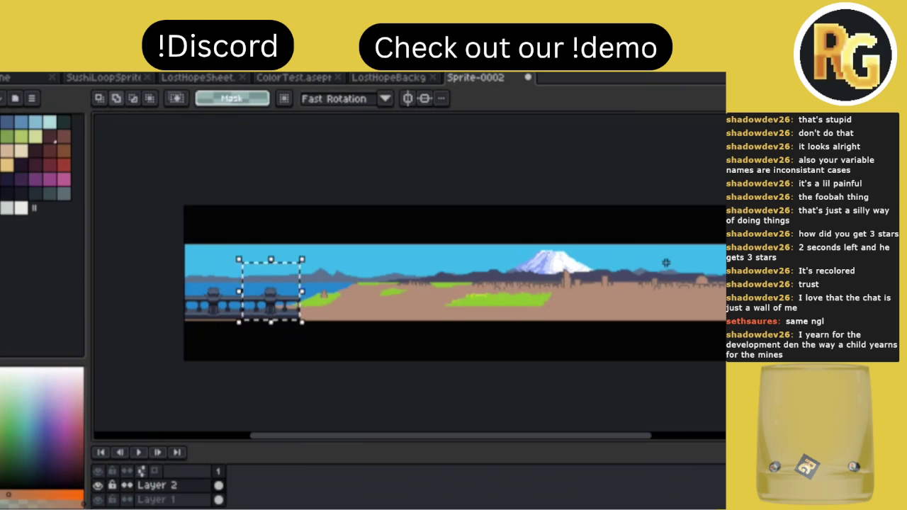
pyautogui.scroll(2, 234, 298)
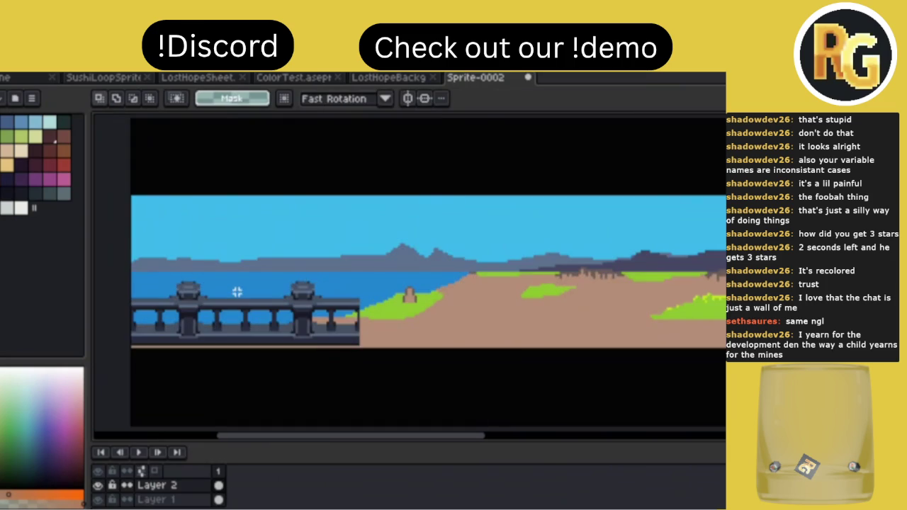
pyautogui.press('v')
pyautogui.press('m')
pyautogui.scroll(1, 219, 315)
pyautogui.scroll(-1, 220, 316)
pyautogui.scroll(1, 210, 319)
pyautogui.scroll(-1, 211, 319)
# Select the bridge railing row on the grid and shift it right to extend it.
pyautogui.moveTo(190, 232); pyautogui.dragTo(512, 422)
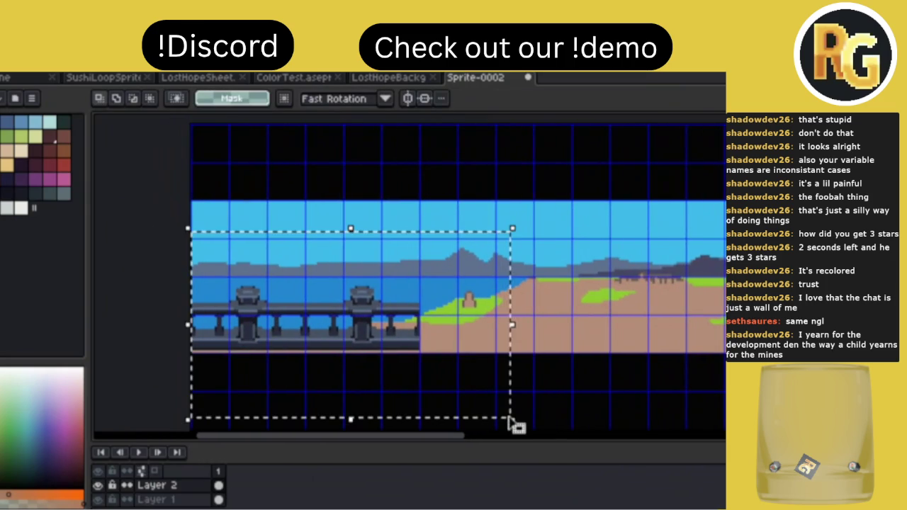
pyautogui.click(511, 418)
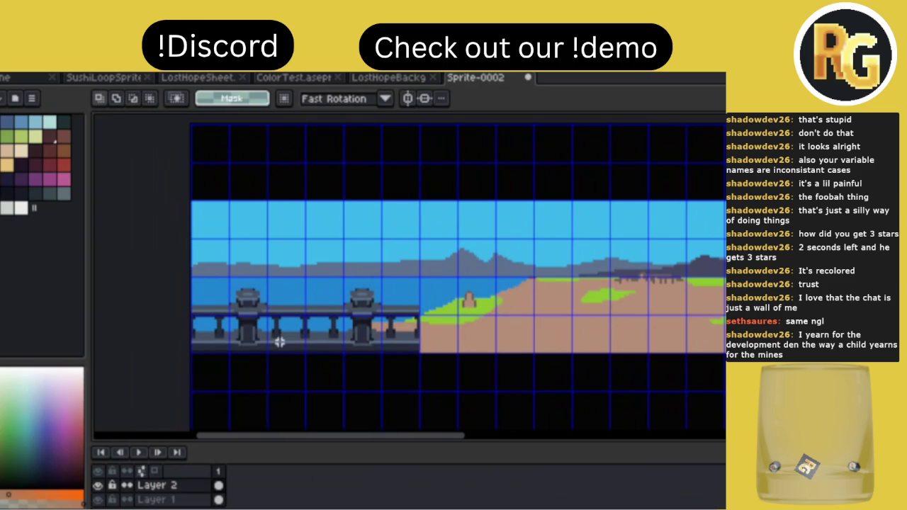
pyautogui.moveTo(205, 340); pyautogui.dragTo(432, 282)
pyautogui.press('Right')
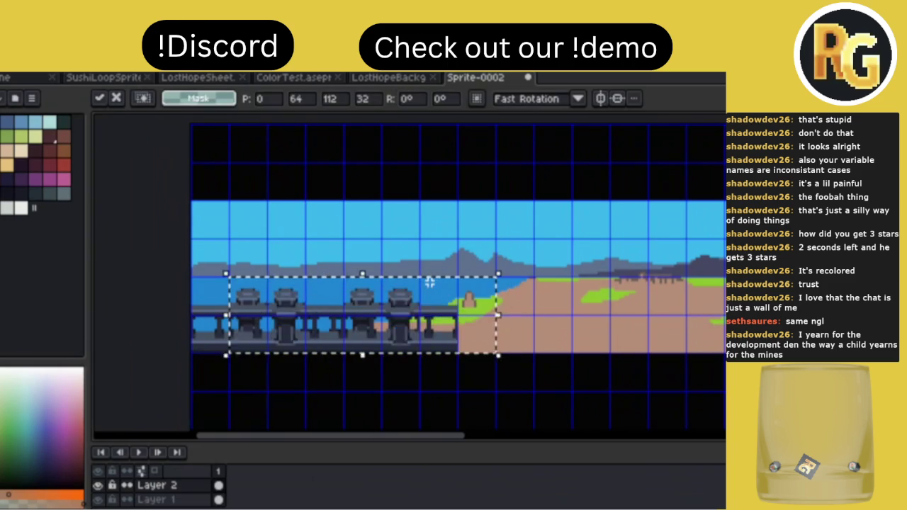
pyautogui.press('Right')
pyautogui.press('Right')
pyautogui.press('Right')
pyautogui.press('Right')
pyautogui.press('Right')
pyautogui.press('Return')
pyautogui.moveTo(213, 344); pyautogui.dragTo(670, 291)
pyautogui.scroll(-2, 666, 297)
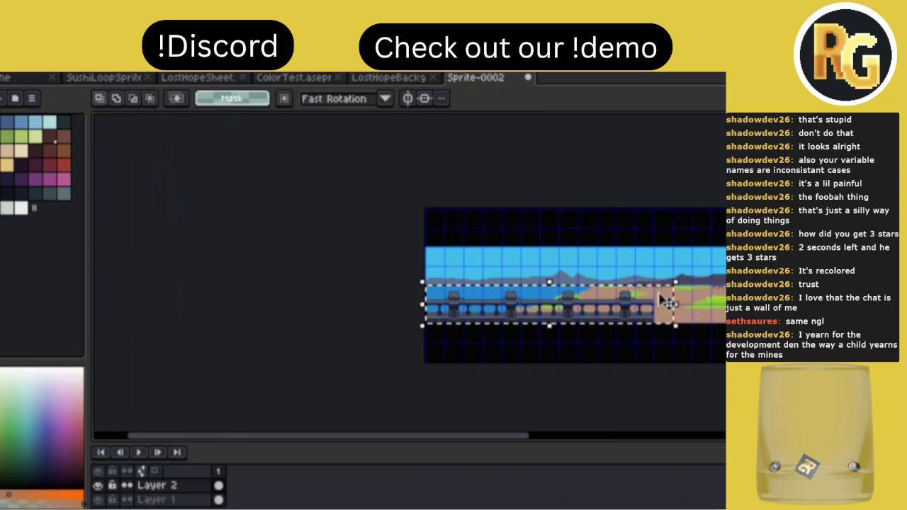
pyautogui.scroll(1, 663, 299)
pyautogui.press('Right')
pyautogui.press('Right')
pyautogui.press('Right')
pyautogui.press('Right')
pyautogui.press('Right')
pyautogui.press('Right')
pyautogui.press('Right')
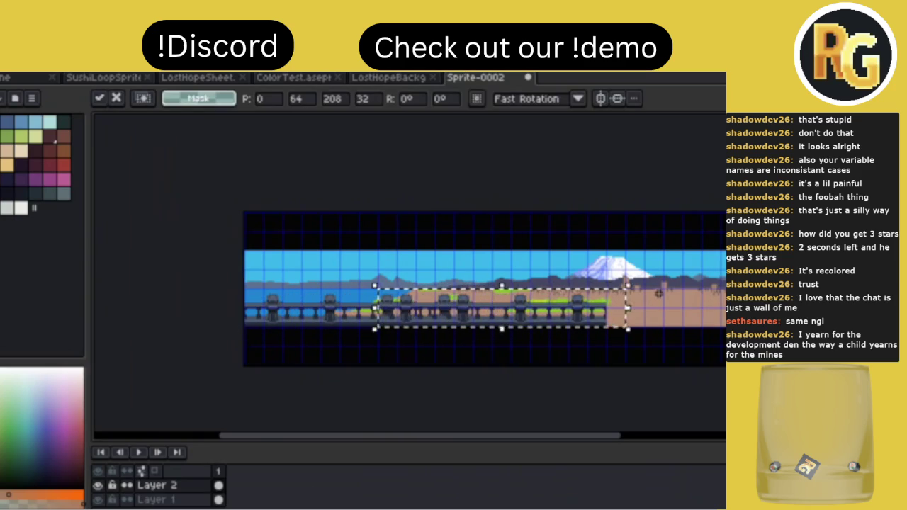
pyautogui.press('Right')
pyautogui.press('Right')
pyautogui.press('Right')
pyautogui.press('Right')
pyautogui.press('Right')
pyautogui.press('Right')
pyautogui.press('Right')
pyautogui.press('Right')
pyautogui.press('Right')
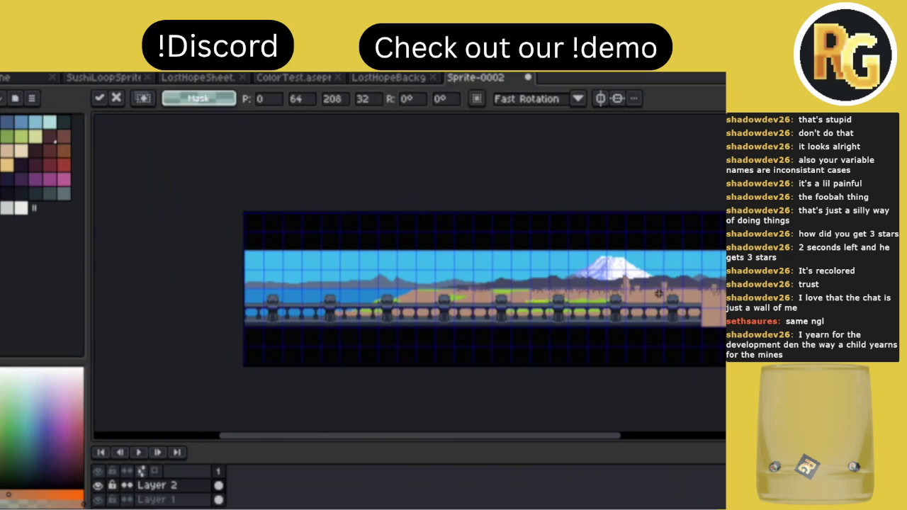
# Slide further railing copies rightward and deselect to commit them.
pyautogui.hscroll(3, 659, 293)
pyautogui.hscroll(-3, 659, 293)
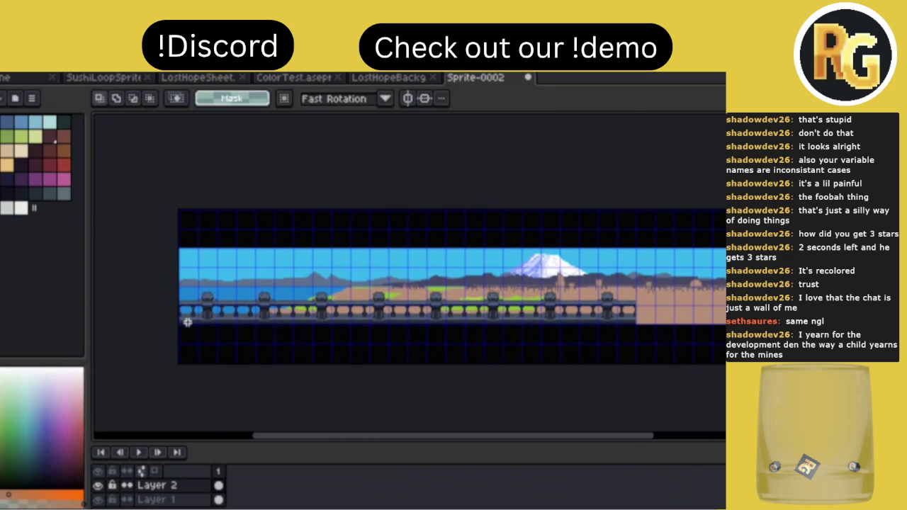
pyautogui.press('Right')
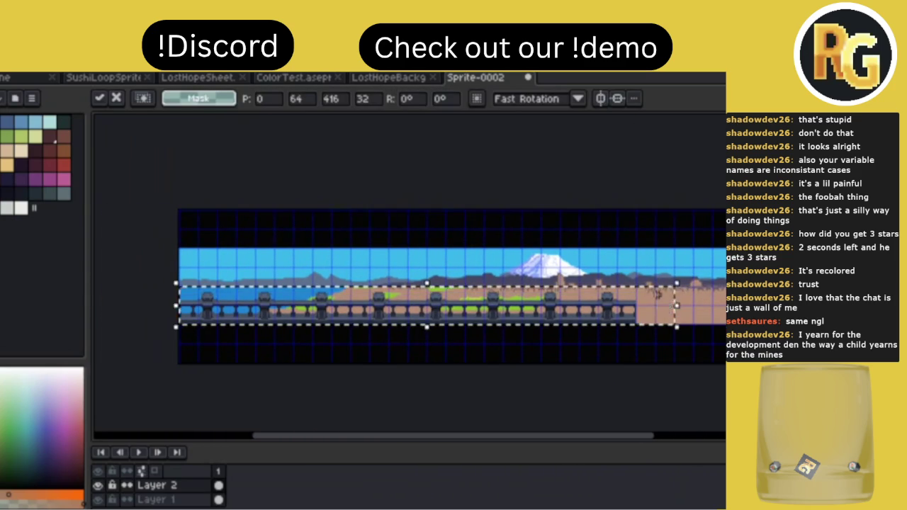
pyautogui.press('Right')
pyautogui.press('Right')
pyautogui.press('Right')
pyautogui.press('Right')
pyautogui.press('Right')
pyautogui.press('Right')
pyautogui.press('Right')
pyautogui.press('Right')
pyautogui.press('Right')
pyautogui.press('Right')
pyautogui.press('Right')
pyautogui.press('Right')
pyautogui.hscroll(3, 658, 294)
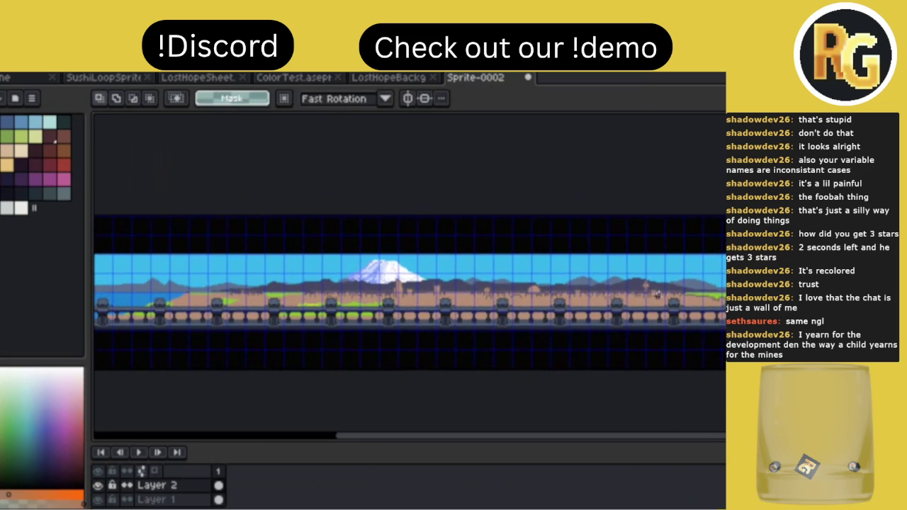
pyautogui.scroll(-2, 658, 293)
pyautogui.hotkey('ctrl', 'd')
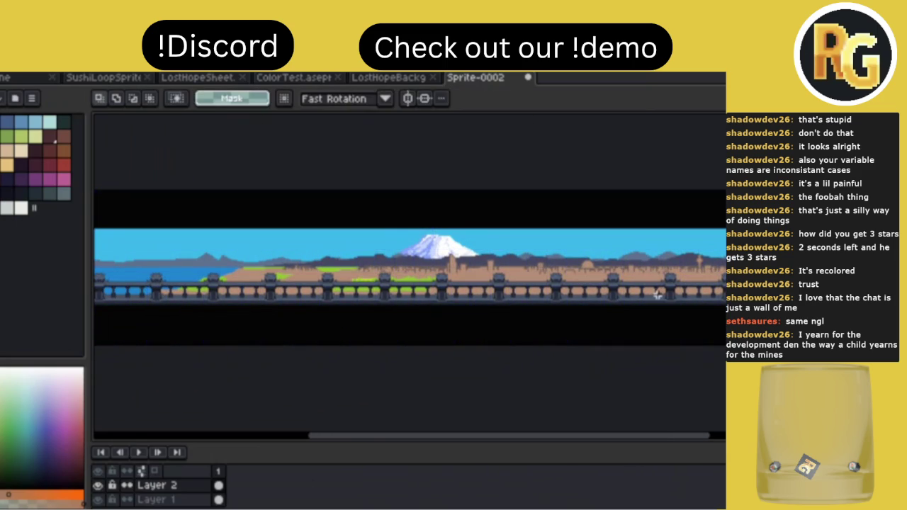
pyautogui.hscroll(-2, 657, 294)
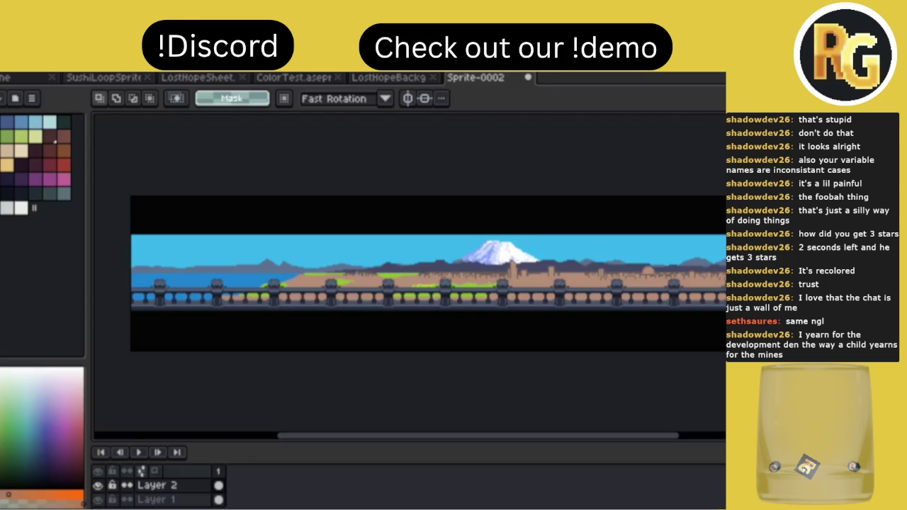
# Toggle Layer 2's visibility to check the continuous railing across the panorama.
pyautogui.hscroll(2, 410, 271)
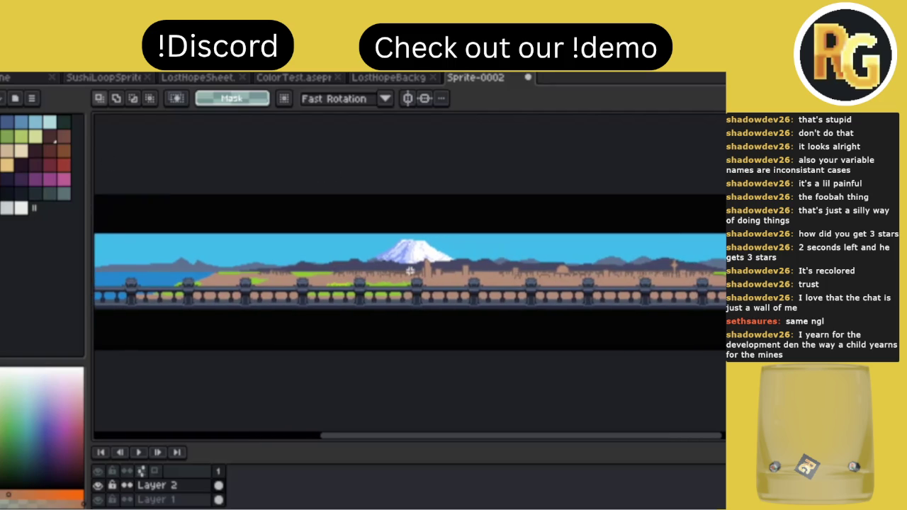
pyautogui.hscroll(-3, 411, 272)
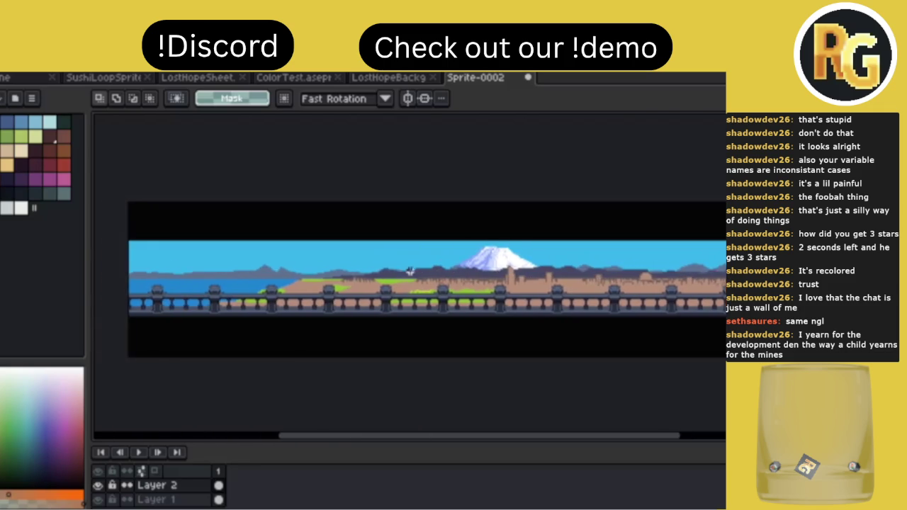
pyautogui.hscroll(2, 409, 271)
pyautogui.click(98, 486)
pyautogui.click(98, 485)
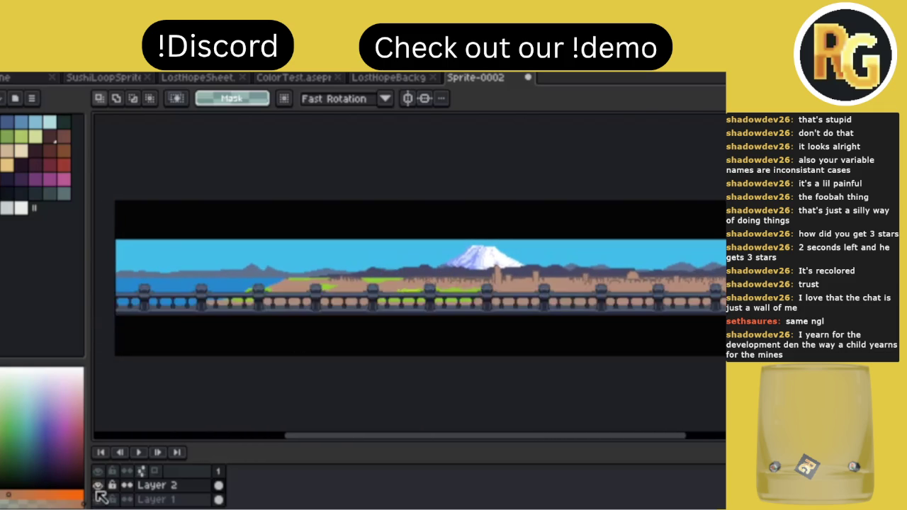
pyautogui.click(98, 486)
# Select the dark stone floor tile in the SushiLoopSprite sheet.
pyautogui.click(386, 78)
pyautogui.click(206, 78)
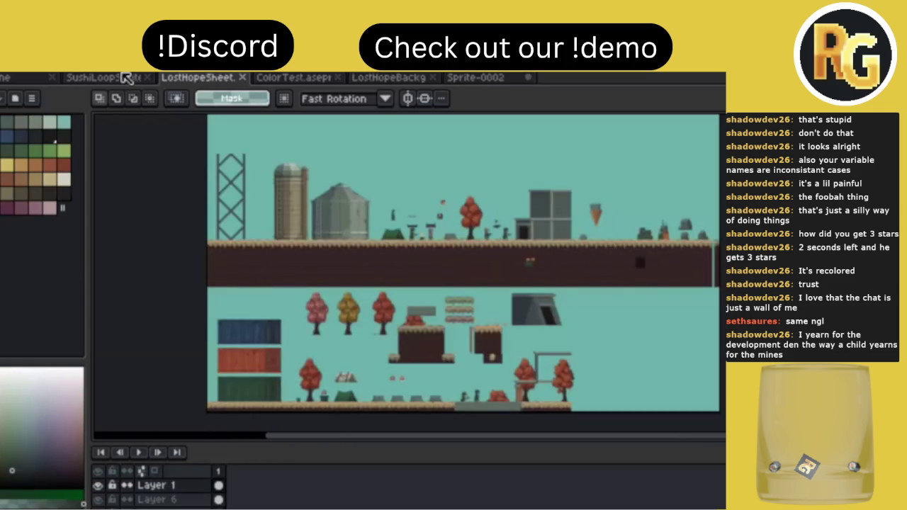
pyautogui.click(120, 78)
pyautogui.hotkey('ctrl', 'd')
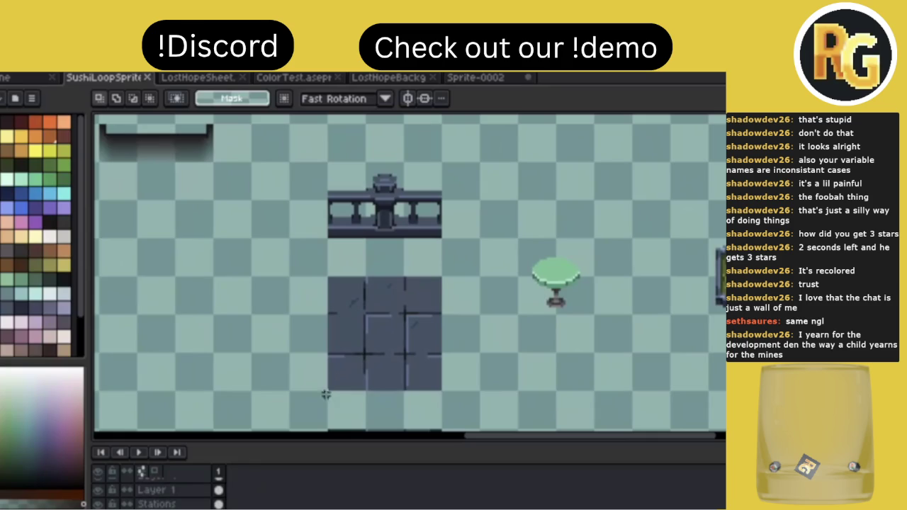
pyautogui.scroll(-2, 333, 376)
pyautogui.scroll(-2, 345, 359)
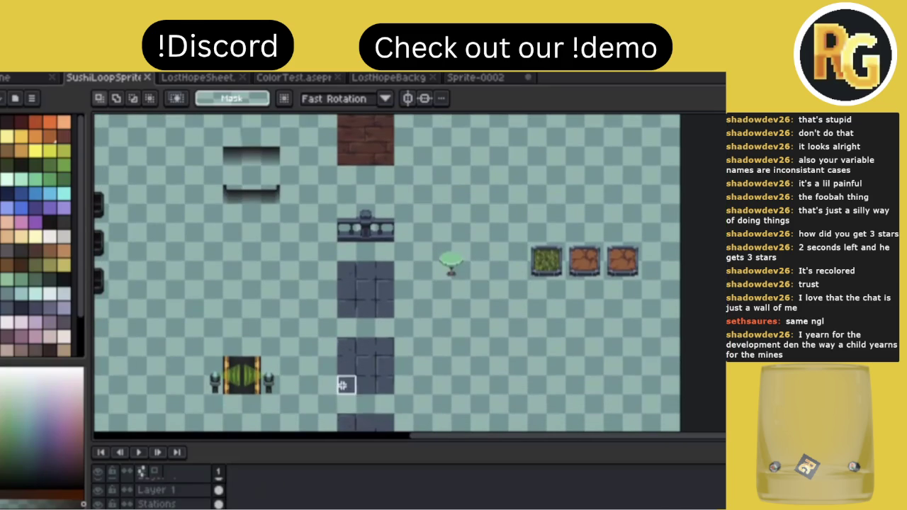
pyautogui.moveTo(338, 396); pyautogui.dragTo(395, 337)
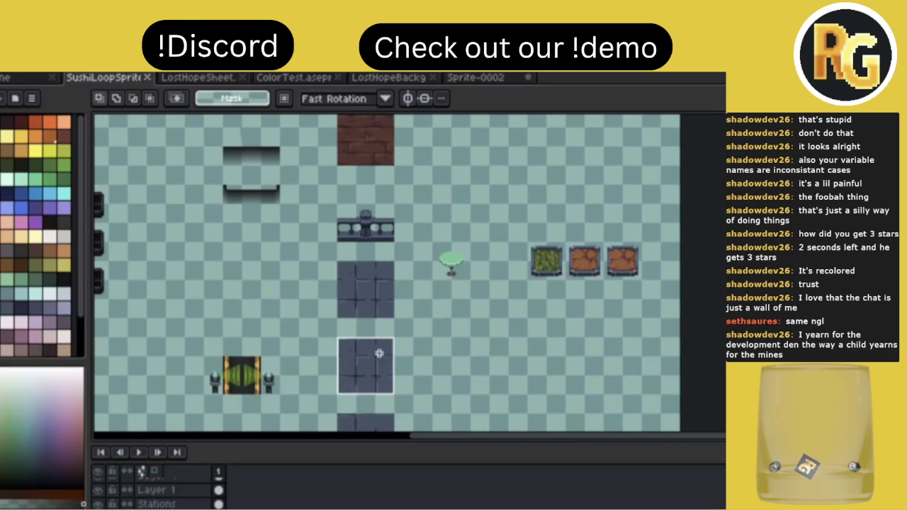
pyautogui.press('v')
# Paste the stone tile into Sprite-0002 below the railing's left end, flush with the edge.
pyautogui.click(482, 77)
pyautogui.hotkey('ctrl', 'v')
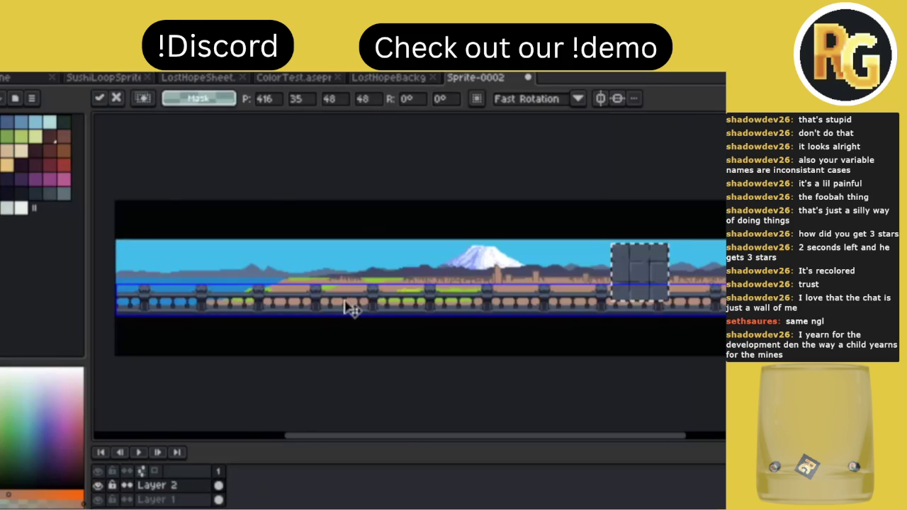
pyautogui.moveTo(640, 283)
pyautogui.mouseDown()
pyautogui.moveTo(202, 360)
pyautogui.moveTo(151, 344)
pyautogui.mouseUp()
pyautogui.scroll(3, 151, 344)
pyautogui.scroll(1, 146, 340)
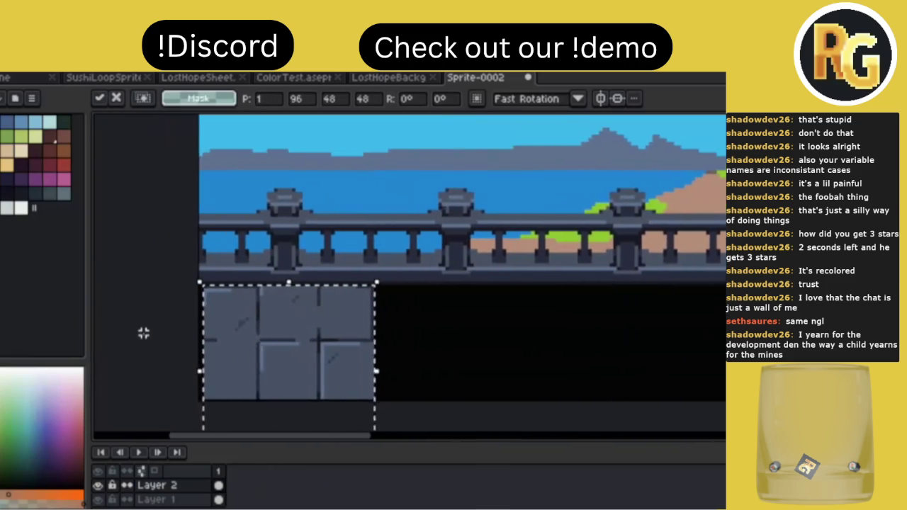
pyautogui.scroll(1, 202, 340)
pyautogui.moveTo(314, 336); pyautogui.dragTo(307, 336)
pyautogui.press('Return')
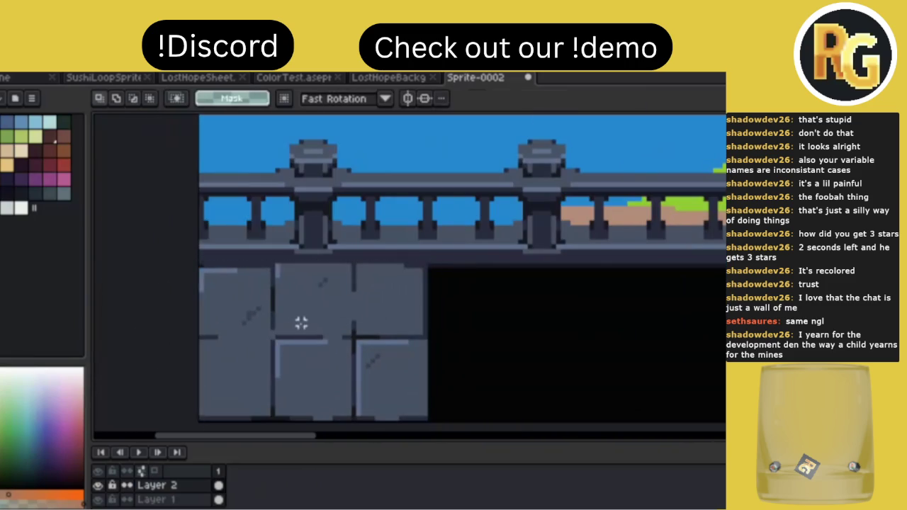
# Select the placed stone tile block, cut it and paste it back.
pyautogui.scroll(-2, 299, 325)
pyautogui.moveTo(257, 307); pyautogui.dragTo(346, 368)
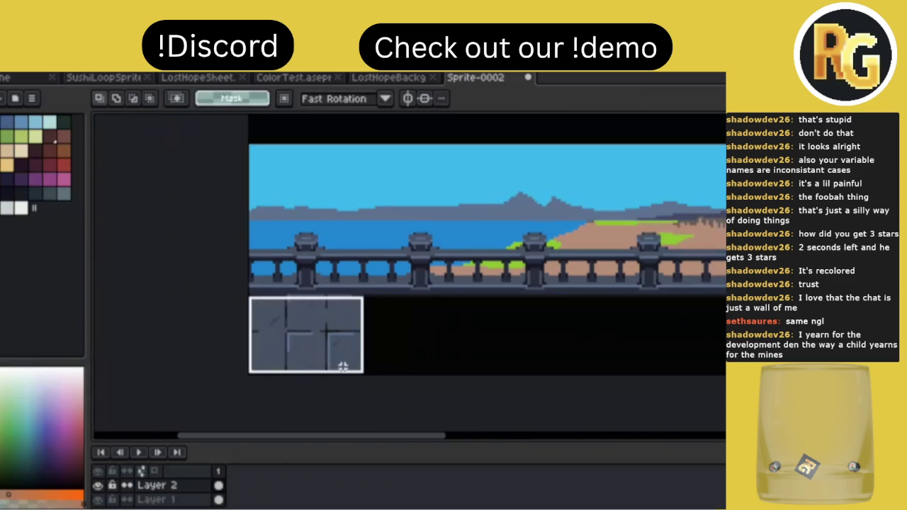
pyautogui.scroll(2, 347, 375)
pyautogui.press('v')
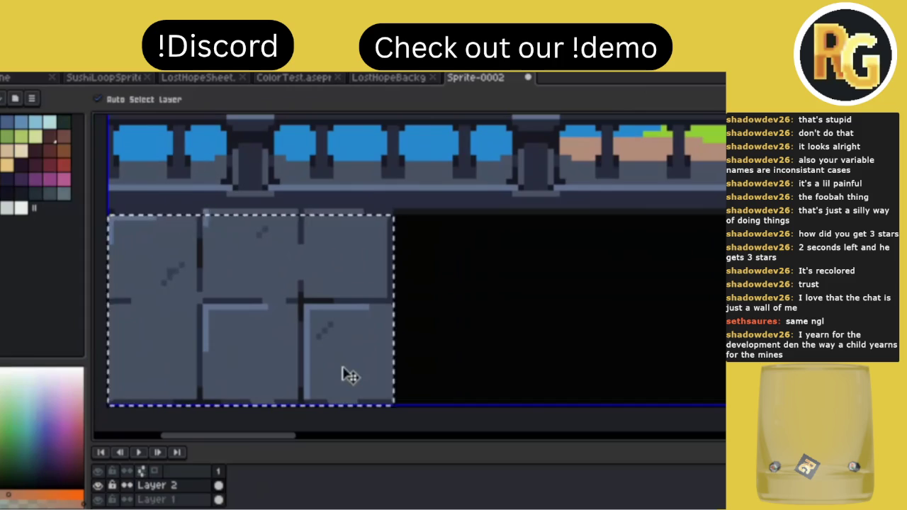
pyautogui.hotkey('ctrl', 'x')
pyautogui.hotkey('ctrl', 'v')
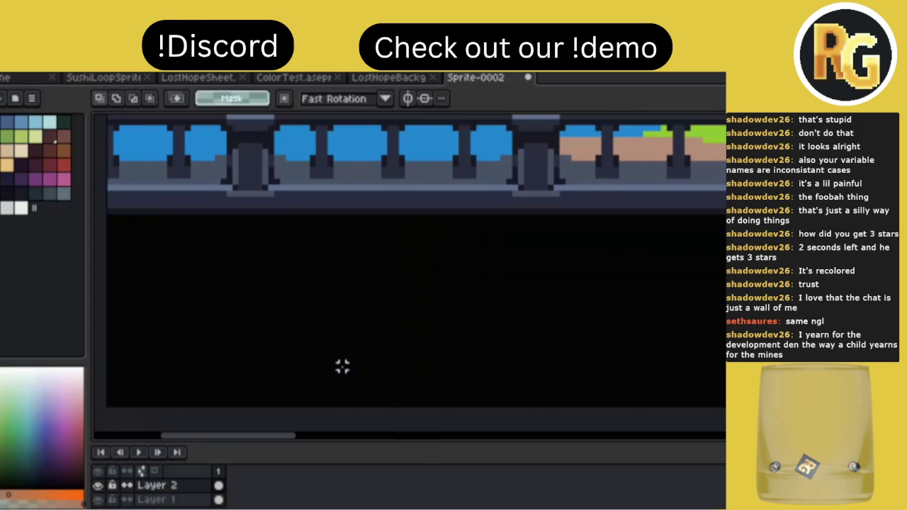
# Paste a second stone tile block into the panorama beside the first.
pyautogui.click(103, 77)
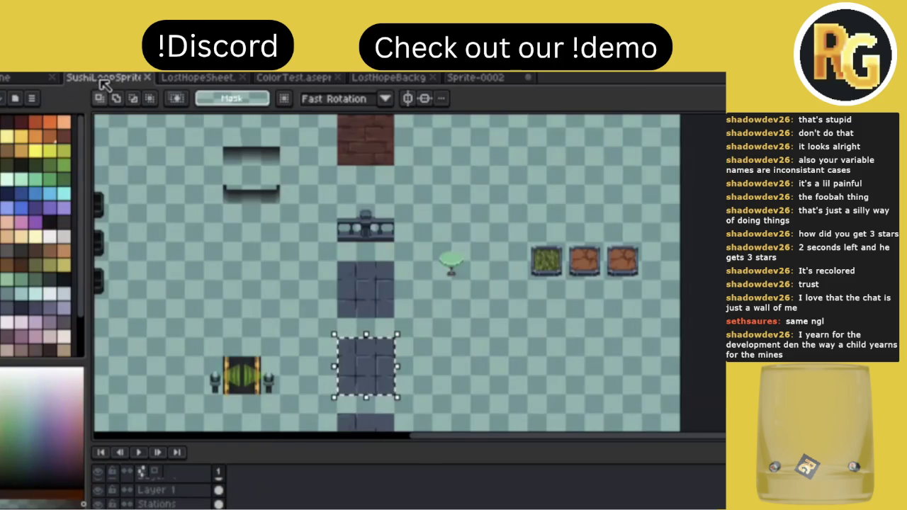
pyautogui.scroll(1, 401, 260)
pyautogui.scroll(1, 401, 260)
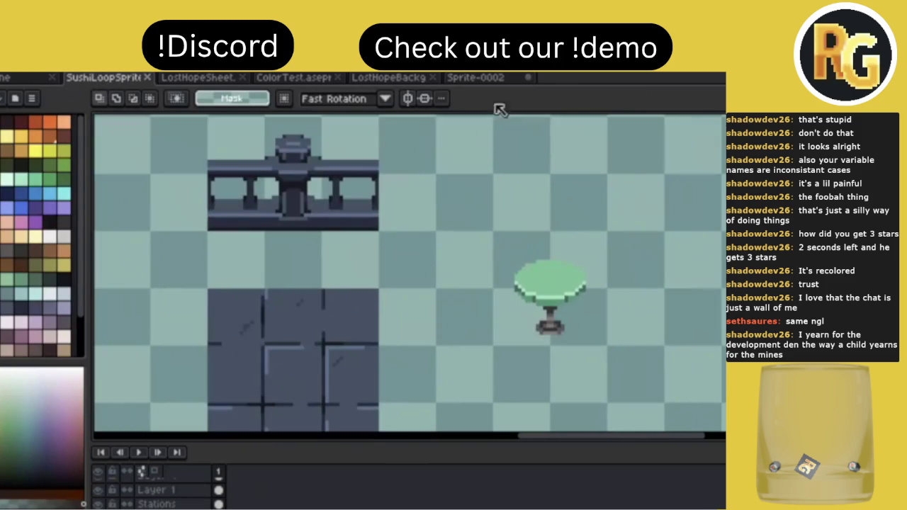
pyautogui.click(496, 79)
pyautogui.scroll(1, 281, 297)
pyautogui.hotkey('ctrl', 'v')
pyautogui.scroll(-1, 279, 294)
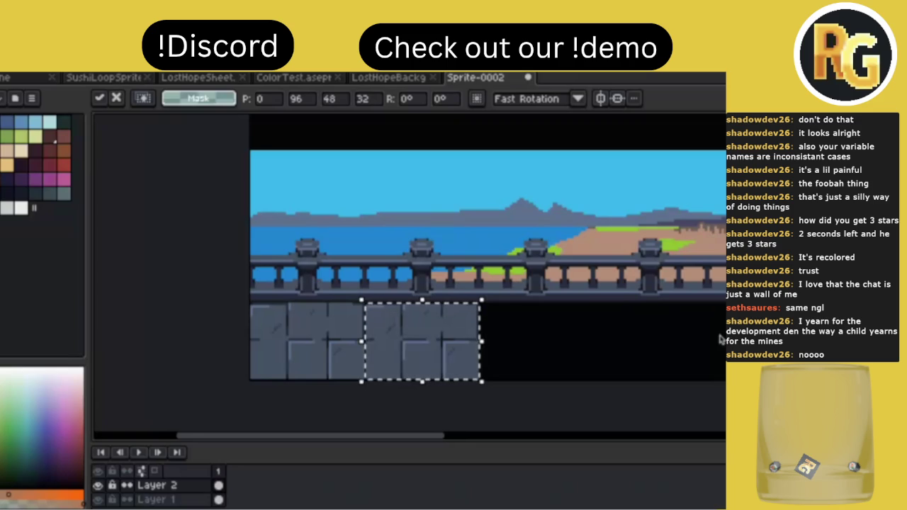
# Duplicate the stone tile row and place the copy to extend the wall rightward.
pyautogui.click(253, 370)
pyautogui.moveTo(256, 368)
pyautogui.mouseDown()
pyautogui.moveTo(416, 324)
pyautogui.moveTo(479, 326)
pyautogui.mouseUp()
pyautogui.hotkey('ctrl', 'c')
pyautogui.hotkey('ctrl', 'v')
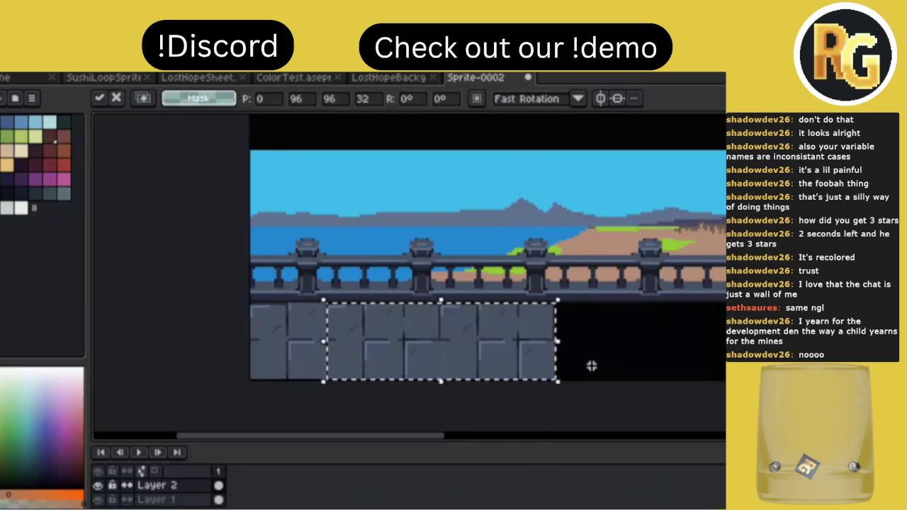
pyautogui.moveTo(453, 365); pyautogui.dragTo(646, 365)
pyautogui.press('Return')
# Duplicate the whole stone wall row and shift the copy further right.
pyautogui.moveTo(246, 373)
pyautogui.mouseDown()
pyautogui.moveTo(645, 319)
pyautogui.moveTo(681, 326)
pyautogui.mouseUp()
pyautogui.scroll(-2, 682, 326)
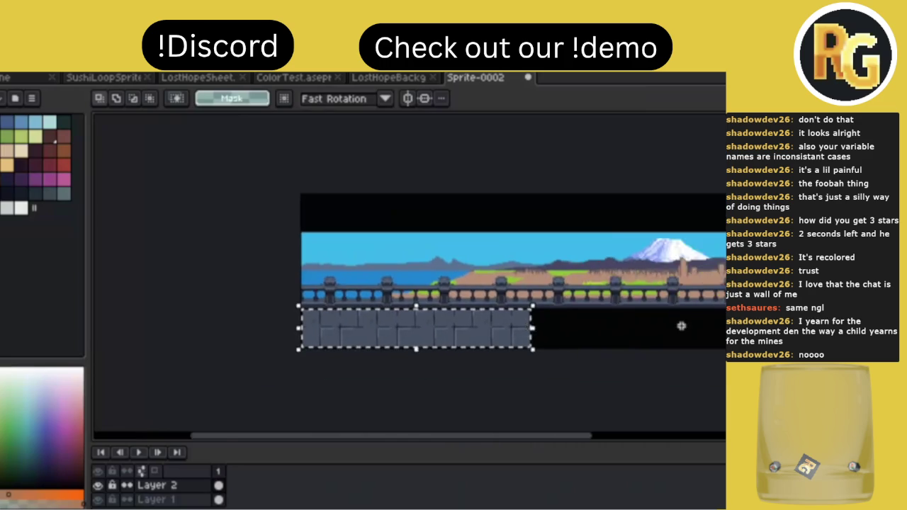
pyautogui.hotkey('ctrl', 'c')
pyautogui.hotkey('ctrl', 'v')
pyautogui.press('Right')
pyautogui.press('Right')
pyautogui.press('Right')
pyautogui.press('Right')
pyautogui.press('Right')
pyautogui.press('Right')
pyautogui.press('Right')
pyautogui.press('Right')
pyautogui.press('Right')
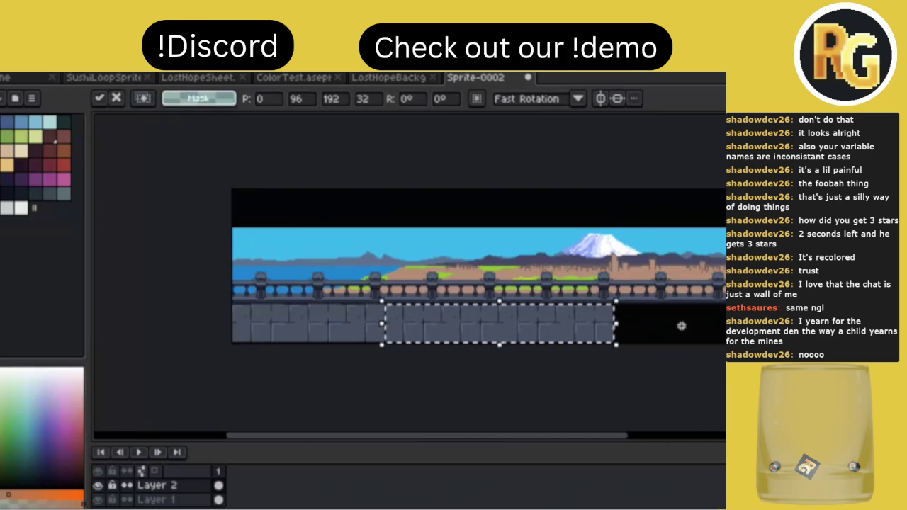
pyautogui.press('Right')
pyautogui.press('Right')
pyautogui.press('Right')
pyautogui.press('Right')
pyautogui.press('Right')
pyautogui.press('Right')
pyautogui.press('Return')
pyautogui.hscroll(2, 681, 326)
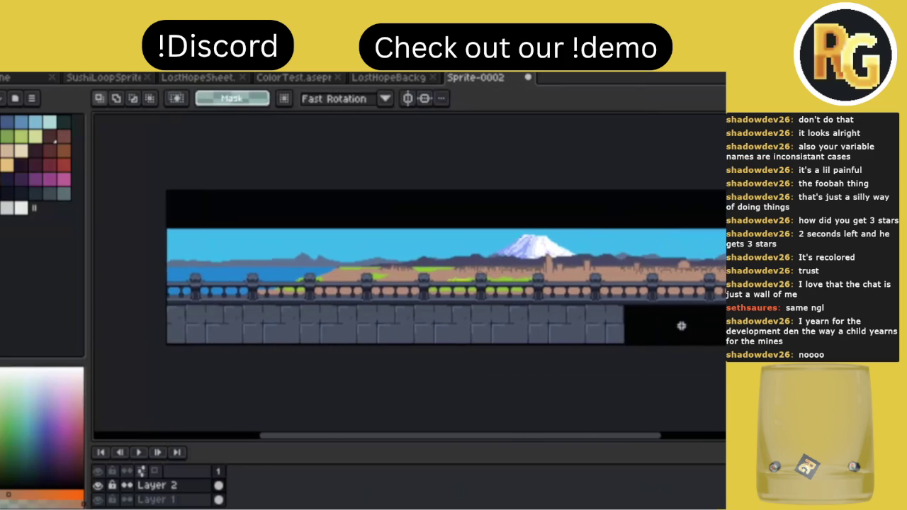
pyautogui.hscroll(2, 681, 326)
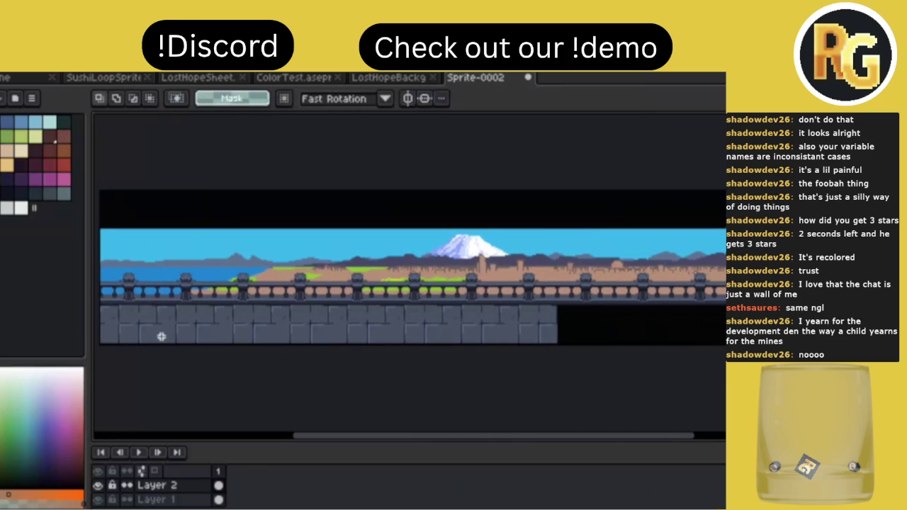
pyautogui.hscroll(-3, 161, 336)
# Slide the loose stone-wall section left into line with the rest of the wall.
pyautogui.moveTo(207, 333); pyautogui.dragTo(659, 313)
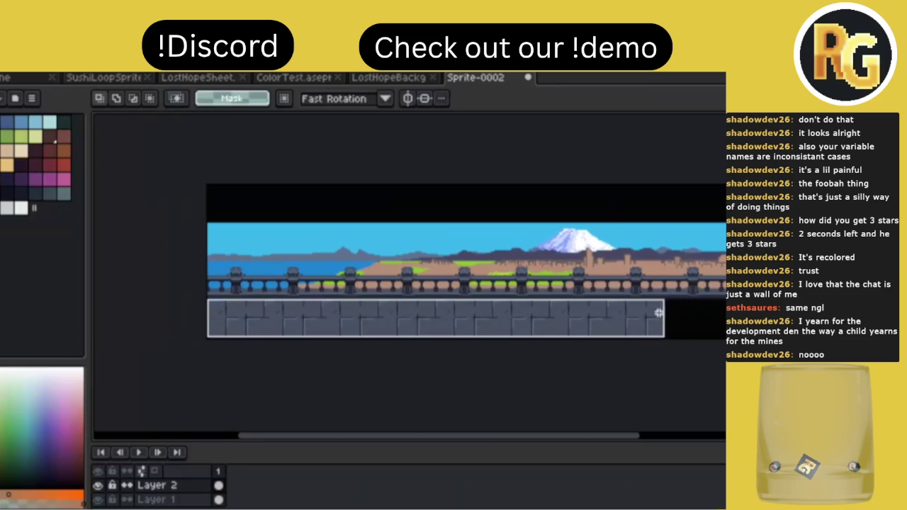
pyautogui.press('Right')
pyautogui.press('Right')
pyautogui.press('Right')
pyautogui.press('Right')
pyautogui.press('Right')
pyautogui.press('Right')
pyautogui.press('Right')
pyautogui.press('Right')
pyautogui.press('Right')
pyautogui.press('Right')
pyautogui.press('Right')
pyautogui.press('Right')
pyautogui.press('Right')
pyautogui.hscroll(5, 587, 333)
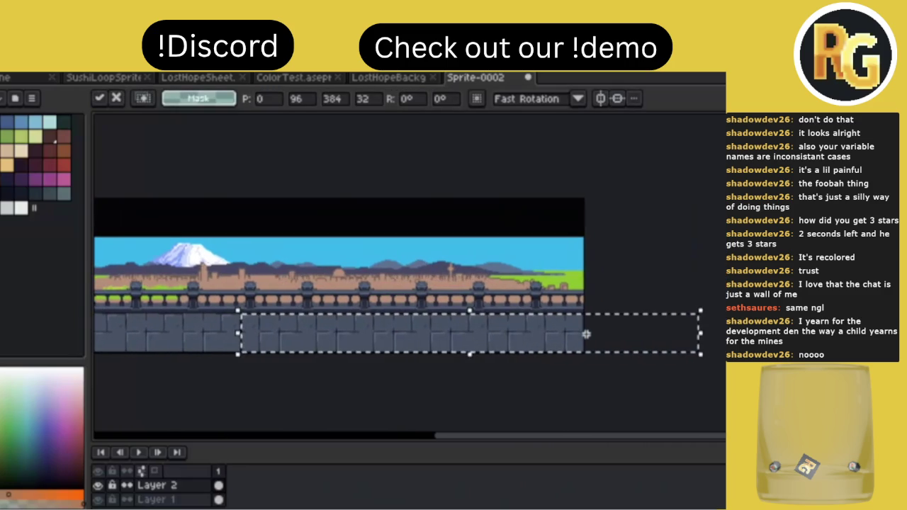
pyautogui.moveTo(587, 334); pyautogui.dragTo(429, 346)
pyautogui.press('Return')
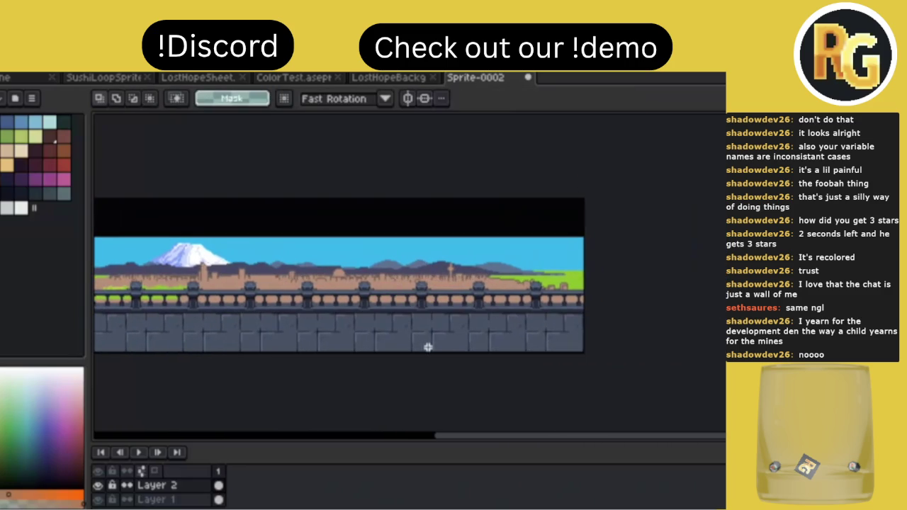
pyautogui.scroll(-1, 428, 346)
pyautogui.scroll(1, 429, 347)
pyautogui.scroll(-1, 428, 347)
pyautogui.scroll(1, 428, 347)
# Bring up the file browser to save the sprite under a new name.
pyautogui.hotkey('ctrl', 'o')
pyautogui.press('Escape')
pyautogui.hotkey('ctrl', 'o')
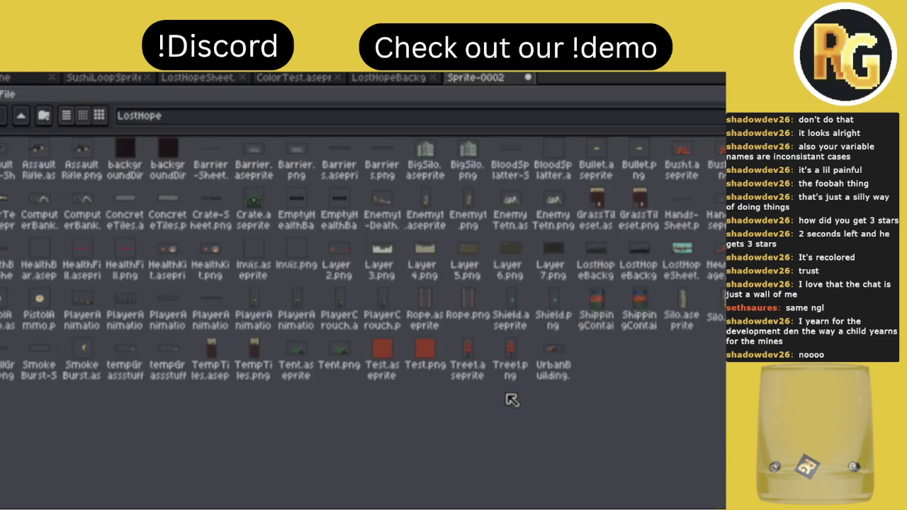
# Navigate via Unity Projects into the SushiLoop folder and save the sprite as TestBackground.
pyautogui.click(21, 116)
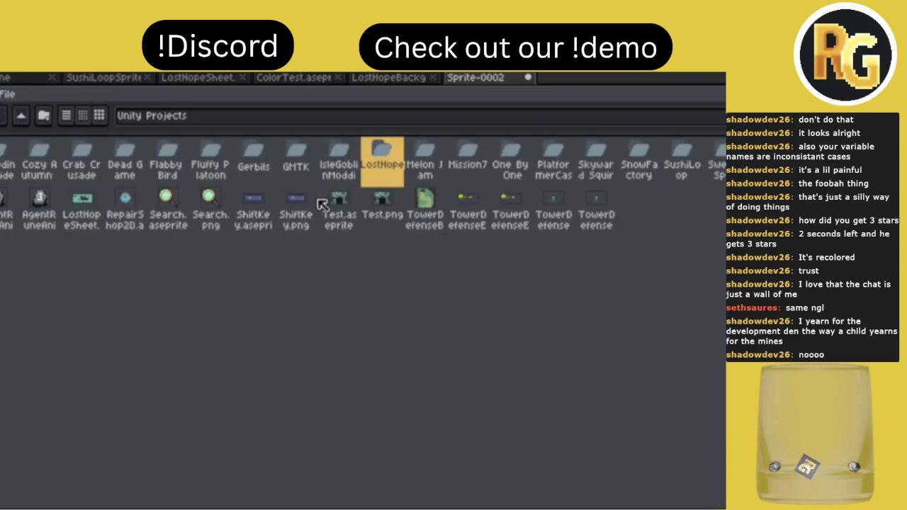
pyautogui.doubleClick(678, 178)
pyautogui.press('Return')
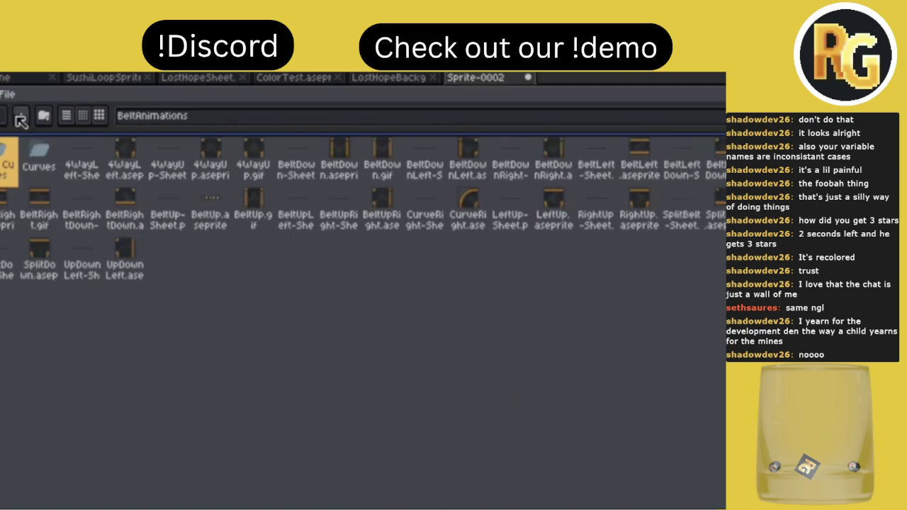
pyautogui.click(20, 116)
pyautogui.press('Return')
pyautogui.hotkey('ctrl', 's')
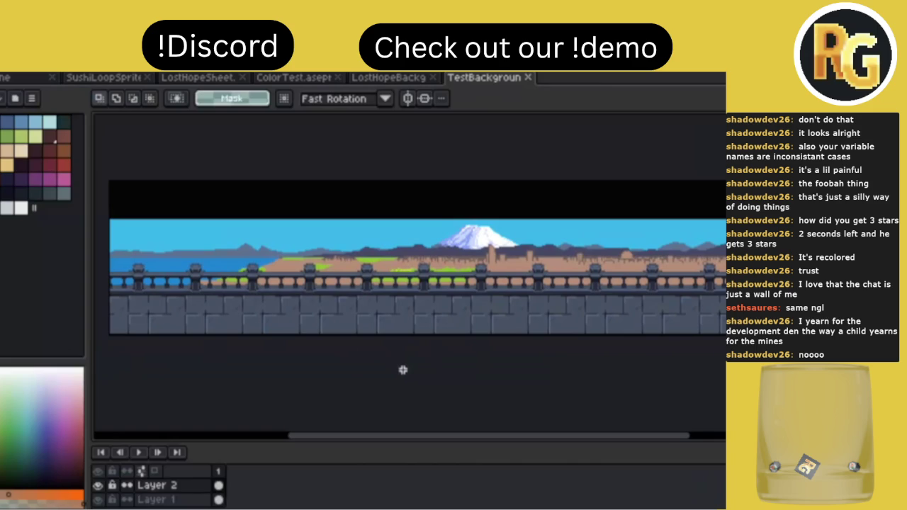
# Add a new empty Layer 3 above Layer 1.
pyautogui.hscroll(2, 403, 370)
pyautogui.scroll(-1, 403, 370)
pyautogui.scroll(1, 402, 370)
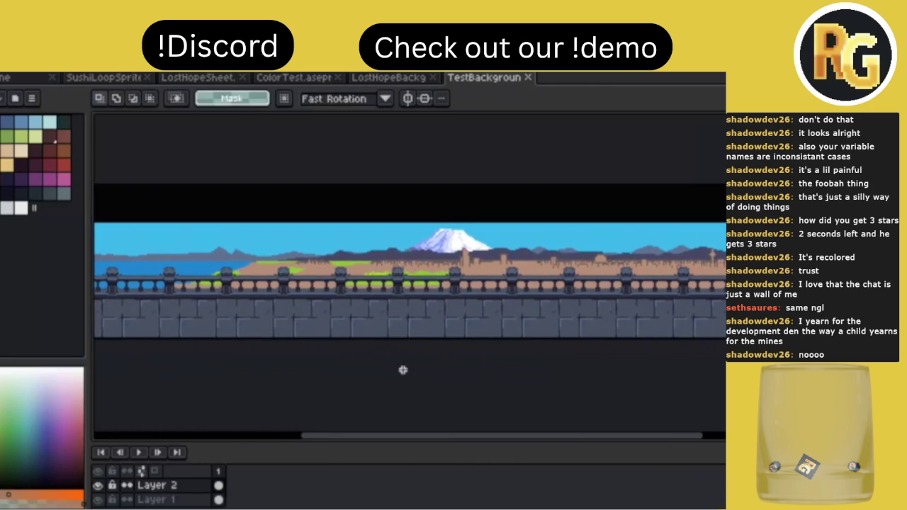
pyautogui.click(149, 500)
pyautogui.hotkey('shift', 'n')
pyautogui.hscroll(1, 376, 250)
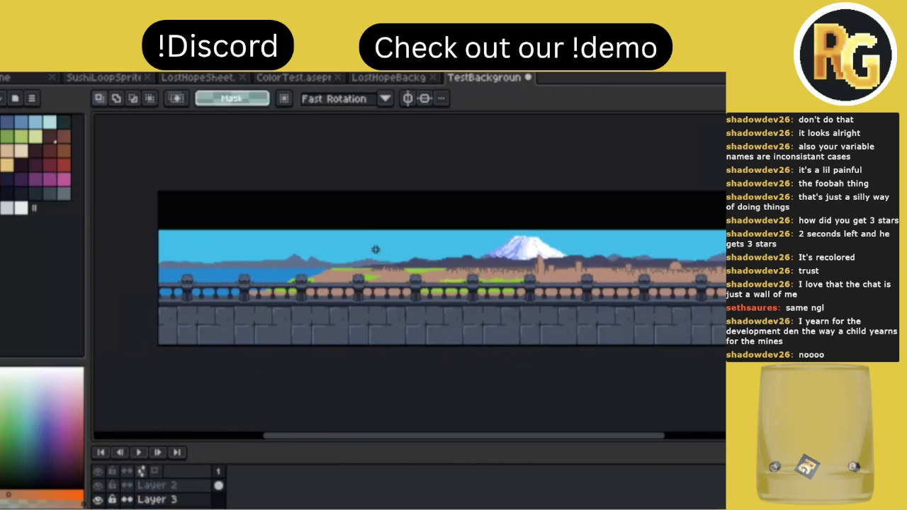
pyautogui.scroll(1, 375, 250)
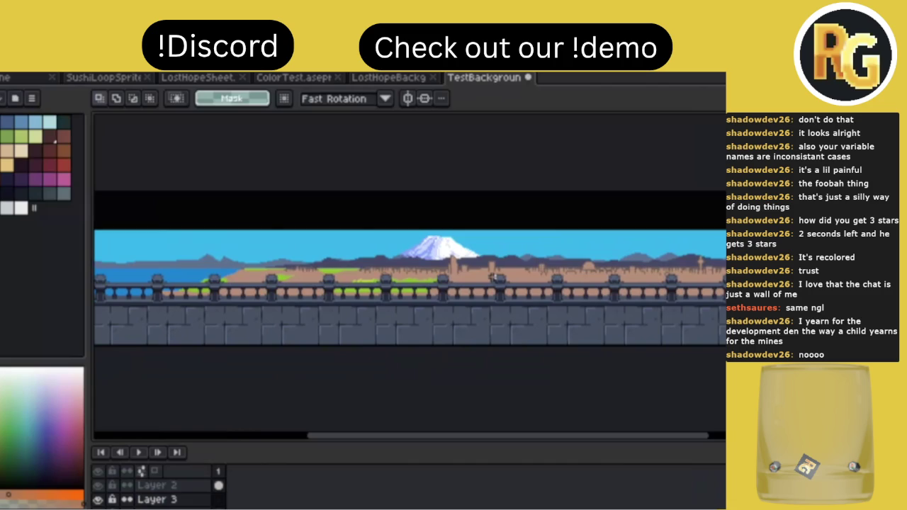
pyautogui.hscroll(-3, 493, 277)
pyautogui.hscroll(2, 492, 276)
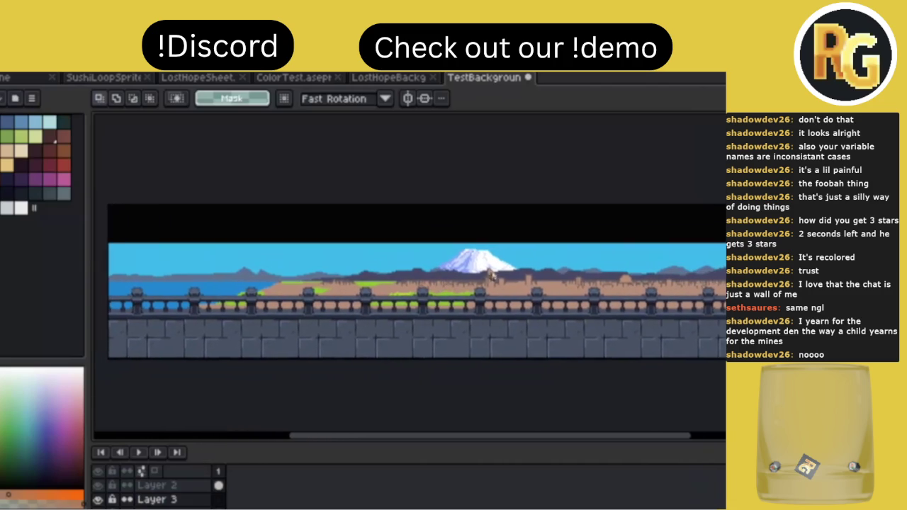
pyautogui.hscroll(1, 492, 276)
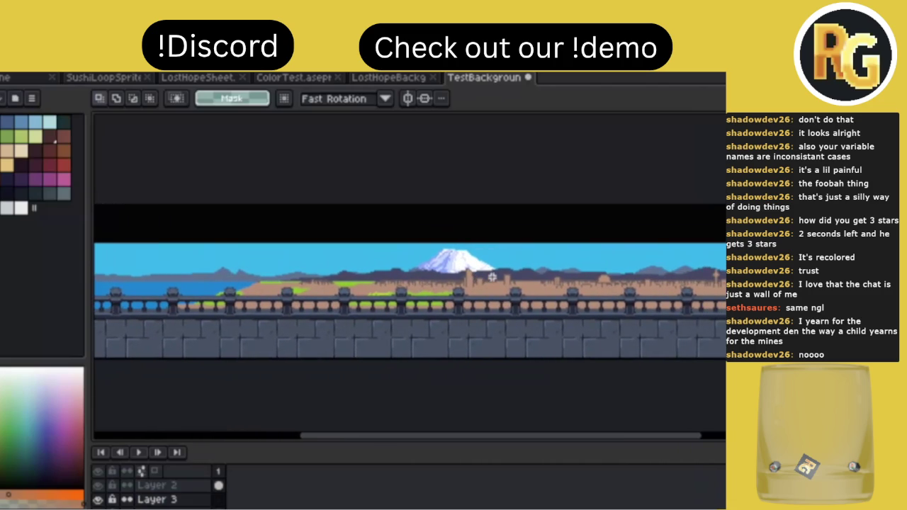
pyautogui.hscroll(-2, 492, 276)
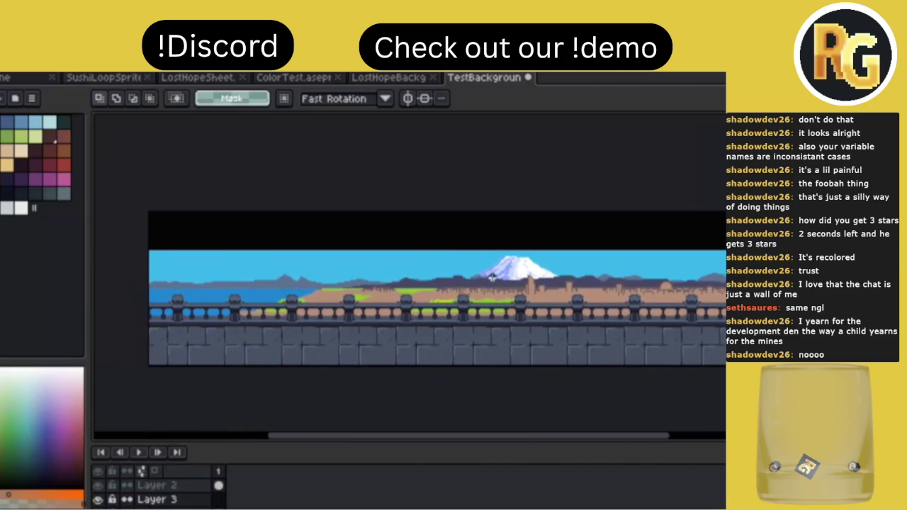
pyautogui.hscroll(1, 492, 277)
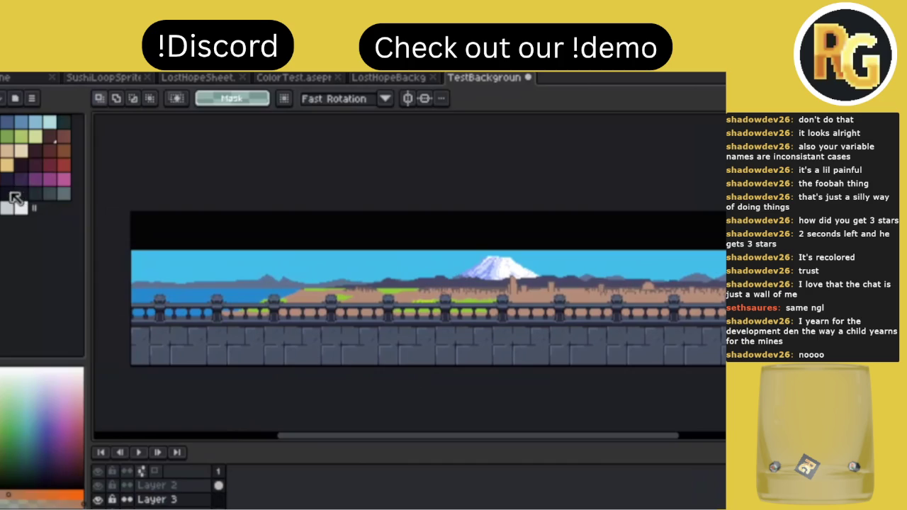
# Draw a dark filled rectangle over the left sky as a tree silhouette.
pyautogui.click(21, 194)
pyautogui.press('b')
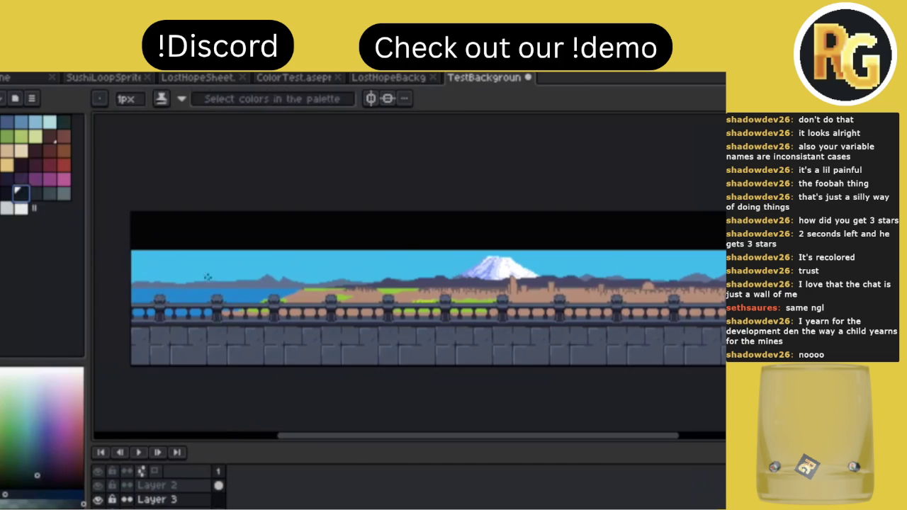
pyautogui.press('u')
pyautogui.moveTo(203, 272); pyautogui.dragTo(253, 304)
pyautogui.press('b')
pyautogui.press('g')
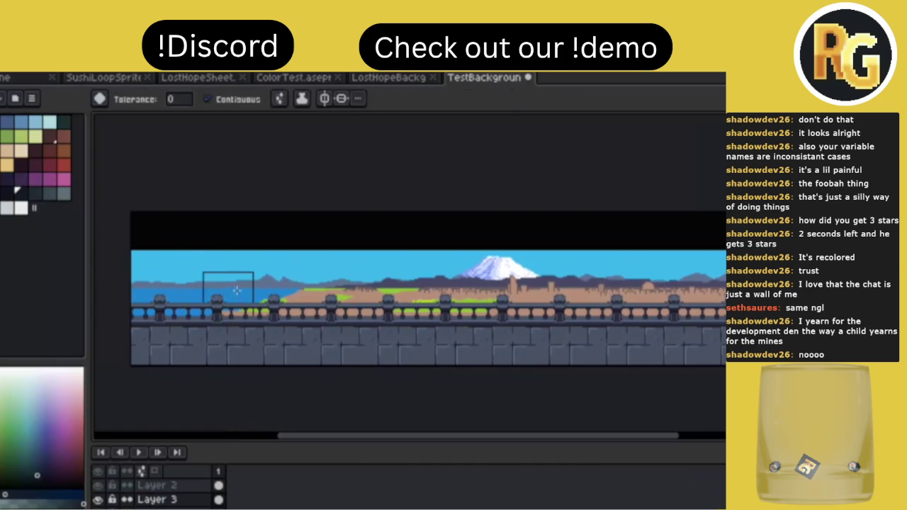
pyautogui.click(230, 294)
# Draw and fill a second dark rectangle just right of the first block.
pyautogui.press('b')
pyautogui.press('e')
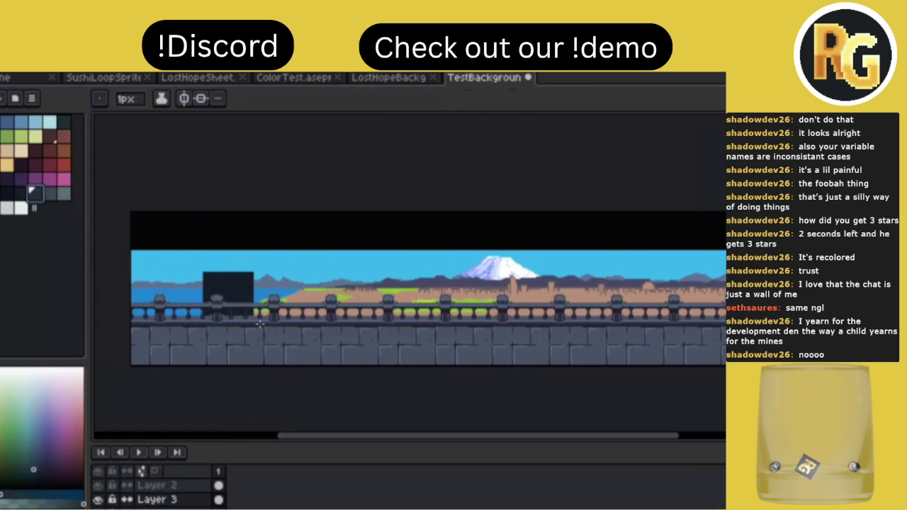
pyautogui.moveTo(253, 272); pyautogui.dragTo(280, 304)
pyautogui.press('g')
pyautogui.click(262, 285)
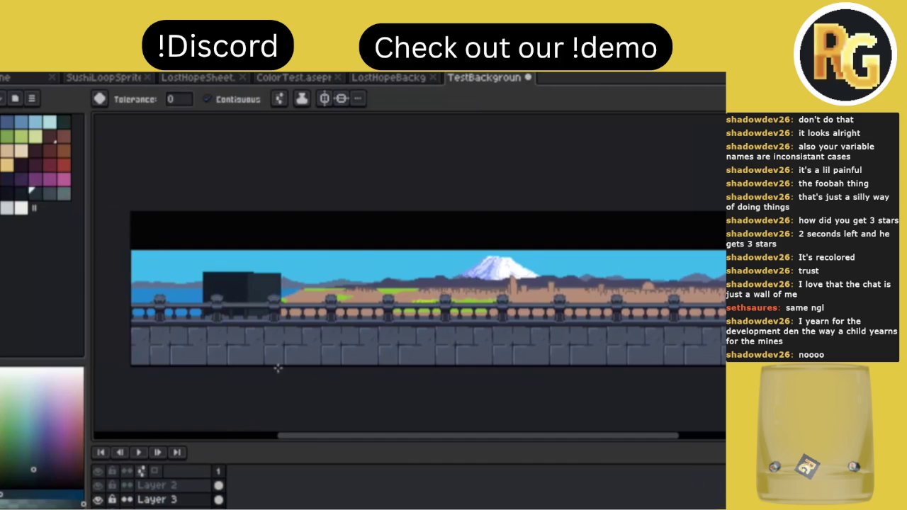
# Shift the dark block aside and load a preset from the palette presets list.
pyautogui.press('v')
pyautogui.moveTo(344, 328); pyautogui.dragTo(297, 298)
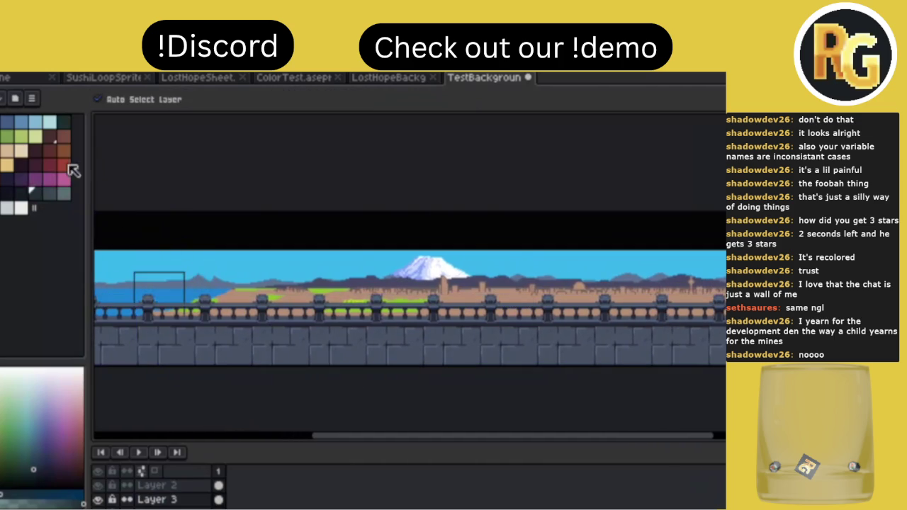
pyautogui.click(16, 100)
pyautogui.scroll(5, 106, 262)
pyautogui.click(105, 269)
pyautogui.doubleClick(105, 253)
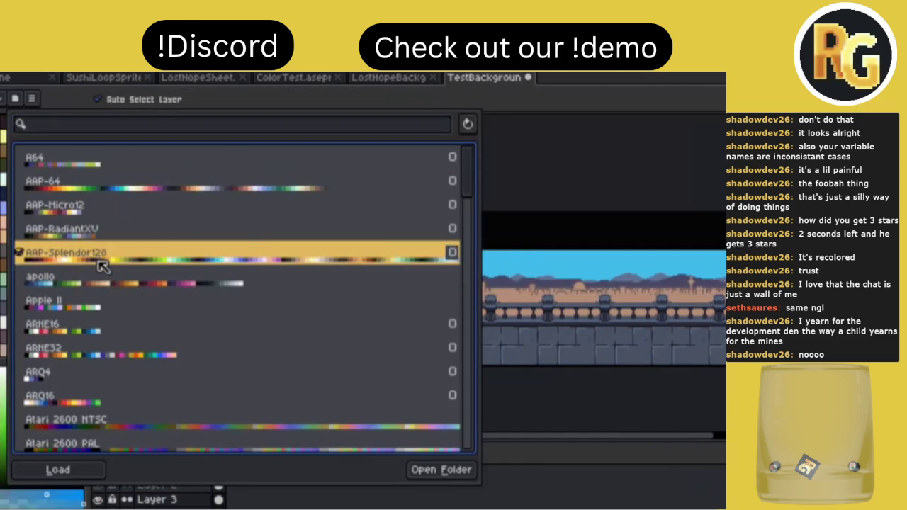
pyautogui.hscroll(-5, 287, 260)
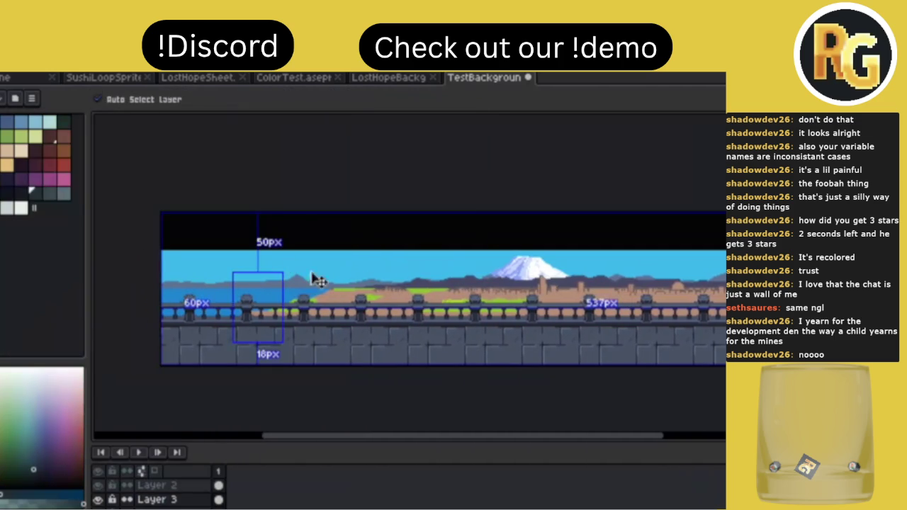
# Load a different, larger palette preset instead.
pyautogui.press('v')
pyautogui.click(15, 99)
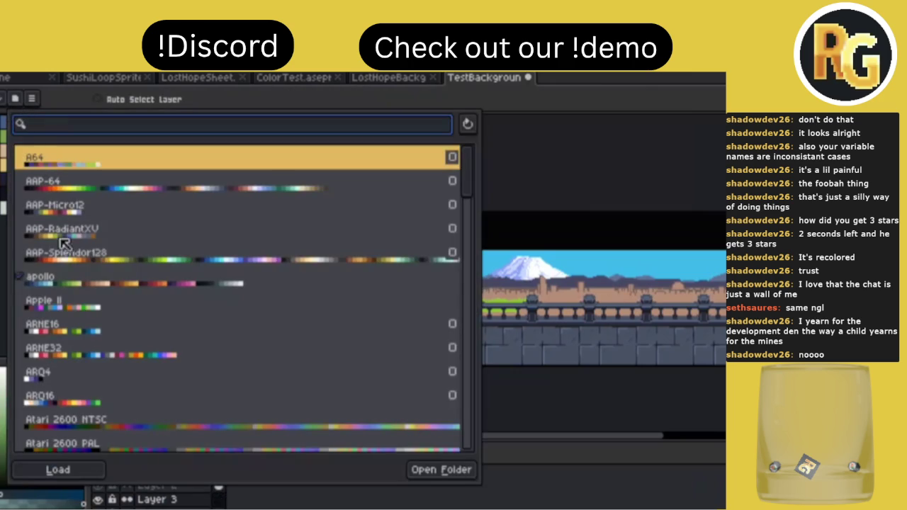
pyautogui.doubleClick(114, 261)
pyautogui.scroll(1, 243, 237)
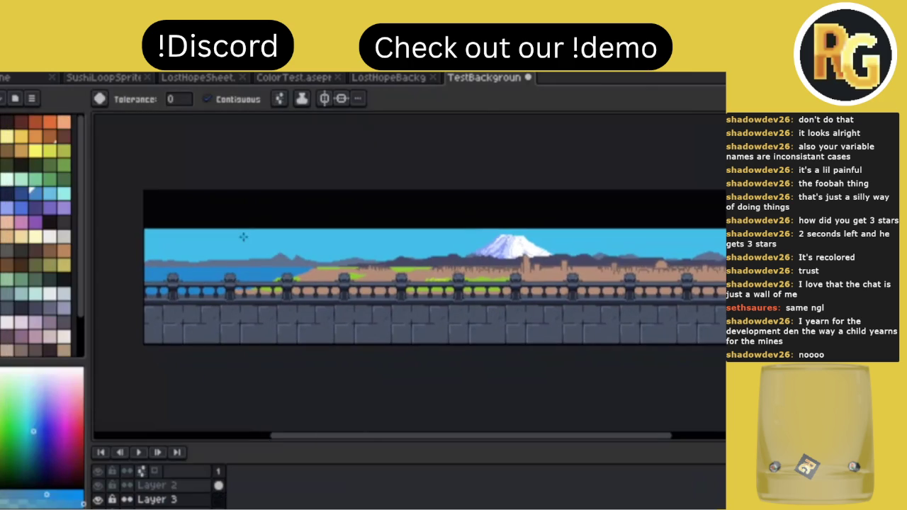
pyautogui.scroll(-3, 68, 265)
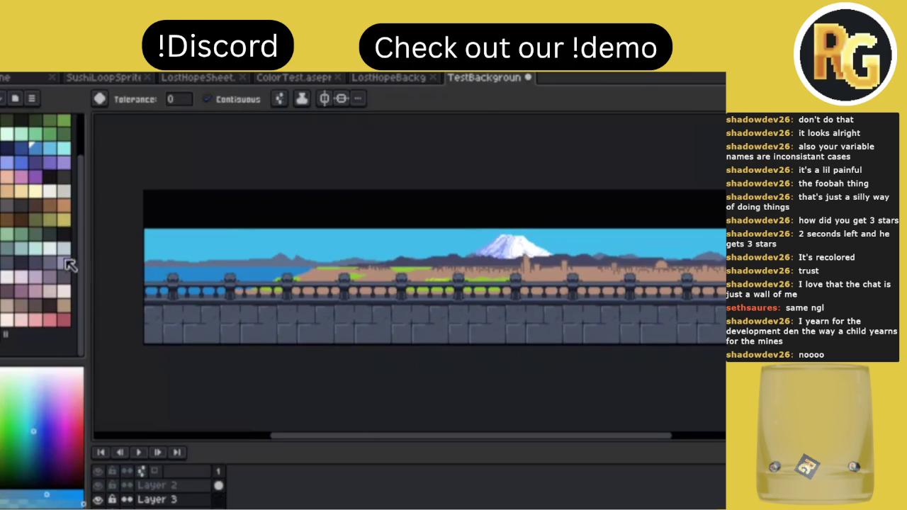
pyautogui.scroll(3, 60, 224)
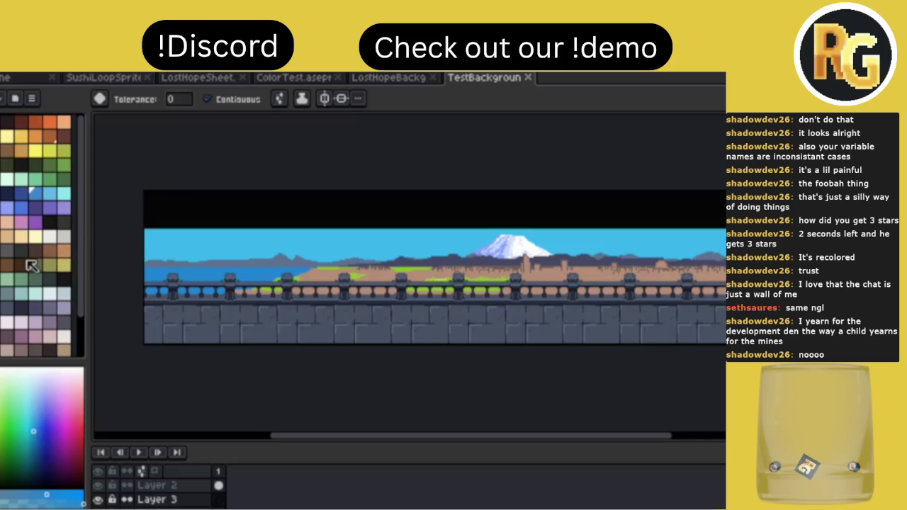
# Pick a cyan swatch for the pencil and hide the railing and stone-wall layer.
pyautogui.click(4, 311)
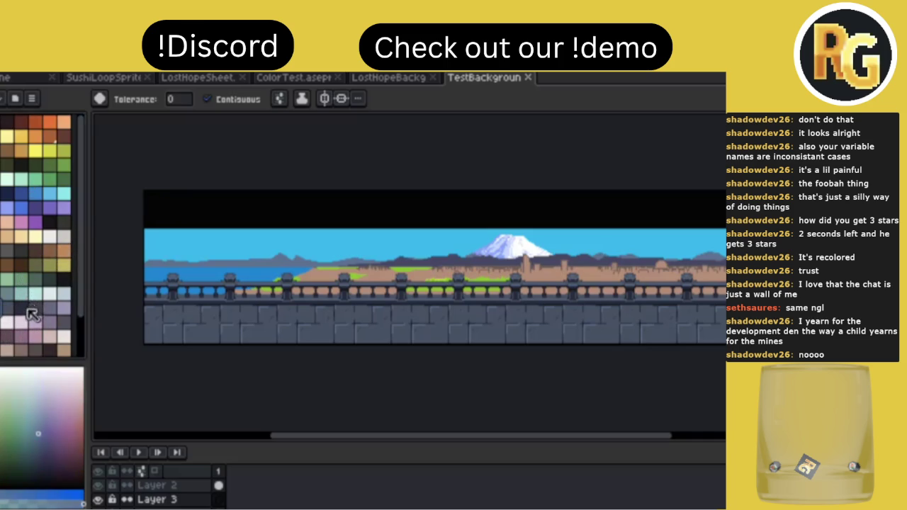
pyautogui.scroll(-3, 33, 315)
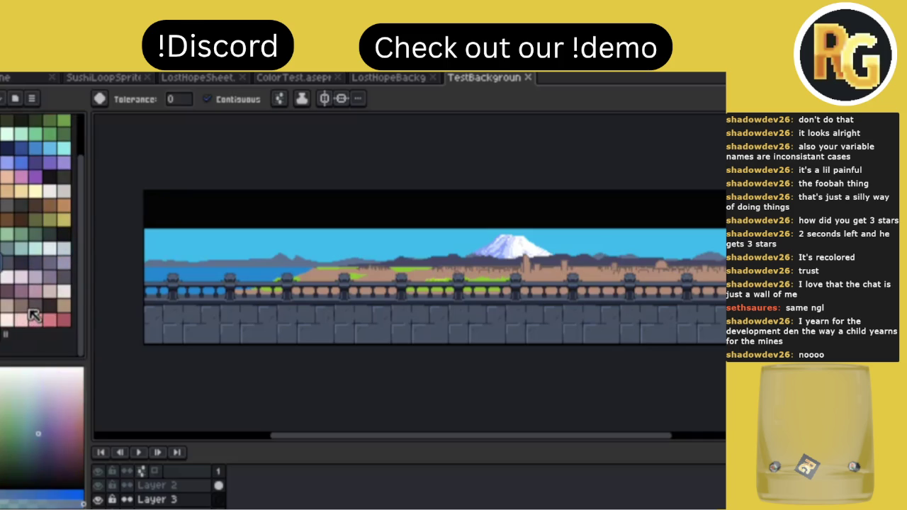
pyautogui.scroll(3, 37, 297)
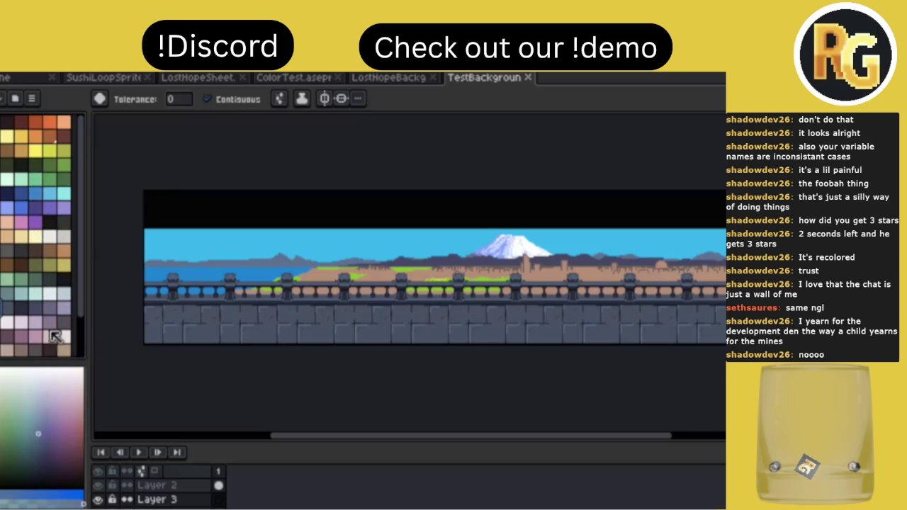
pyautogui.click(10, 292)
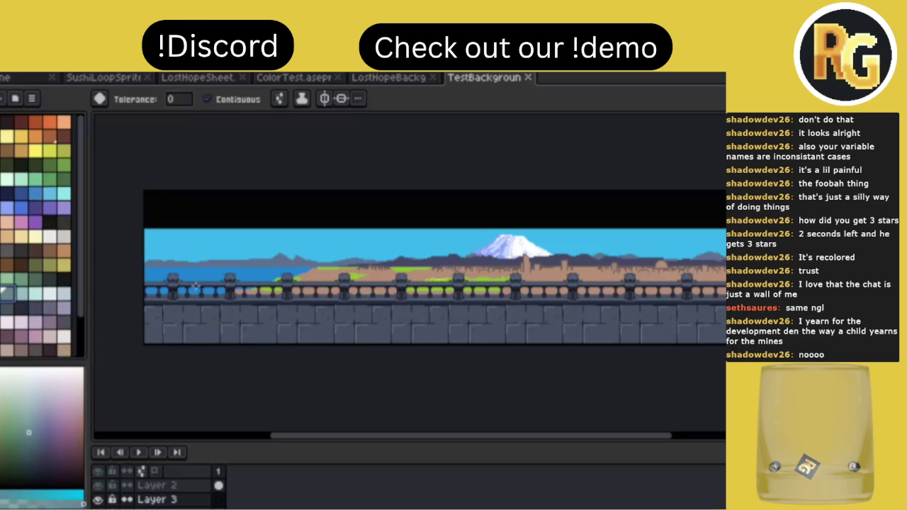
pyautogui.press('b')
pyautogui.click(98, 486)
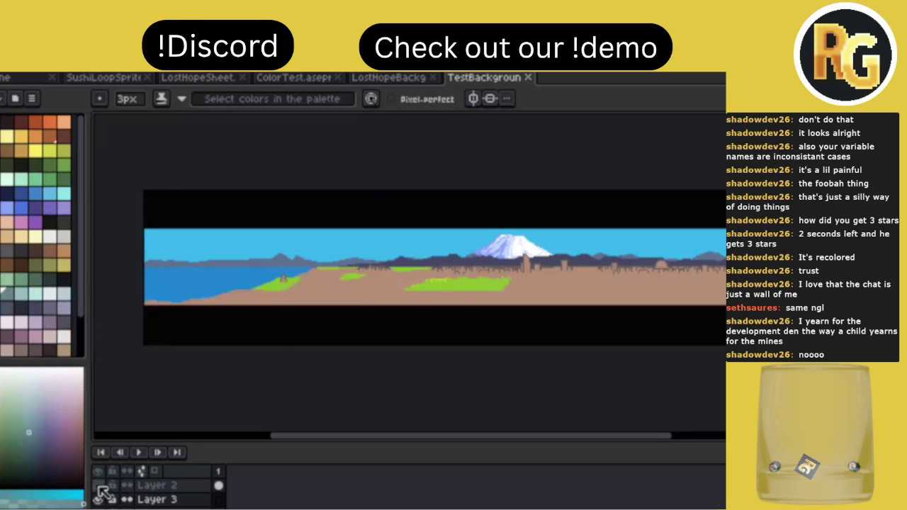
# Make the railing and stone-wall layer visible again.
pyautogui.hscroll(2, 325, 275)
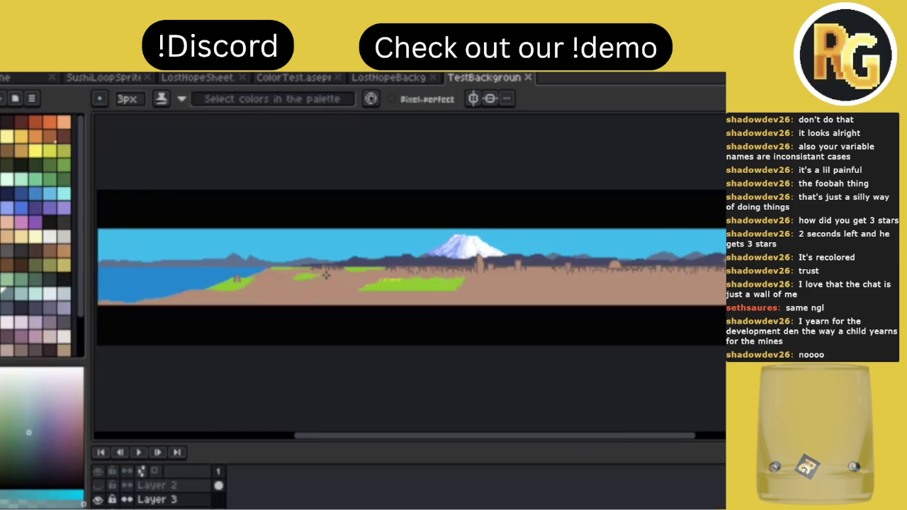
pyautogui.click(98, 485)
pyautogui.hscroll(-1, 315, 335)
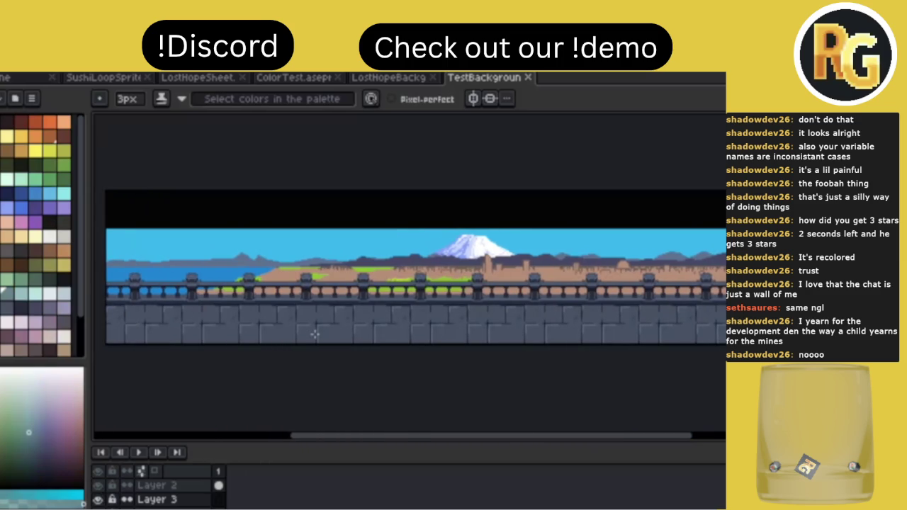
# Paint trial grey-teal and dark grey tree blobs on the sky with a large round brush.
pyautogui.press('e')
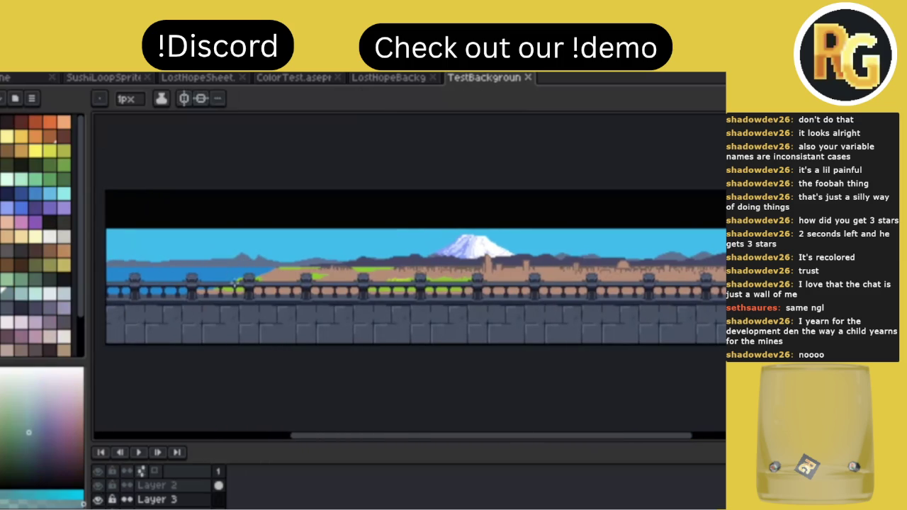
pyautogui.press('r')
pyautogui.moveTo(195, 248)
pyautogui.mouseDown()
pyautogui.moveTo(199, 283)
pyautogui.moveTo(219, 286)
pyautogui.mouseUp()
pyautogui.moveTo(212, 245); pyautogui.dragTo(227, 289)
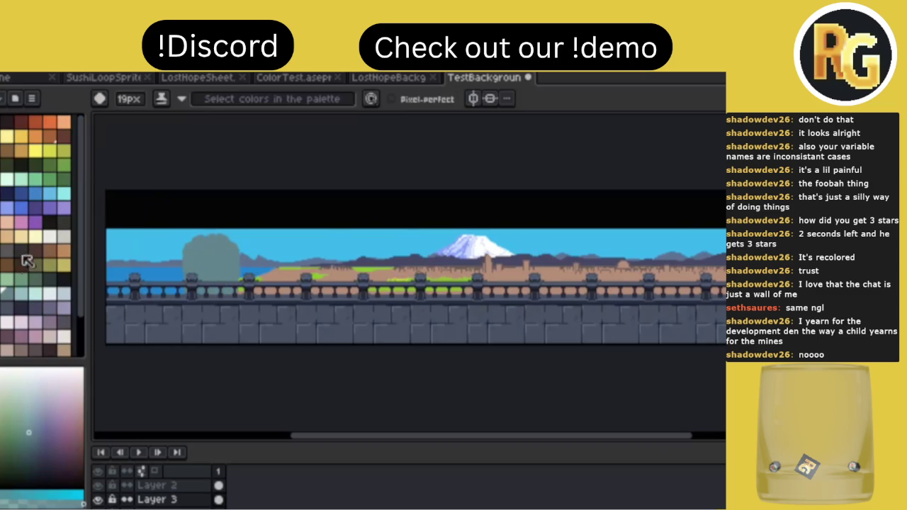
pyautogui.click(8, 305)
pyautogui.moveTo(175, 296)
pyautogui.mouseDown()
pyautogui.moveTo(175, 270)
pyautogui.moveTo(156, 270)
pyautogui.mouseUp()
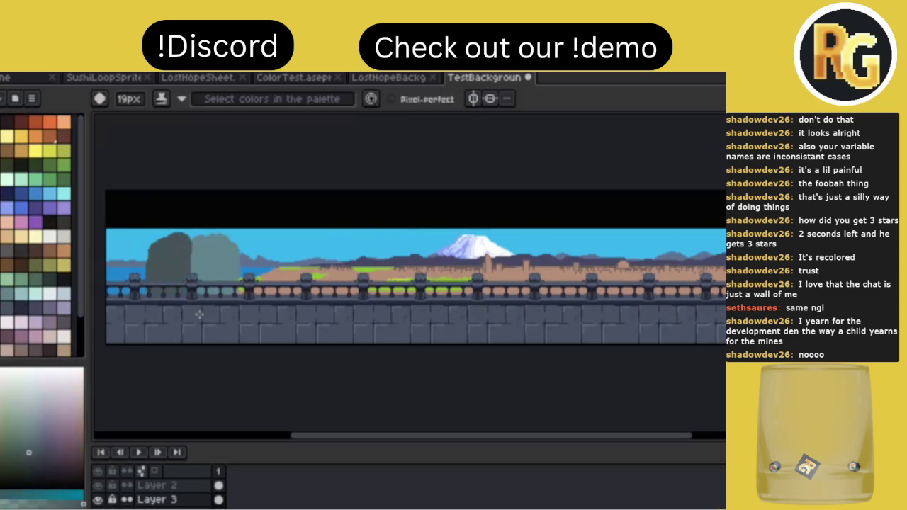
# Erase and undo the trial tree blobs, returning to painting with vertical symmetry.
pyautogui.press('e')
pyautogui.moveTo(237, 257)
pyautogui.mouseDown()
pyautogui.moveTo(233, 318)
pyautogui.moveTo(233, 223)
pyautogui.moveTo(219, 299)
pyautogui.moveTo(223, 227)
pyautogui.moveTo(220, 265)
pyautogui.mouseUp()
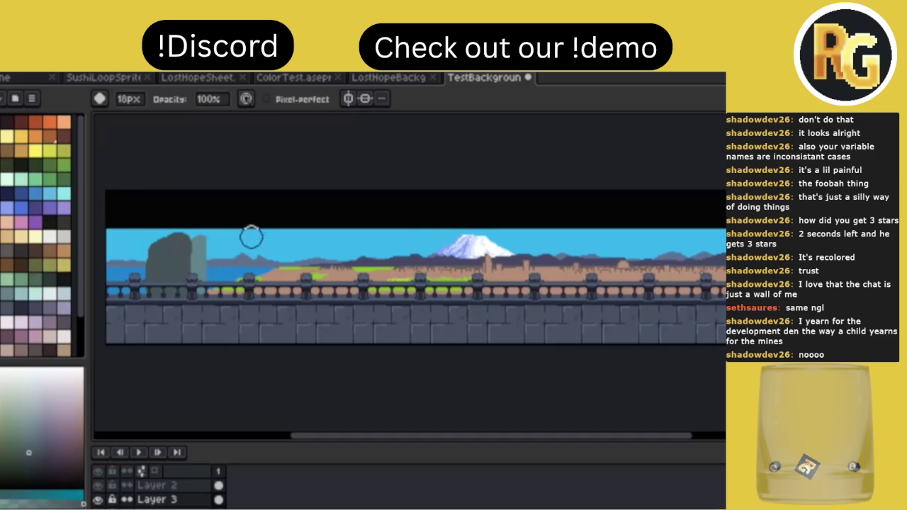
pyautogui.press('i')
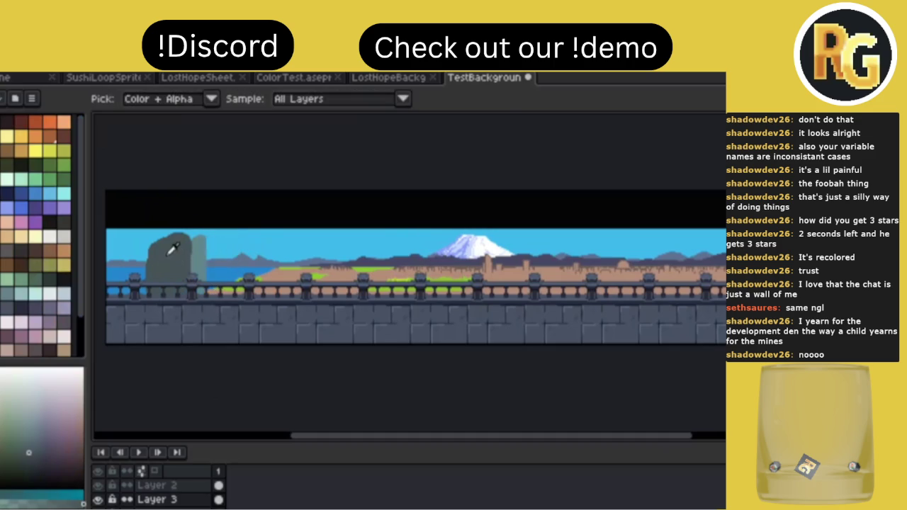
pyautogui.press('v')
pyautogui.press('Delete')
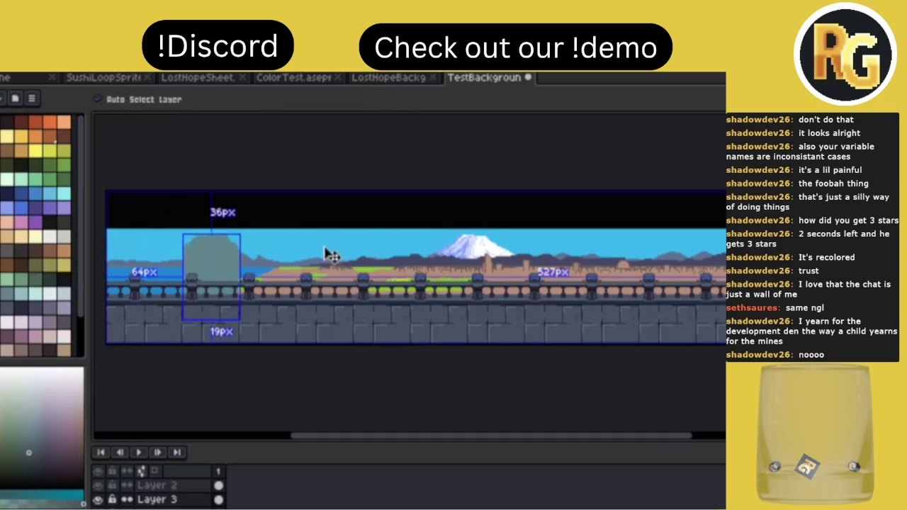
pyautogui.press('e')
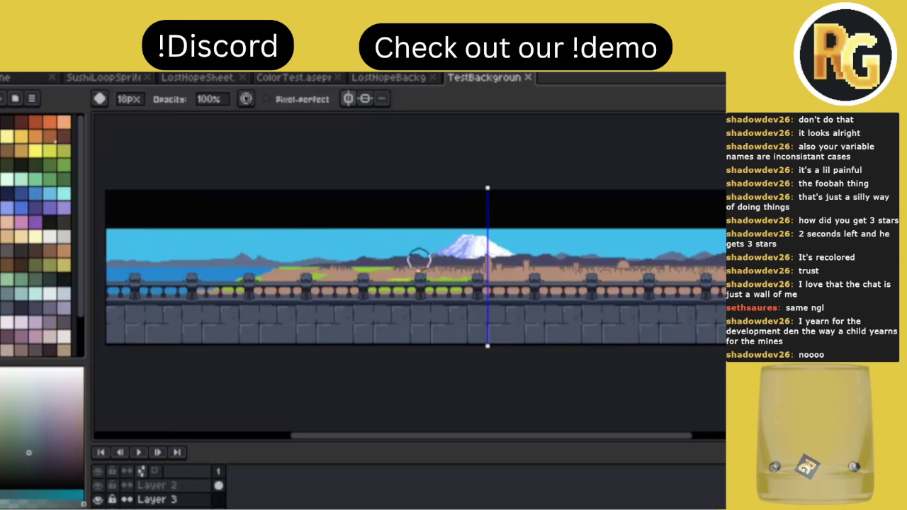
# Paint a dark grey bush silhouette above the railing at the panorama's left edge with the 19px brush.
pyautogui.hscroll(2, 480, 236)
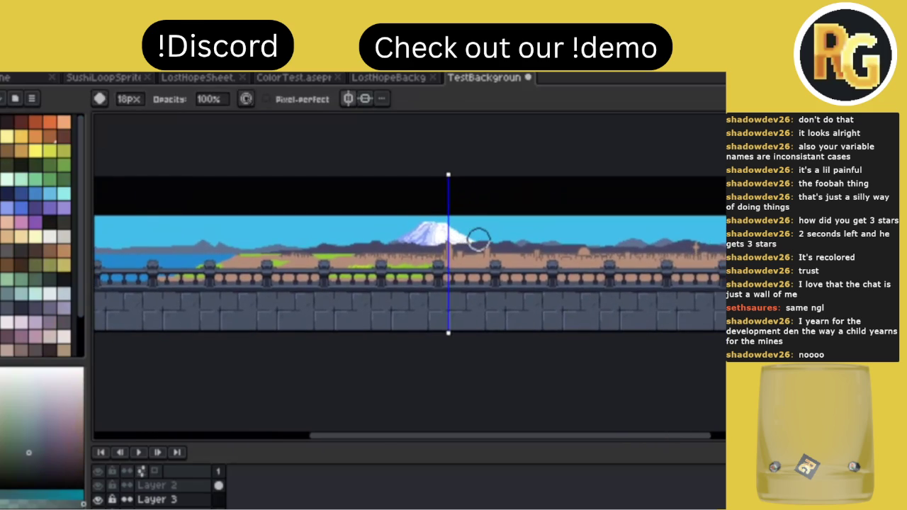
pyautogui.press('v')
pyautogui.press('e')
pyautogui.scroll(-2, 774, 250)
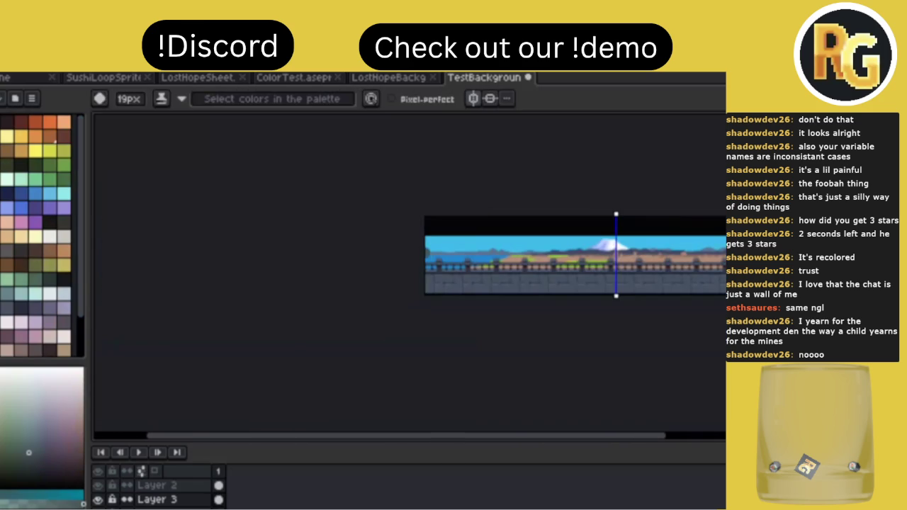
pyautogui.scroll(2, 575, 227)
pyautogui.hscroll(-1, 575, 227)
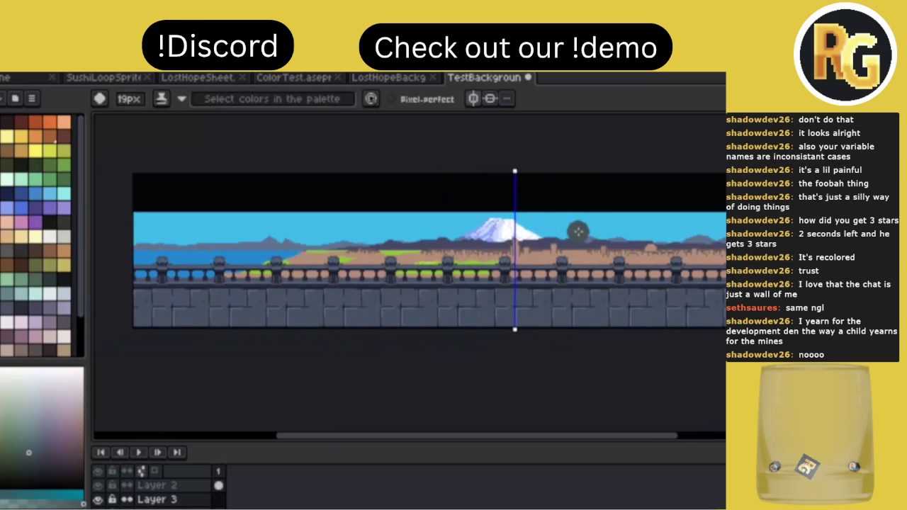
pyautogui.scroll(2, 576, 222)
pyautogui.scroll(1, 576, 222)
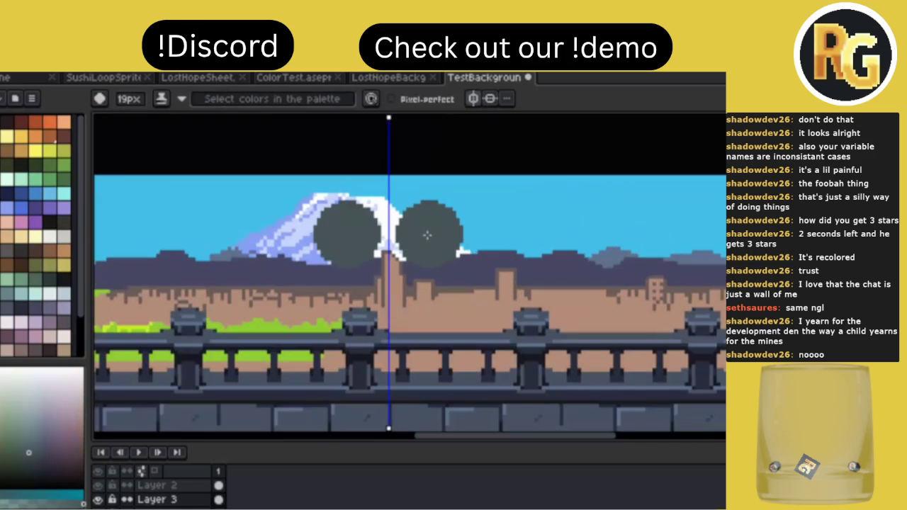
pyautogui.scroll(-2, 496, 237)
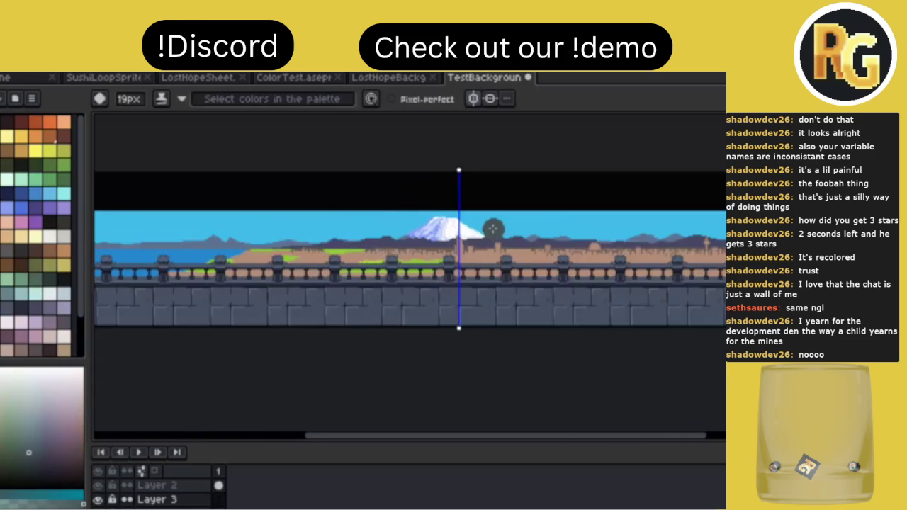
pyautogui.hscroll(-1, 493, 228)
pyautogui.hscroll(-1, 493, 228)
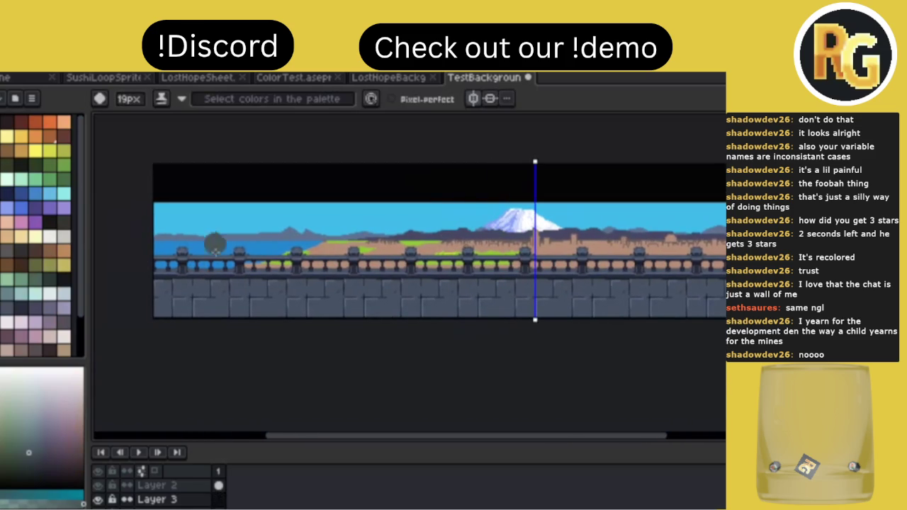
pyautogui.moveTo(208, 245)
pyautogui.mouseDown()
pyautogui.moveTo(159, 239)
pyautogui.moveTo(195, 271)
pyautogui.moveTo(205, 245)
pyautogui.moveTo(224, 260)
pyautogui.moveTo(228, 245)
pyautogui.moveTo(269, 268)
pyautogui.moveTo(248, 241)
pyautogui.moveTo(230, 244)
pyautogui.mouseUp()
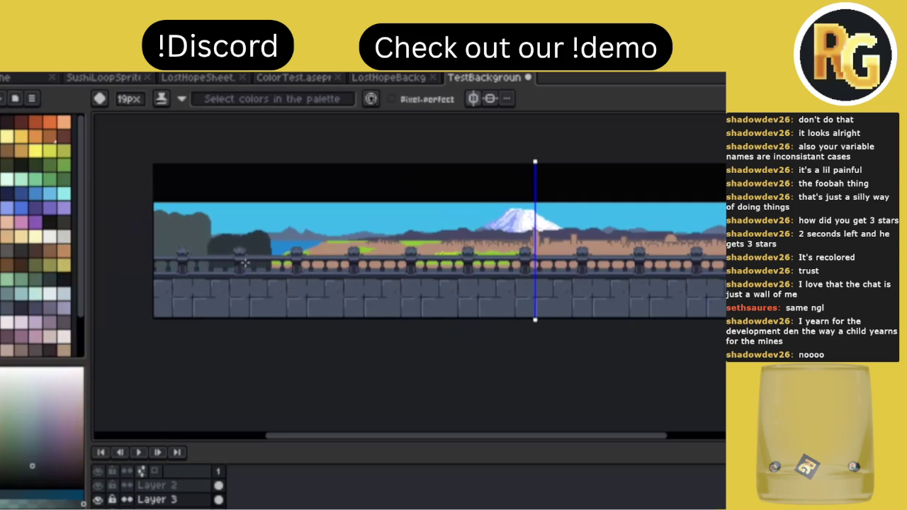
# Extend the dark grey tree silhouette into the sky, then add shapes over the water with a 9px brush.
pyautogui.click(7, 299)
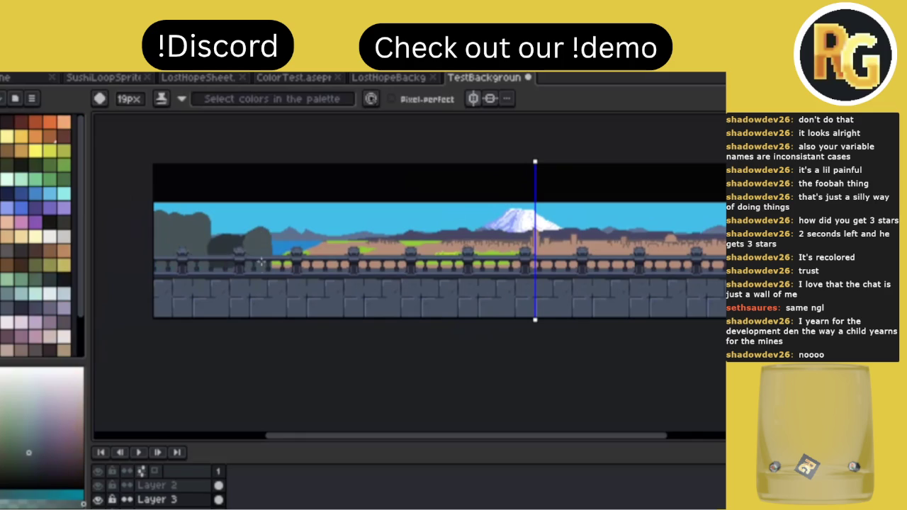
pyautogui.keyDown('alt'); pyautogui.click(176, 239); pyautogui.keyUp('alt')
pyautogui.moveTo(163, 216); pyautogui.dragTo(161, 238)
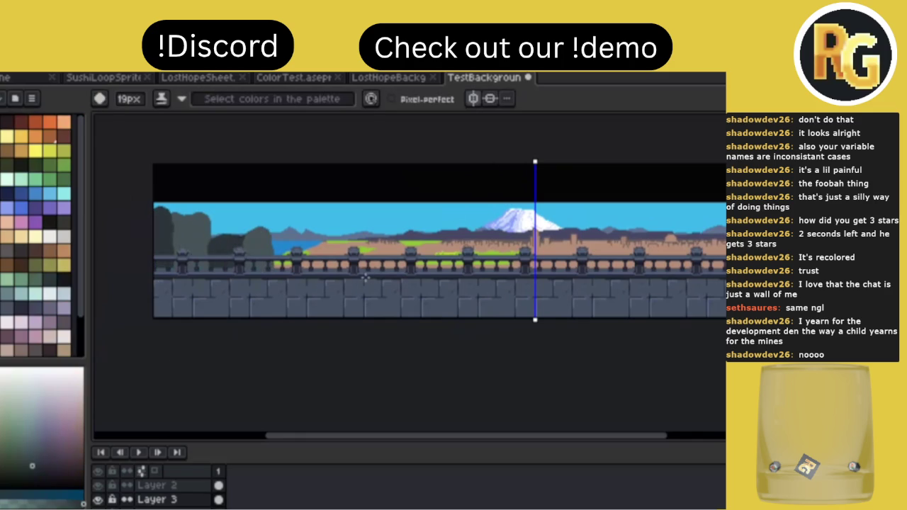
pyautogui.press('-')
pyautogui.press('-')
pyautogui.press('-')
pyautogui.moveTo(281, 257); pyautogui.dragTo(284, 256)
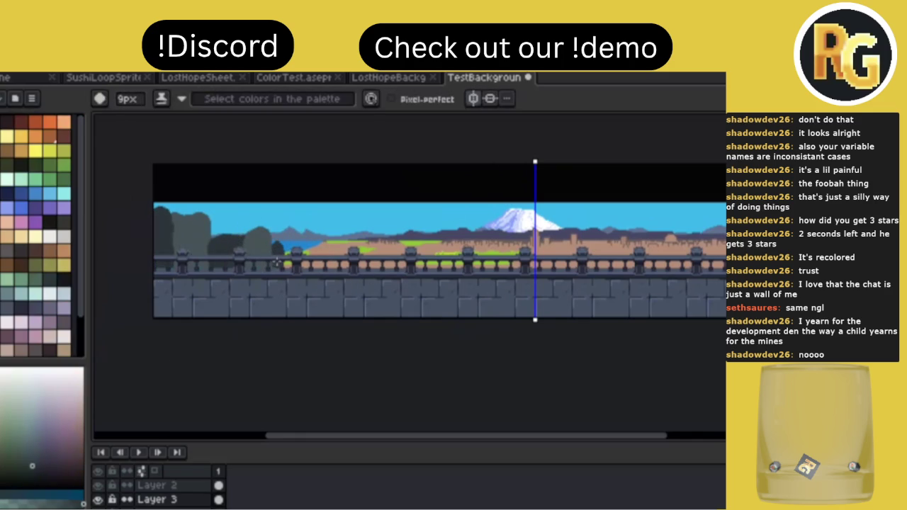
# Paint a tall narrow dark tree behind the railing in sampled greys.
pyautogui.keyDown('alt'); pyautogui.click(281, 247); pyautogui.keyUp('alt')
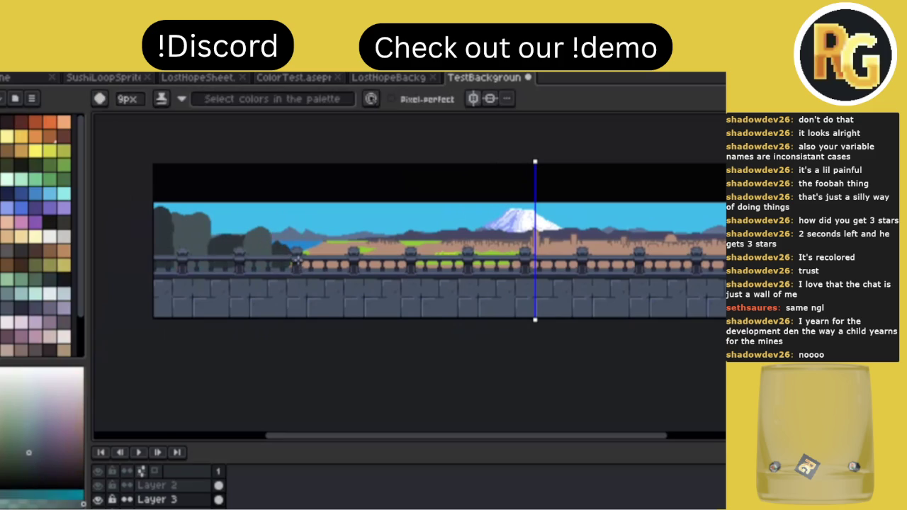
pyautogui.keyDown('alt'); pyautogui.click(309, 264); pyautogui.keyUp('alt')
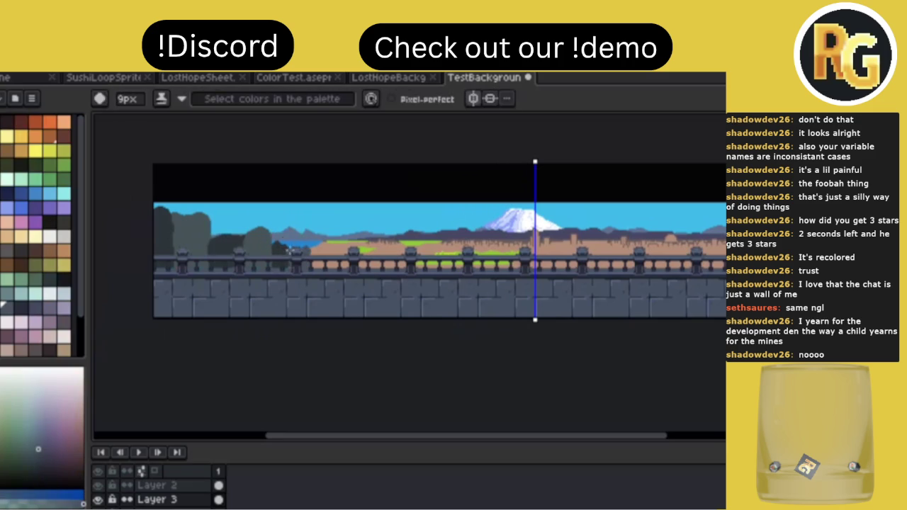
pyautogui.keyDown('alt'); pyautogui.click(277, 243); pyautogui.keyUp('alt')
pyautogui.moveTo(305, 239); pyautogui.dragTo(304, 250)
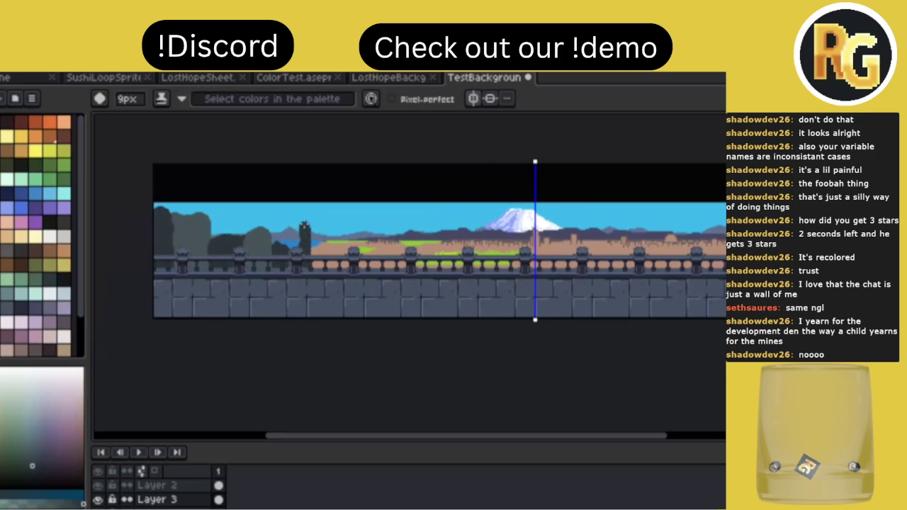
pyautogui.keyDown('alt'); pyautogui.click(292, 250); pyautogui.keyUp('alt')
pyautogui.moveTo(314, 219); pyautogui.dragTo(312, 244)
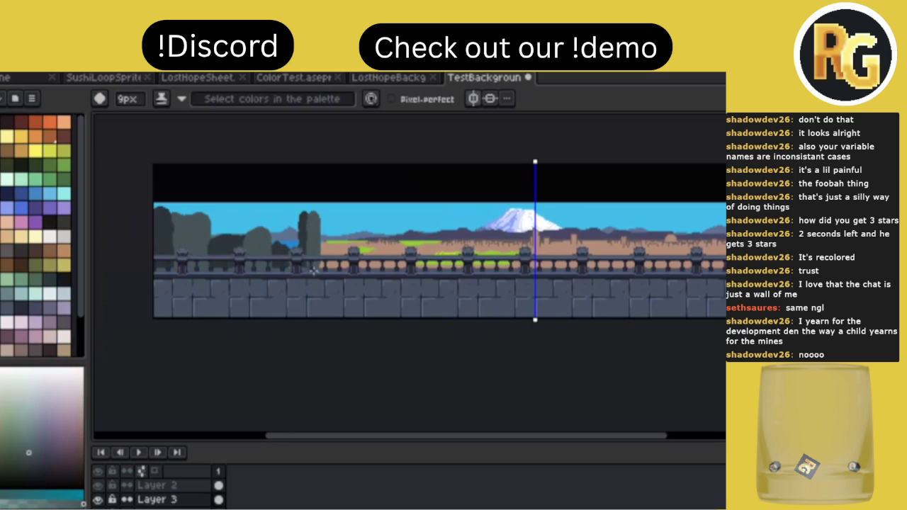
pyautogui.hscroll(2, 349, 240)
pyautogui.scroll(2, 349, 239)
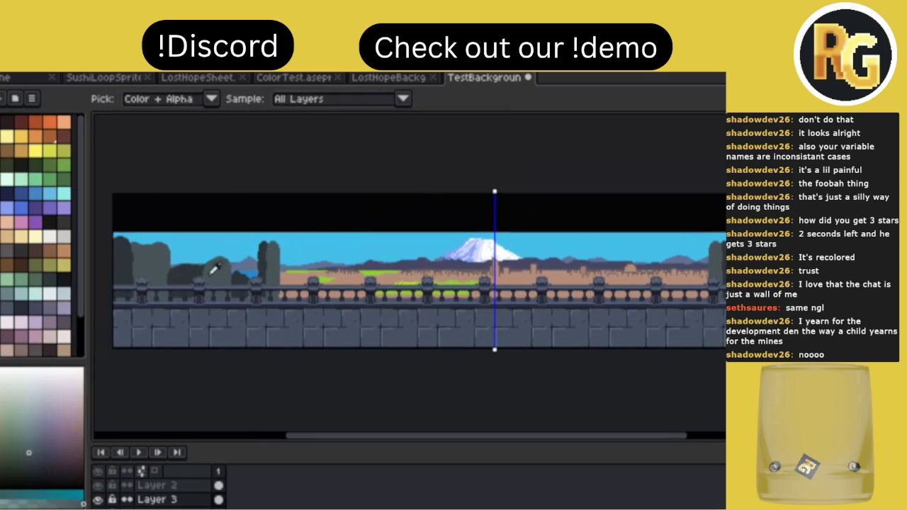
# Sample a dark tree colour and paint a wider tree clump rising into the sky.
pyautogui.keyDown('alt'); pyautogui.click(196, 268); pyautogui.keyUp('alt')
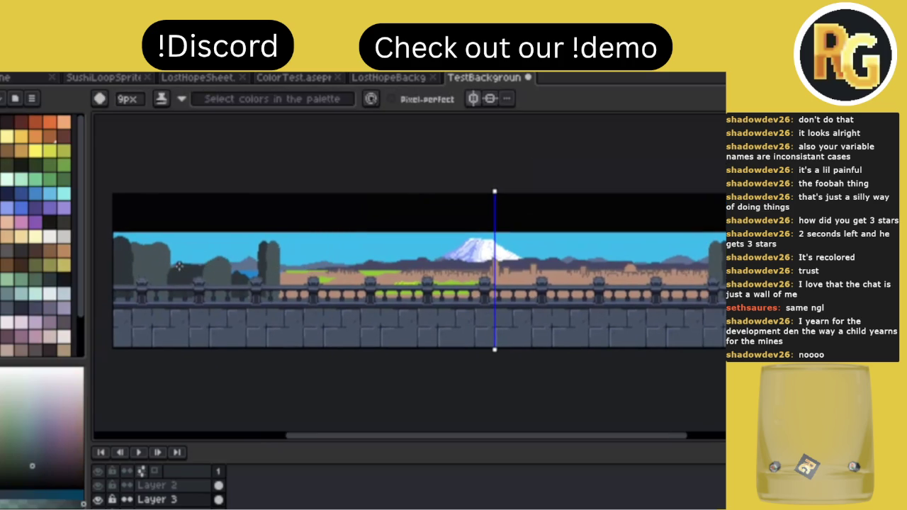
pyautogui.keyDown('alt'); pyautogui.click(219, 264); pyautogui.keyUp('alt')
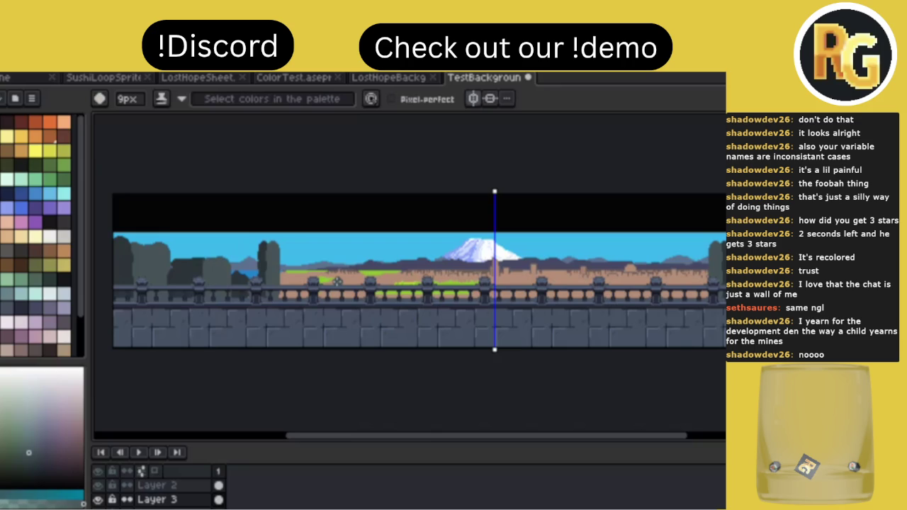
pyautogui.press('alt')
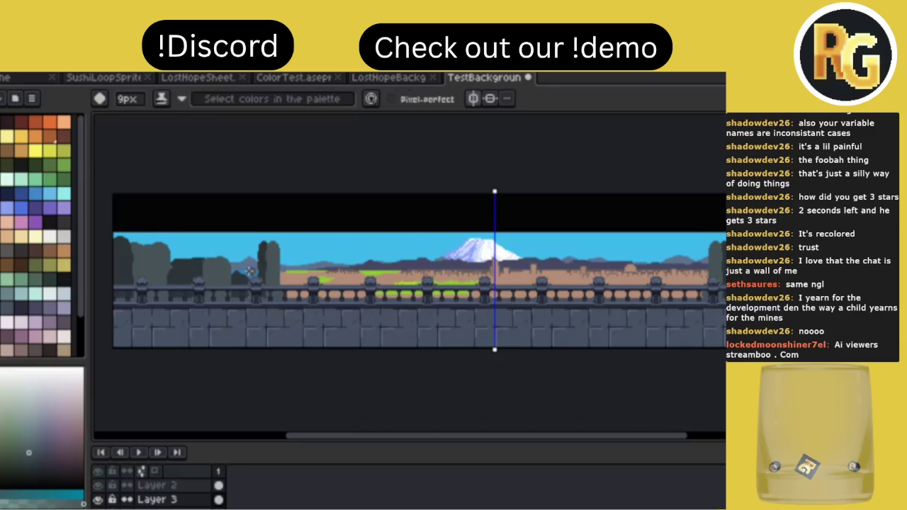
pyautogui.keyDown('alt'); pyautogui.click(250, 271); pyautogui.keyUp('alt')
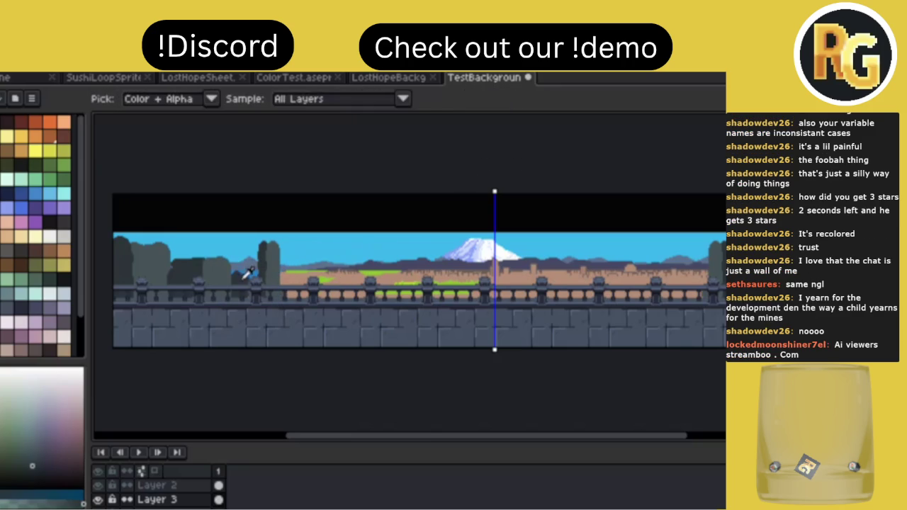
pyautogui.moveTo(222, 251); pyautogui.dragTo(238, 243)
pyautogui.keyDown('alt'); pyautogui.click(224, 269); pyautogui.keyUp('alt')
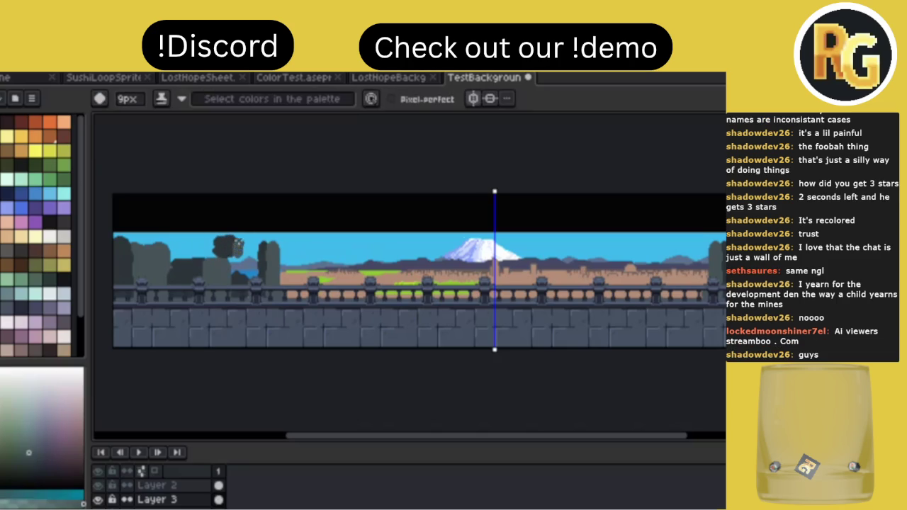
pyautogui.press('v')
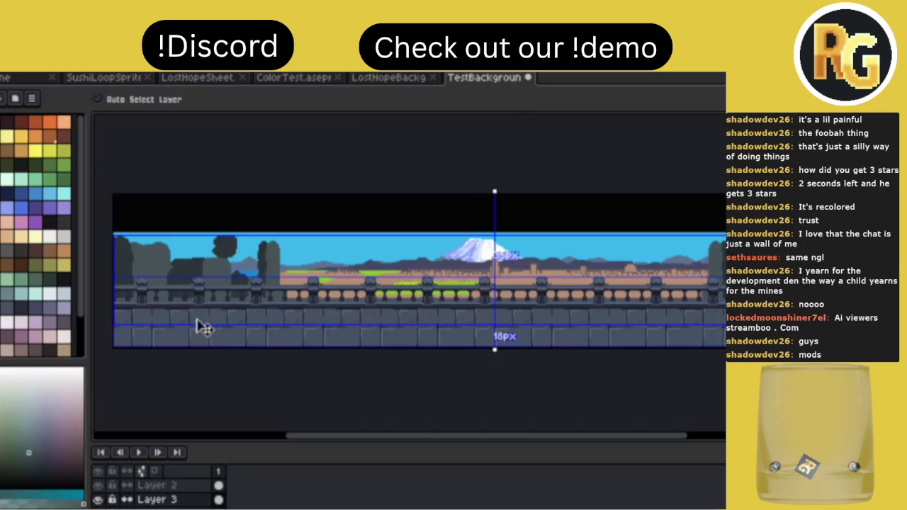
pyautogui.press('b')
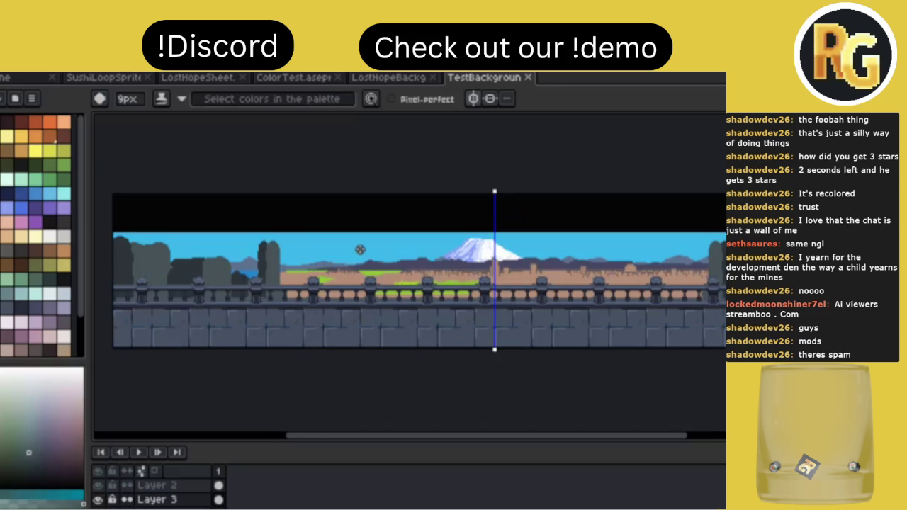
pyautogui.hscroll(3, 360, 250)
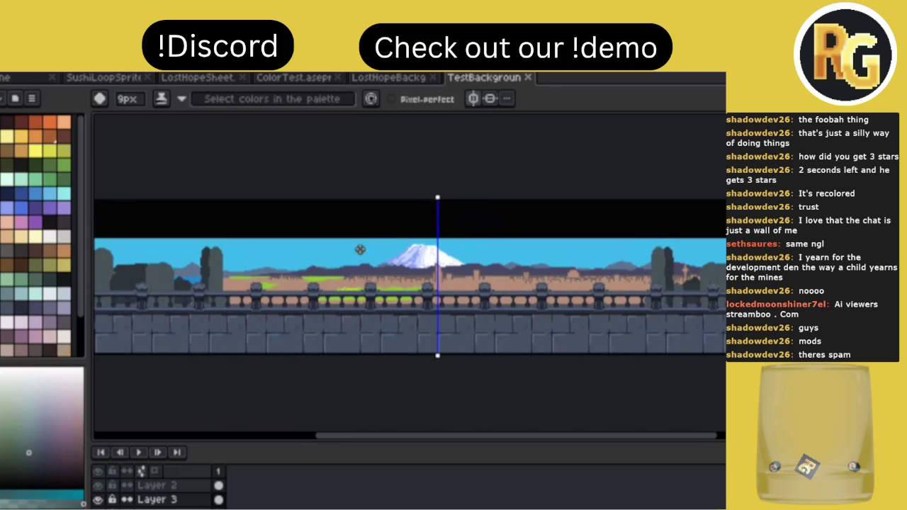
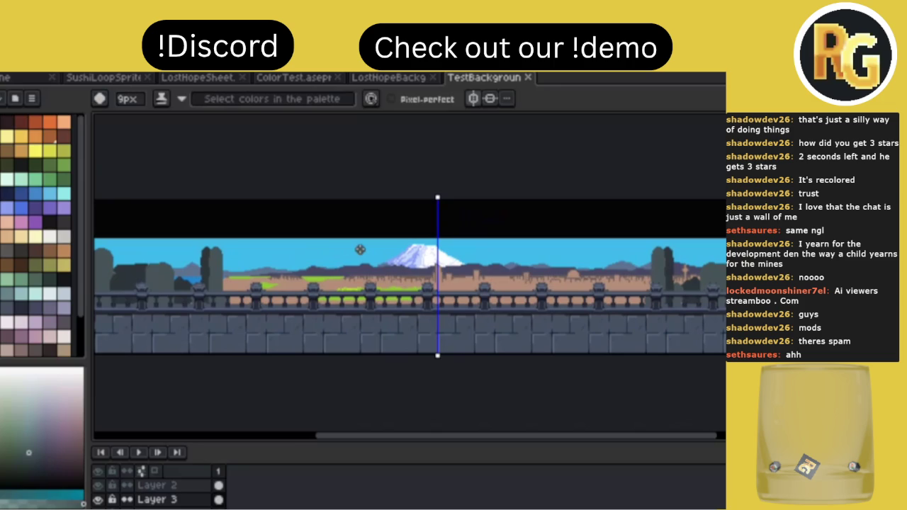
# Sample the light-blue sky colour and Magic Wand-select the whole sky behind the mountain.
pyautogui.scroll(-1, 360, 250)
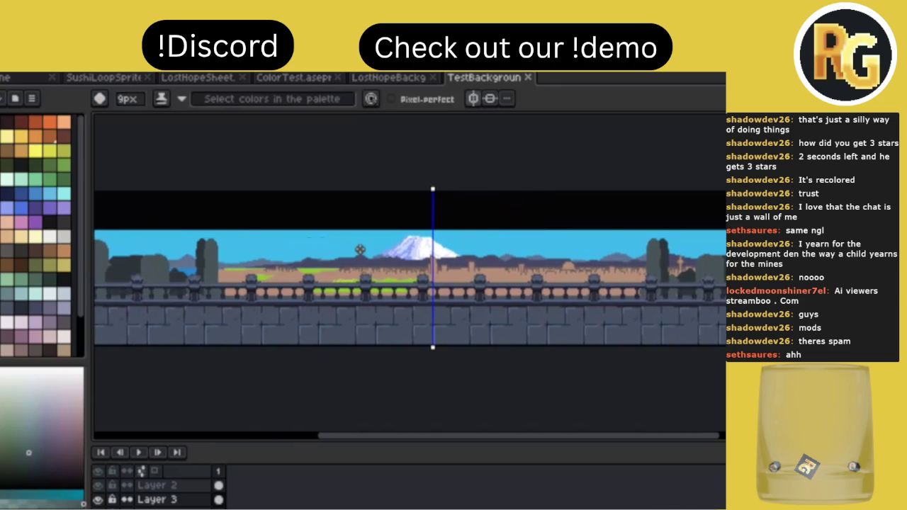
pyautogui.press('i')
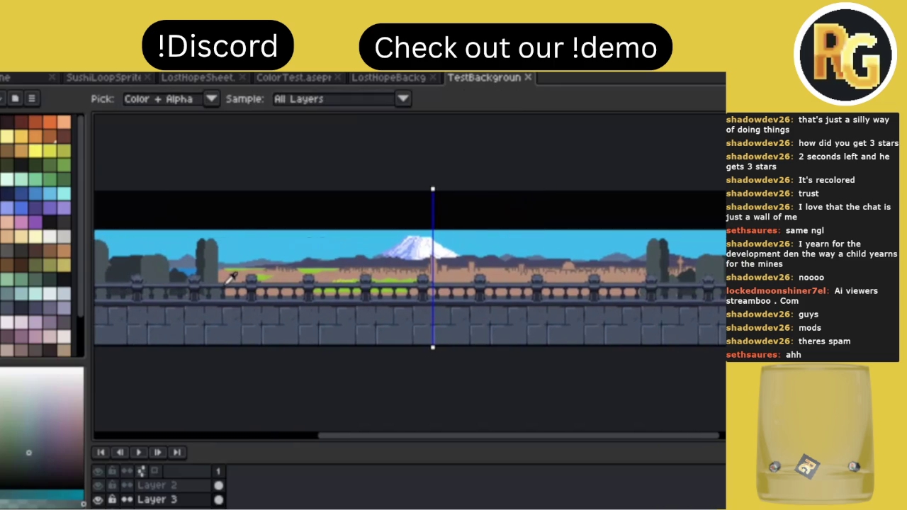
pyautogui.press('b')
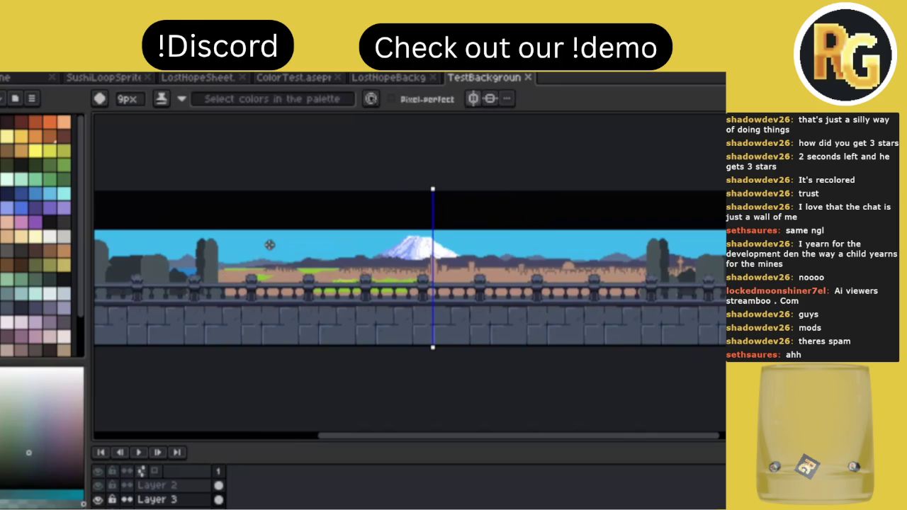
pyautogui.scroll(-2, 269, 244)
pyautogui.scroll(1, 270, 245)
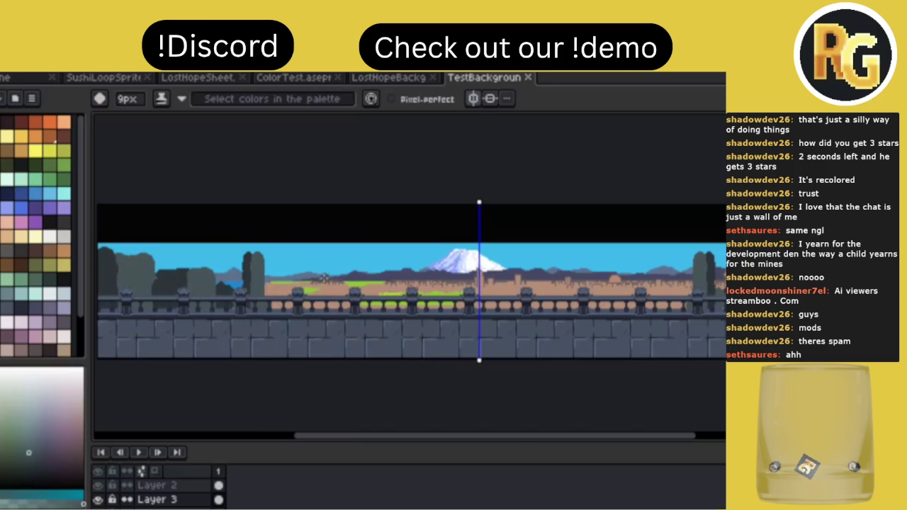
pyautogui.press('i')
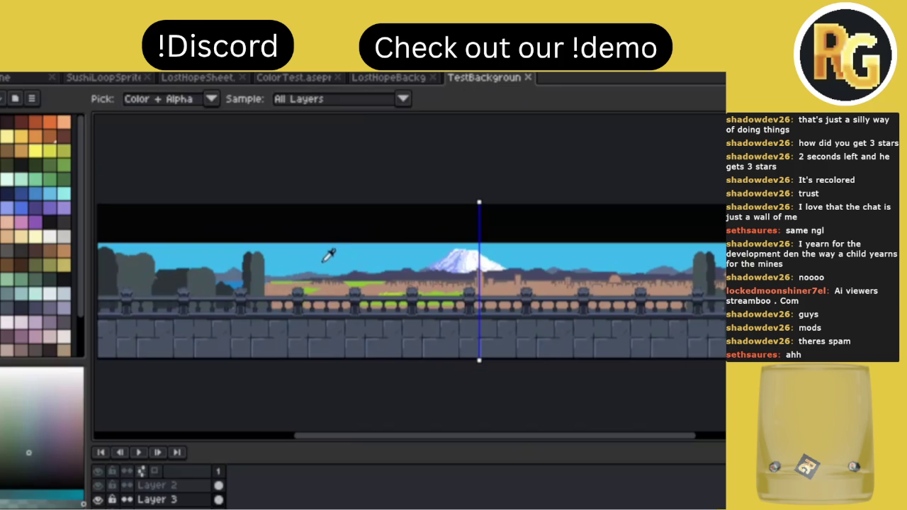
pyautogui.click(330, 251)
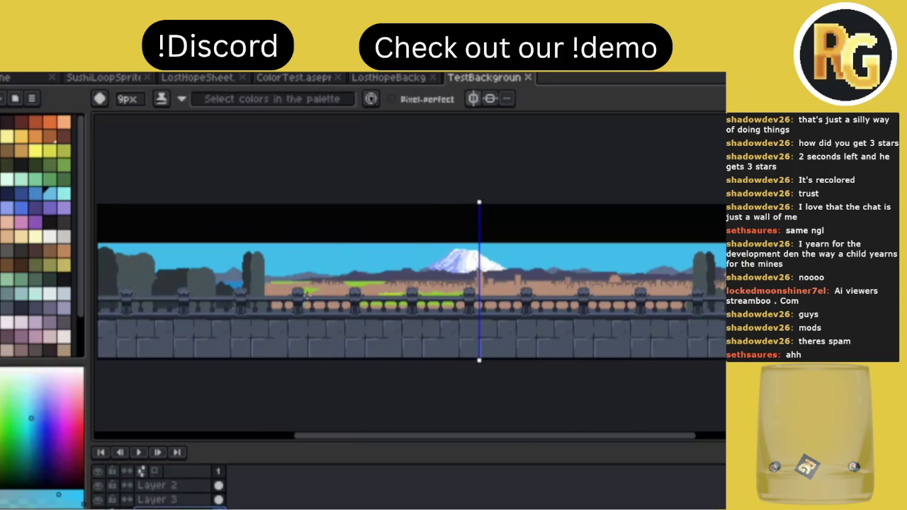
pyautogui.press('w')
pyautogui.click(368, 266)
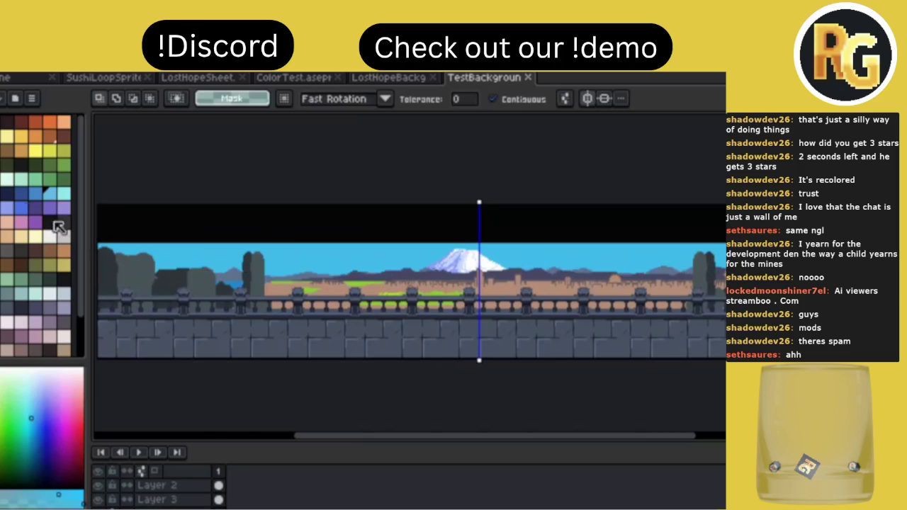
# Clear the selected sky to transparency, then trial a purple-to-orange gradient and undo it.
pyautogui.press('Delete')
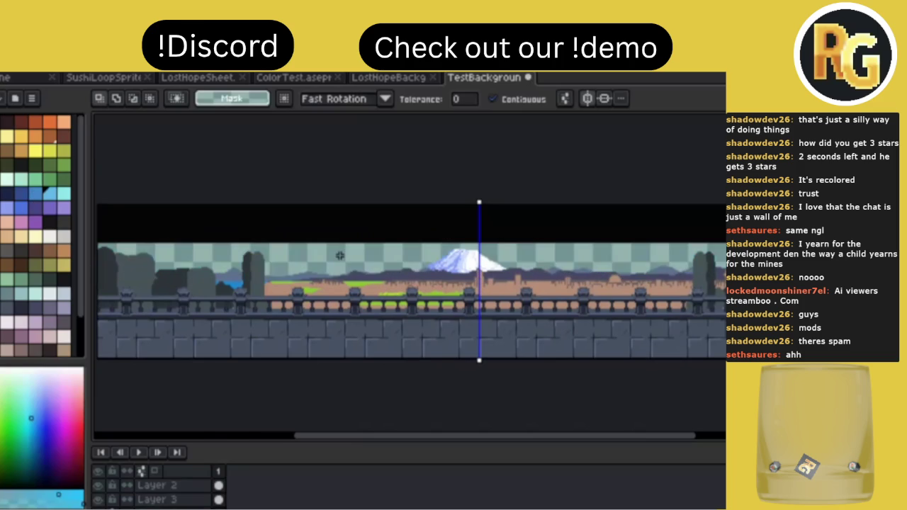
pyautogui.click(11, 223)
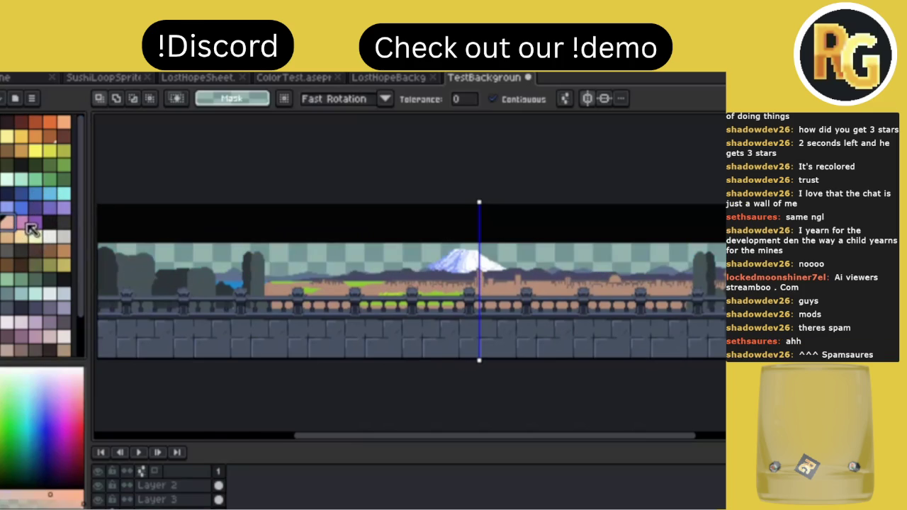
pyautogui.click(34, 222)
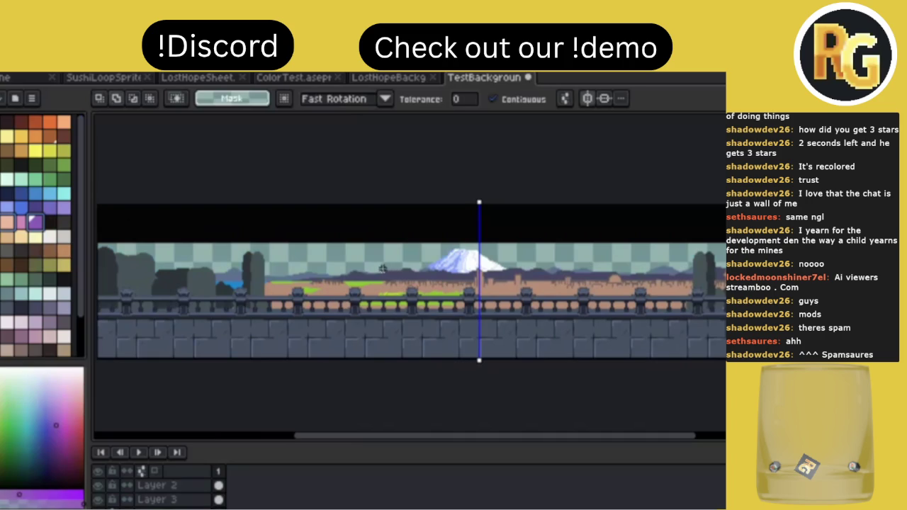
pyautogui.hotkey('shift', 'g')
pyautogui.moveTo(380, 248); pyautogui.dragTo(383, 278)
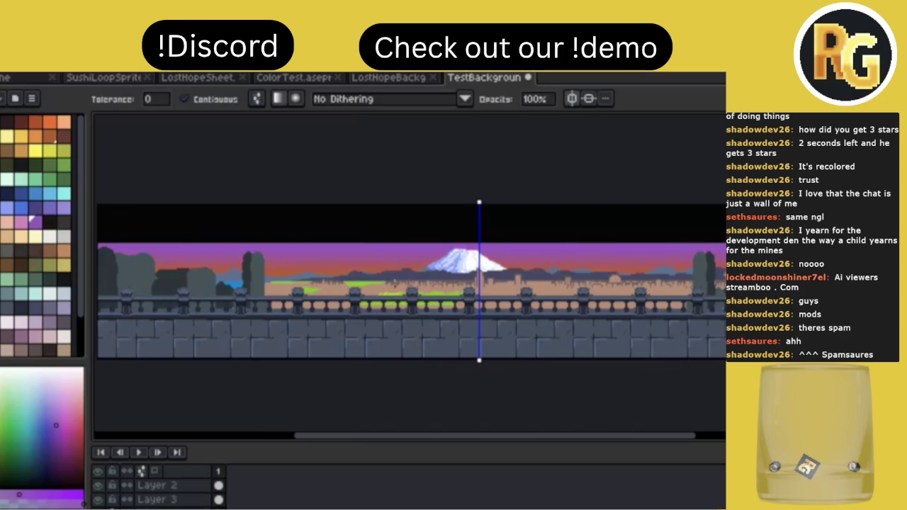
pyautogui.hotkey('ctrl', 'z')
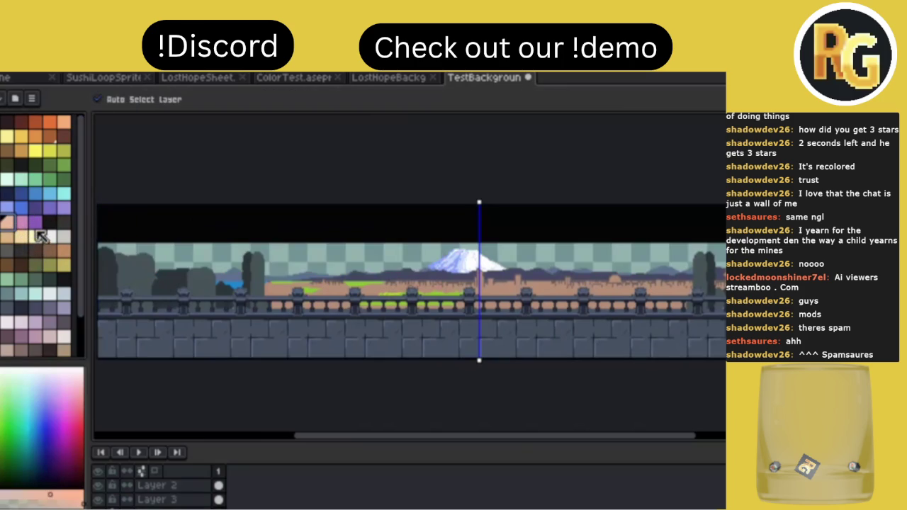
# Try several purple gradient fills on the empty sky, then undo them.
pyautogui.press('g')
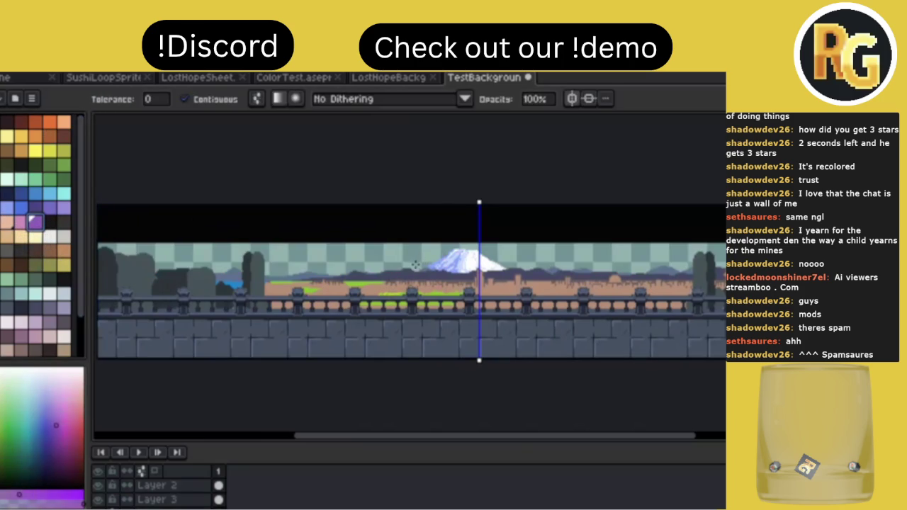
pyautogui.click(416, 265)
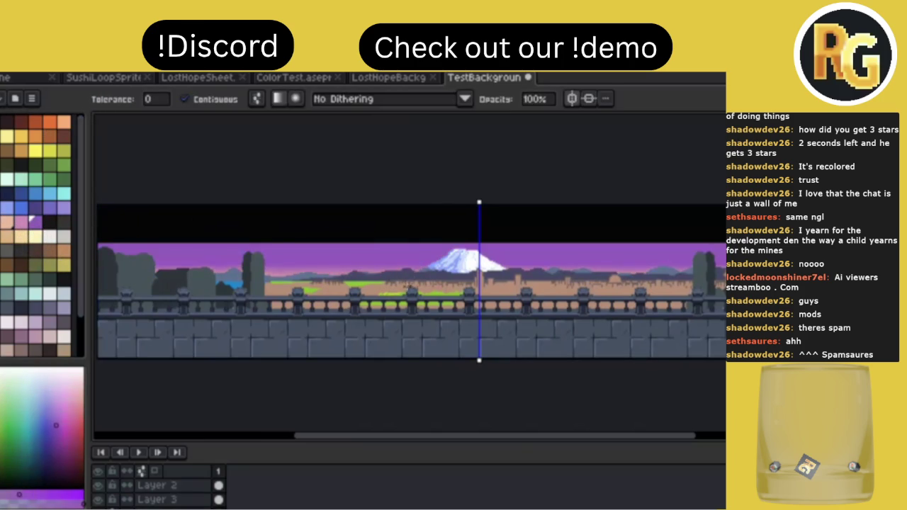
pyautogui.click(405, 296)
pyautogui.click(406, 251)
pyautogui.click(408, 270)
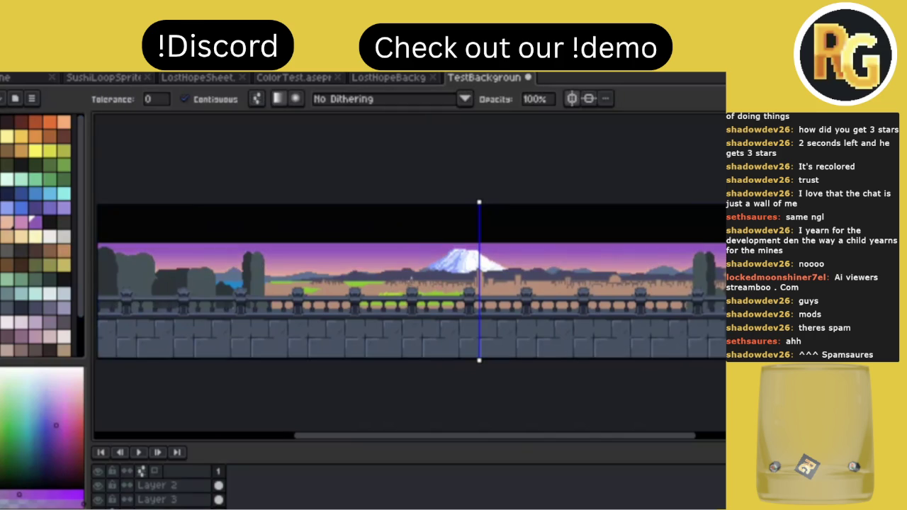
pyautogui.hotkey('ctrl', 'z')
# Try orange-to-blue gradients across the sky over different spans, then undo them.
pyautogui.click(9, 224)
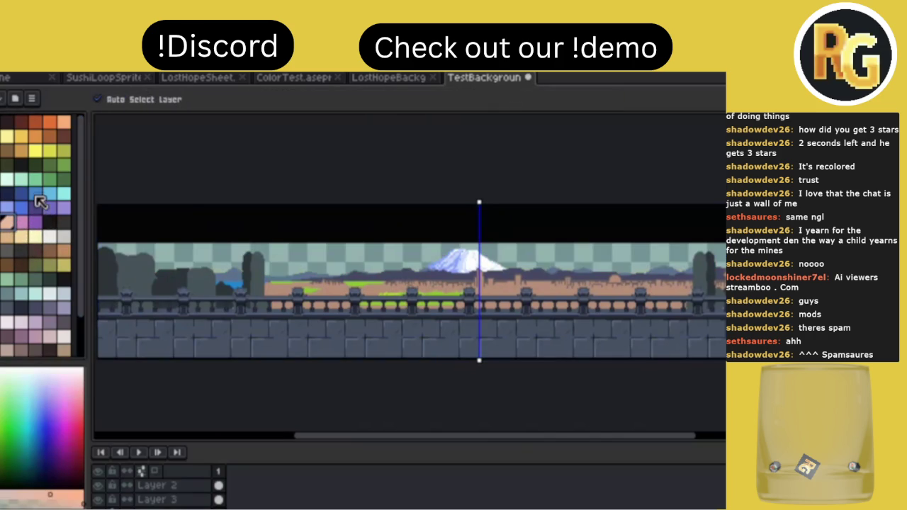
pyautogui.click(36, 194)
pyautogui.press('g')
pyautogui.moveTo(371, 269); pyautogui.dragTo(330, 301)
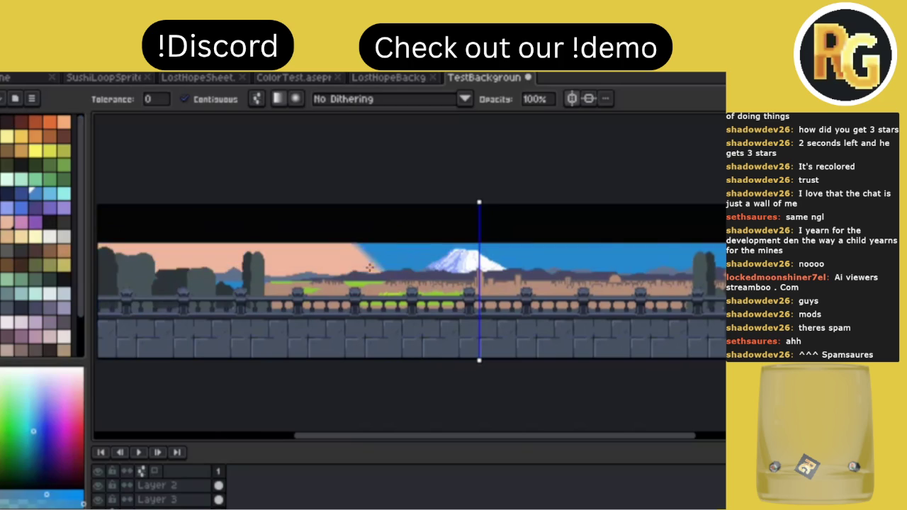
pyautogui.moveTo(408, 256); pyautogui.dragTo(381, 299)
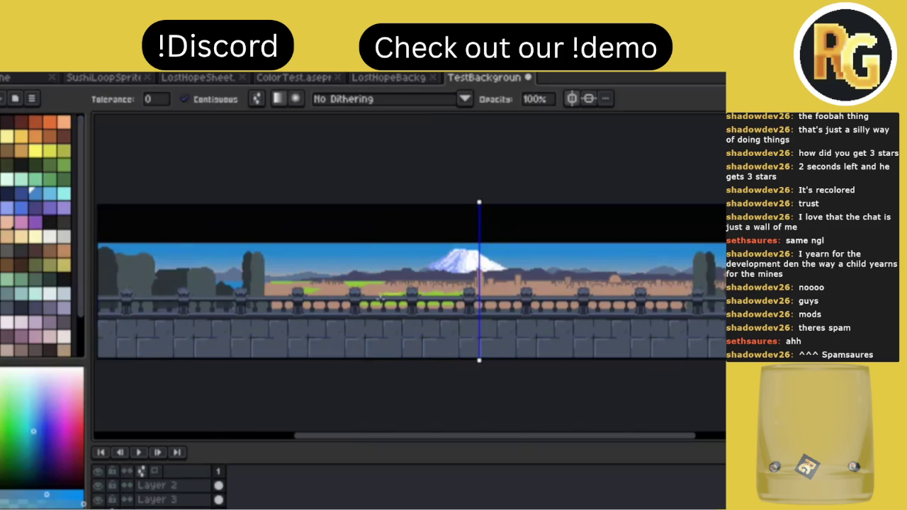
pyautogui.hotkey('ctrl', 'z')
# Try pink-to-blue and dark-blue-to-pink sky gradients, undoing each one.
pyautogui.click(14, 199)
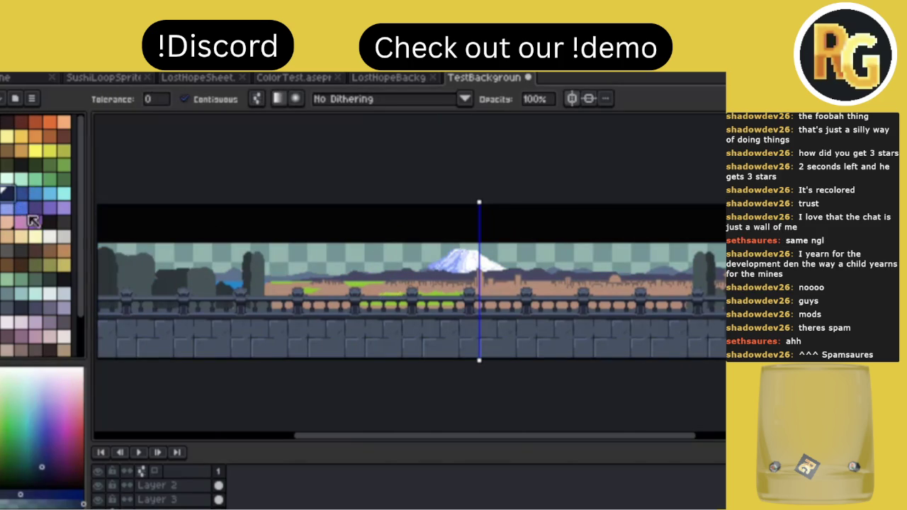
pyautogui.moveTo(398, 253); pyautogui.dragTo(389, 280)
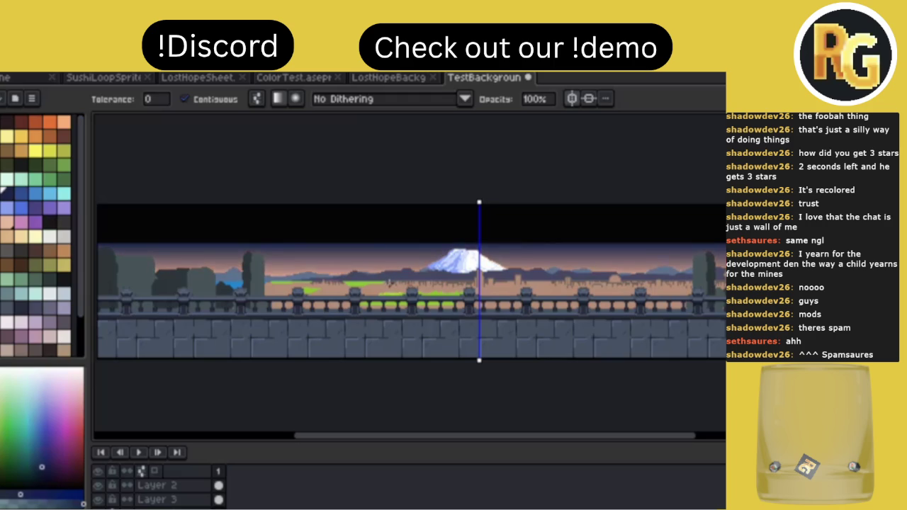
pyautogui.hotkey('ctrl', 'z')
pyautogui.click(18, 191)
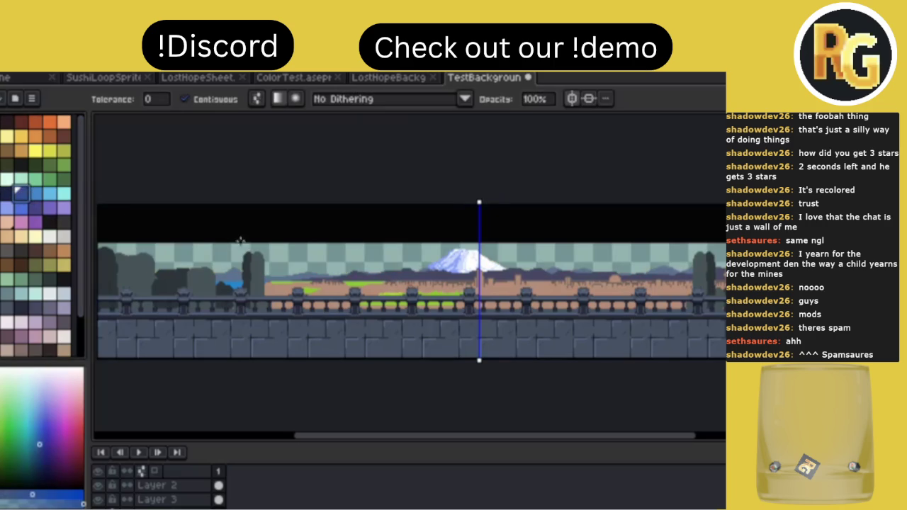
pyautogui.moveTo(412, 248); pyautogui.dragTo(409, 276)
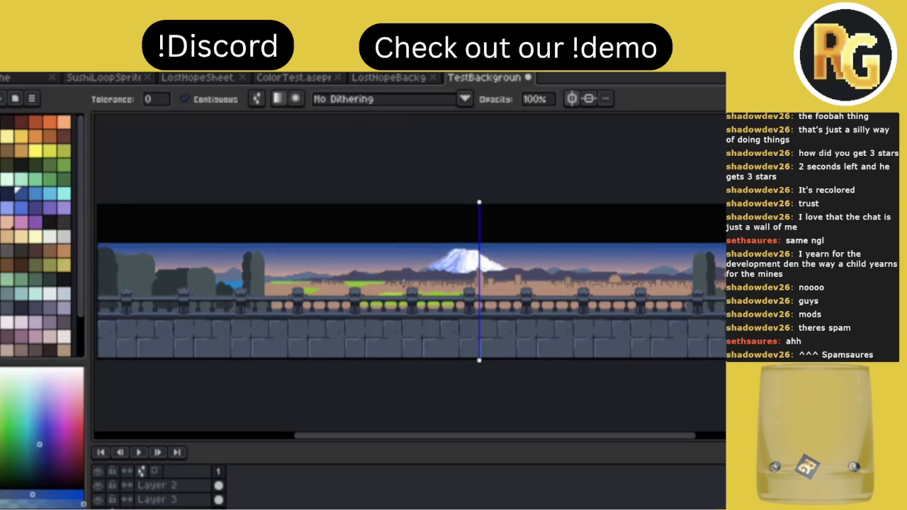
pyautogui.hotkey('ctrl', 'z')
# Try a purple-to-pink sky gradient, undo it, then fill the sky with an orange gradient.
pyautogui.click(34, 221)
pyautogui.click(384, 248)
pyautogui.moveTo(384, 248); pyautogui.dragTo(383, 276)
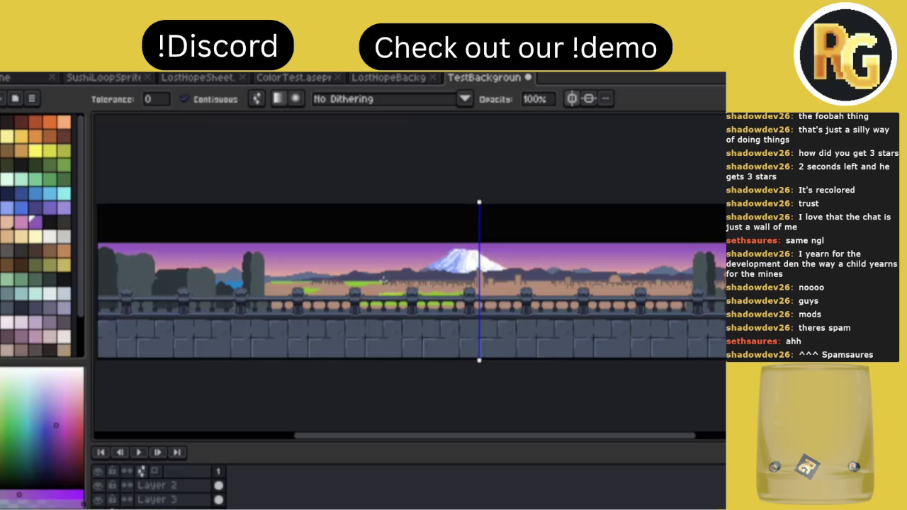
pyautogui.hotkey('ctrl', 'z')
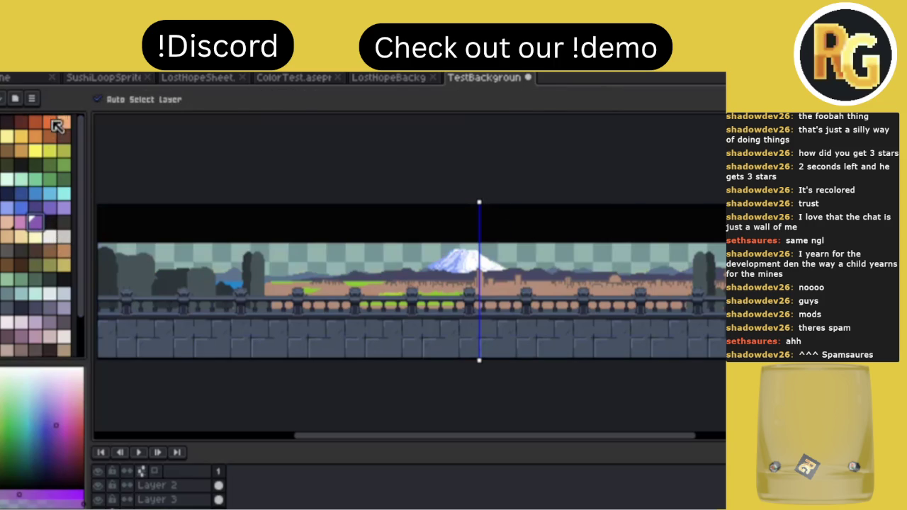
pyautogui.click(50, 122)
pyautogui.moveTo(378, 254); pyautogui.dragTo(371, 279)
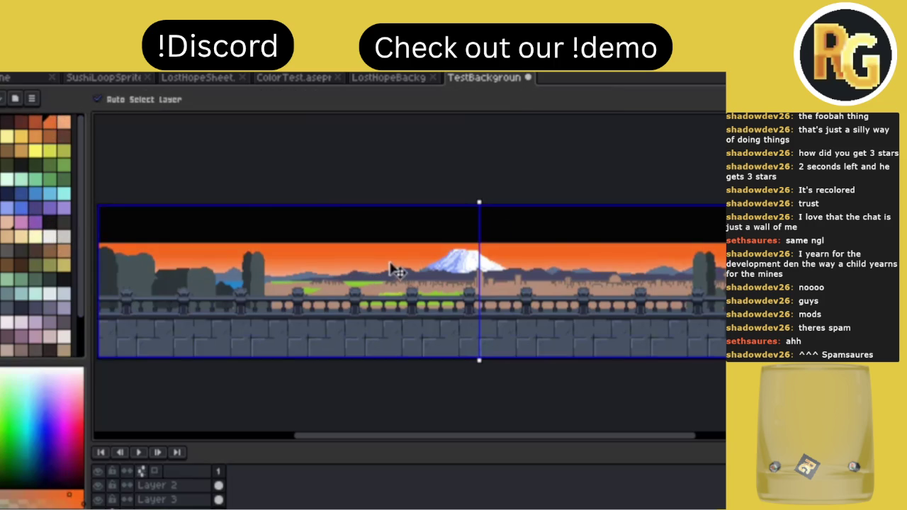
# Undo the orange sky and test another purple-to-orange gradient and an orange top-band fill, undoing both.
pyautogui.hotkey('ctrl', 'z')
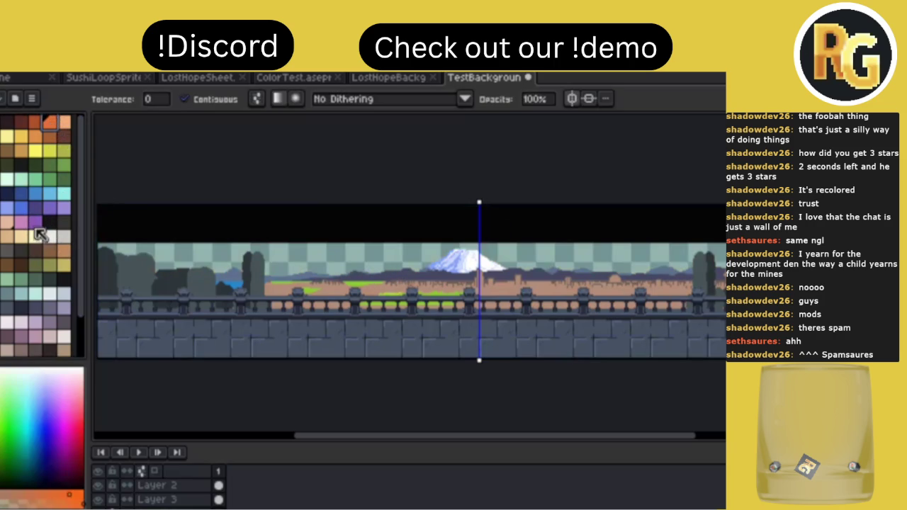
pyautogui.click(49, 235)
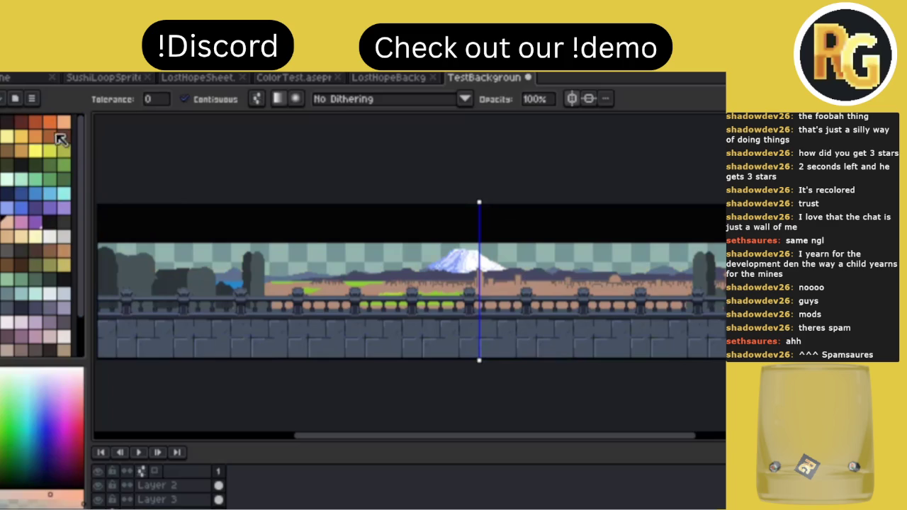
pyautogui.click(50, 122)
pyautogui.moveTo(383, 257)
pyautogui.mouseDown()
pyautogui.moveTo(325, 258)
pyautogui.moveTo(376, 203)
pyautogui.mouseUp()
pyautogui.hotkey('ctrl', 'z')
pyautogui.click(394, 239)
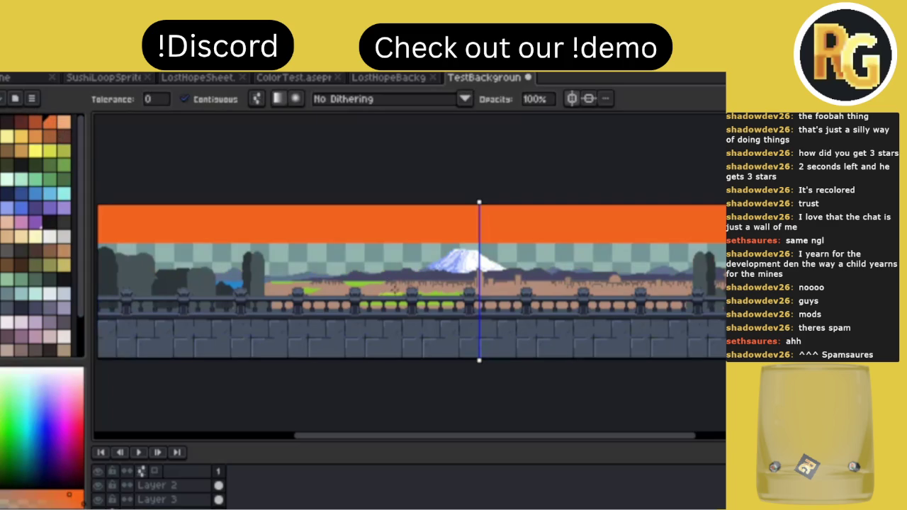
pyautogui.hotkey('ctrl', 'z')
# Test orange and purple fills on the sky and horizon bands, undoing the unwanted ones.
pyautogui.moveTo(392, 278); pyautogui.dragTo(395, 271)
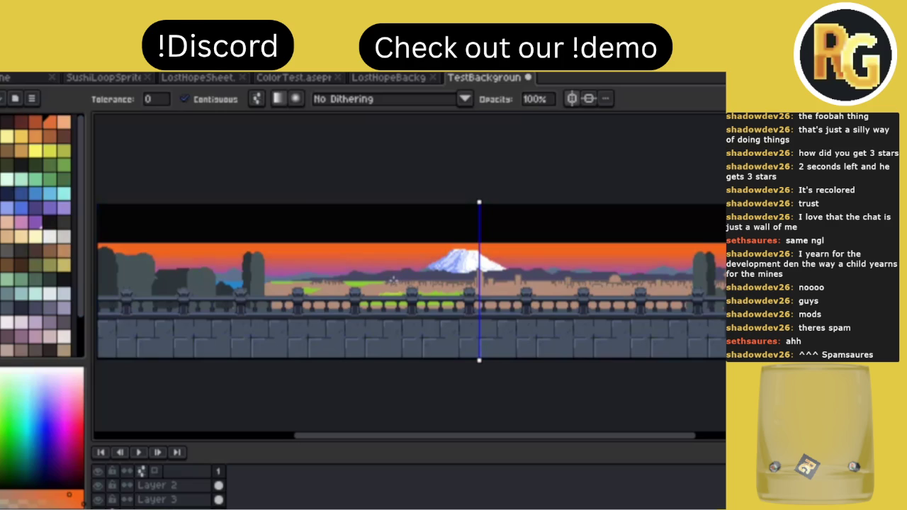
pyautogui.click(395, 262)
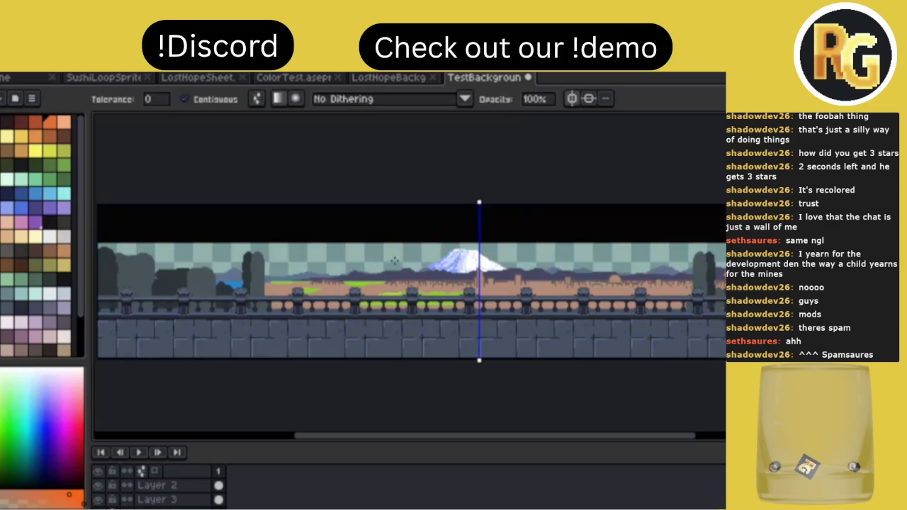
pyautogui.click(395, 263)
pyautogui.hotkey('ctrl', 'z')
pyautogui.click(395, 275)
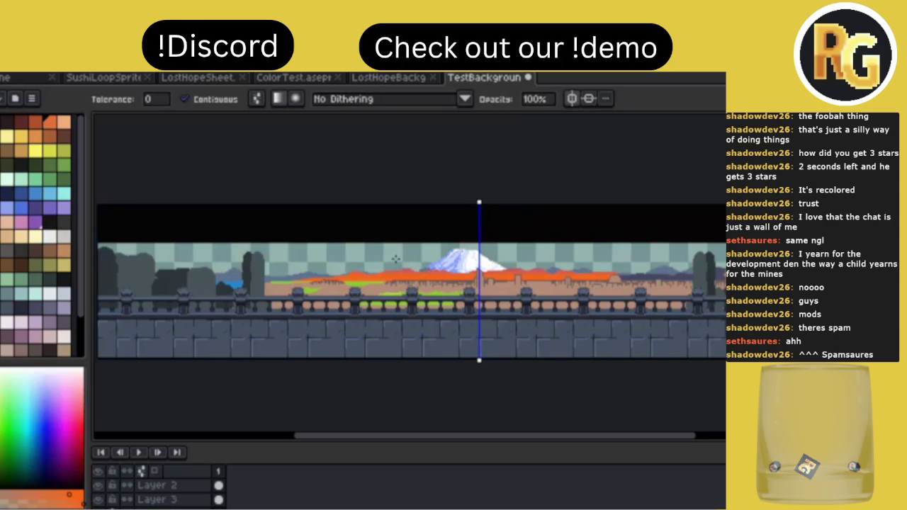
pyautogui.click(395, 249)
pyautogui.click(391, 248)
pyautogui.hotkey('ctrl', 'z')
# After more trial band fills, paint the final purple-to-orange sky gradient and save the file.
pyautogui.click(389, 275)
pyautogui.click(389, 280)
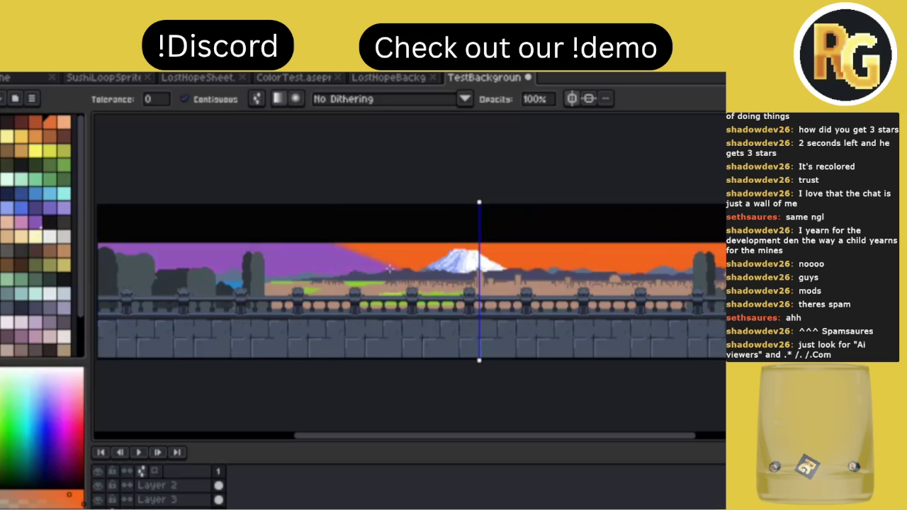
pyautogui.hotkey('ctrl', 'z')
pyautogui.hotkey('ctrl', 'z')
pyautogui.click(392, 245)
pyautogui.click(394, 262)
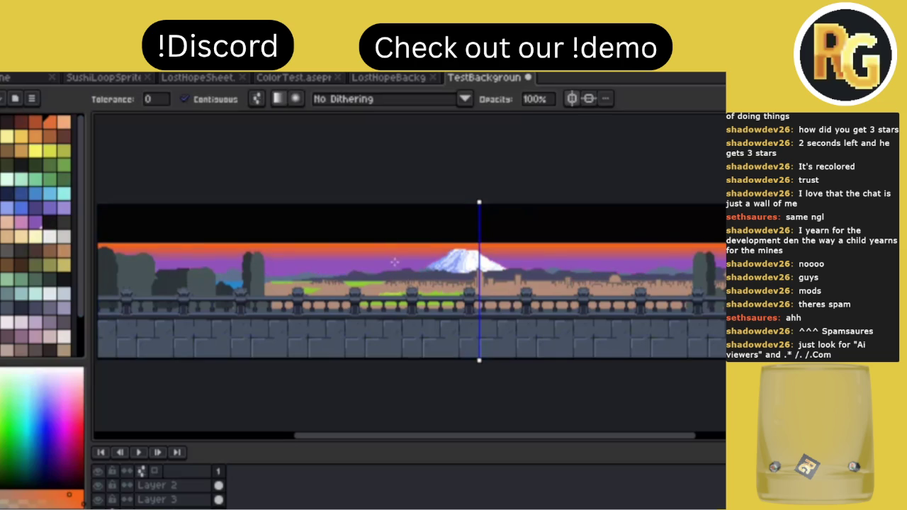
pyautogui.hotkey('ctrl', 'z')
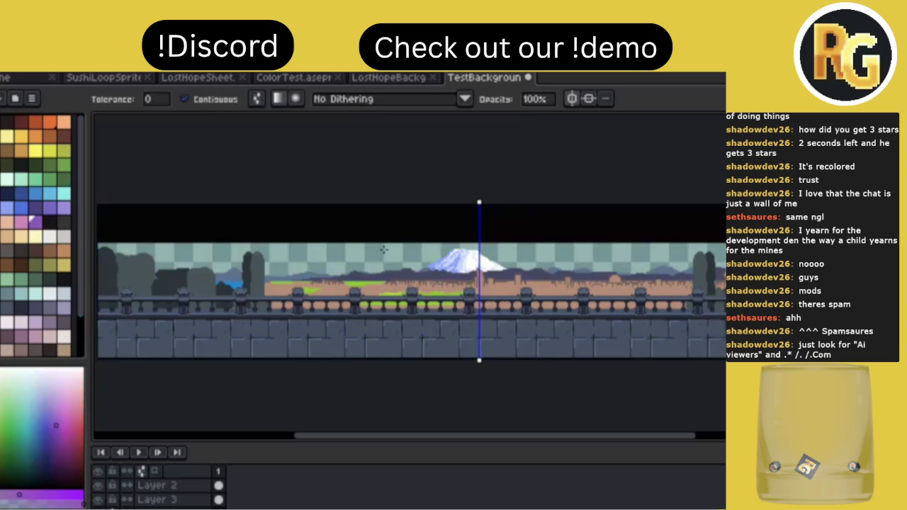
pyautogui.moveTo(383, 249); pyautogui.dragTo(385, 267)
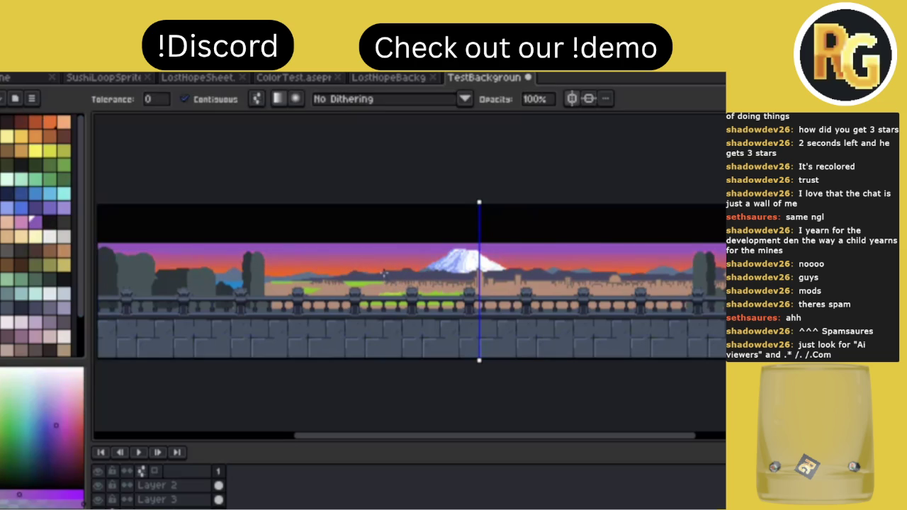
pyautogui.hotkey('ctrl', 's')
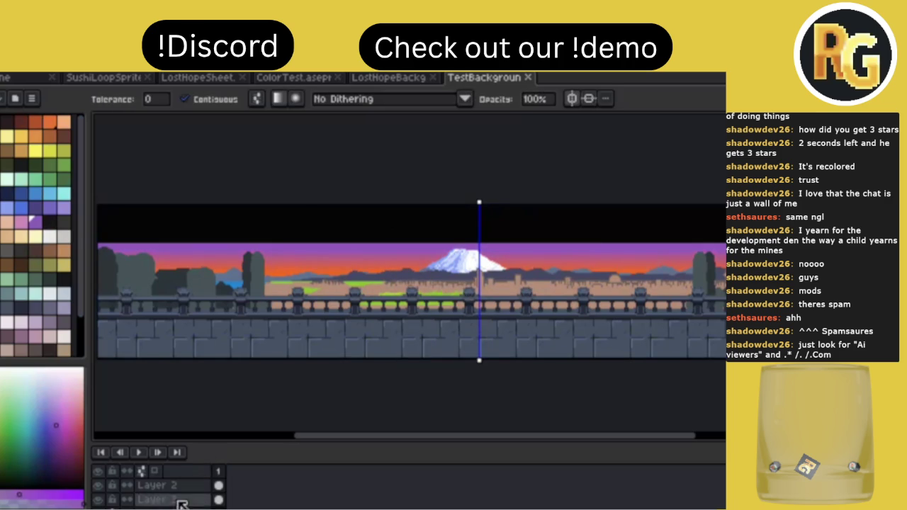
# On Layer 3, paint dark grey bush strokes behind the railing using sampled colours.
pyautogui.click(158, 500)
pyautogui.press('b')
pyautogui.keyDown('alt'); pyautogui.click(284, 264); pyautogui.keyUp('alt')
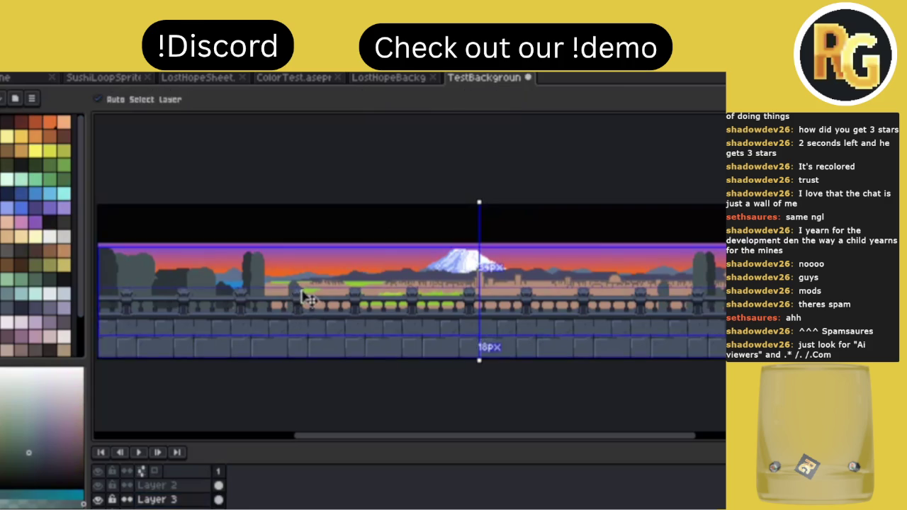
pyautogui.press('alt')
pyautogui.keyDown('alt'); pyautogui.click(249, 268); pyautogui.keyUp('alt')
pyautogui.moveTo(298, 312)
pyautogui.mouseDown()
pyautogui.moveTo(313, 284)
pyautogui.moveTo(333, 312)
pyautogui.moveTo(321, 298)
pyautogui.moveTo(300, 306)
pyautogui.mouseUp()
pyautogui.keyDown('alt'); pyautogui.click(270, 266); pyautogui.keyUp('alt')
pyautogui.moveTo(294, 273); pyautogui.dragTo(334, 277)
# Set the eraser to 7px, then try dark strokes along the railing and undo them.
pyautogui.scroll(-1, 434, 254)
pyautogui.scroll(1, 431, 248)
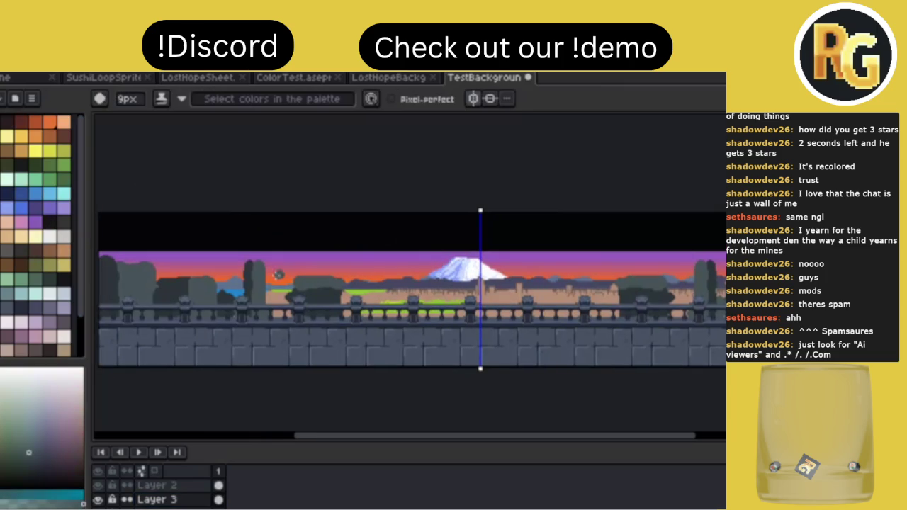
pyautogui.press('e')
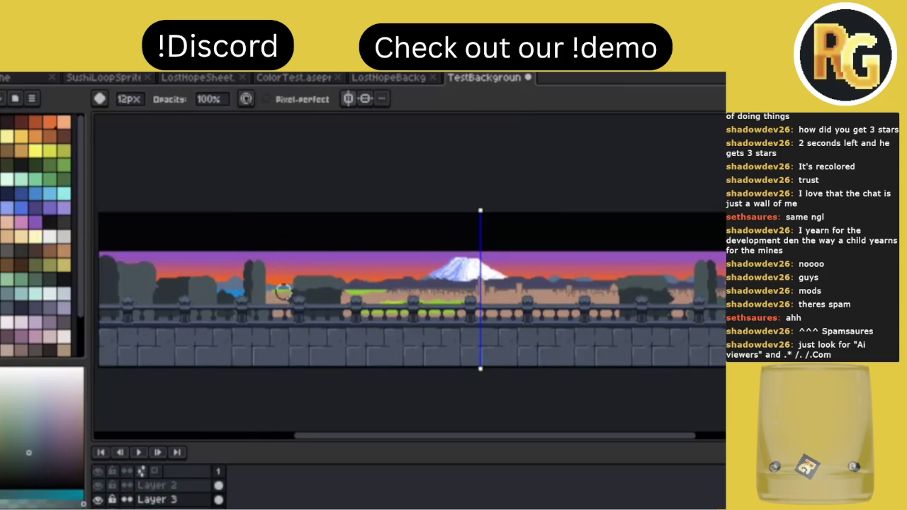
pyautogui.press('-')
pyautogui.press('-')
pyautogui.press('-')
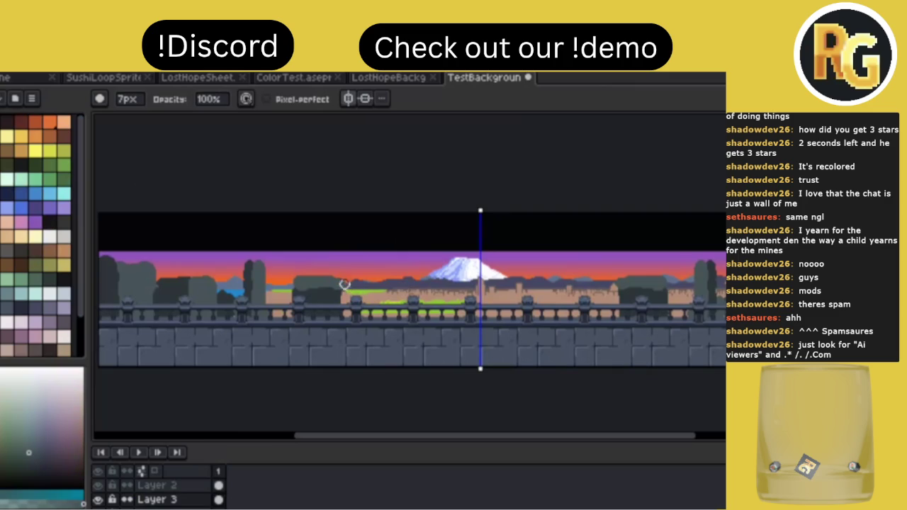
pyautogui.scroll(-1, 416, 251)
pyautogui.scroll(1, 416, 251)
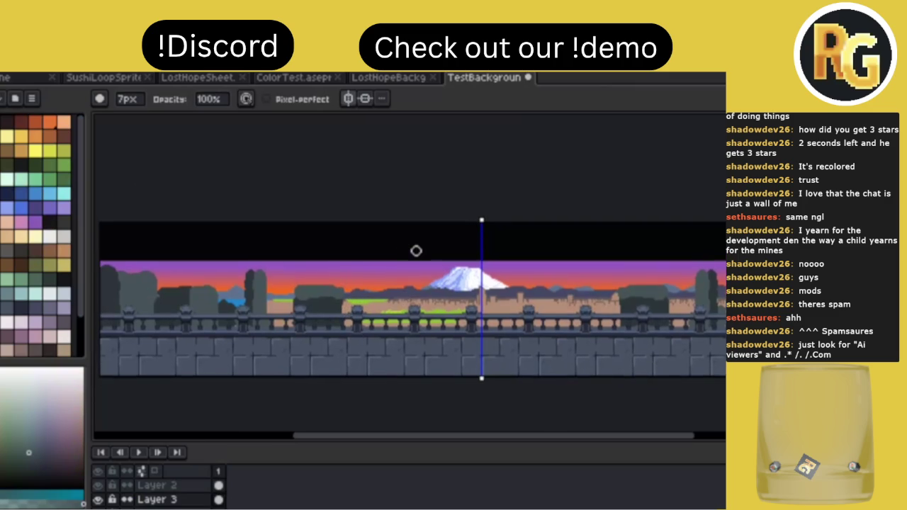
pyautogui.scroll(3, 413, 255)
pyautogui.hscroll(-3, 413, 255)
pyautogui.scroll(-2, 413, 255)
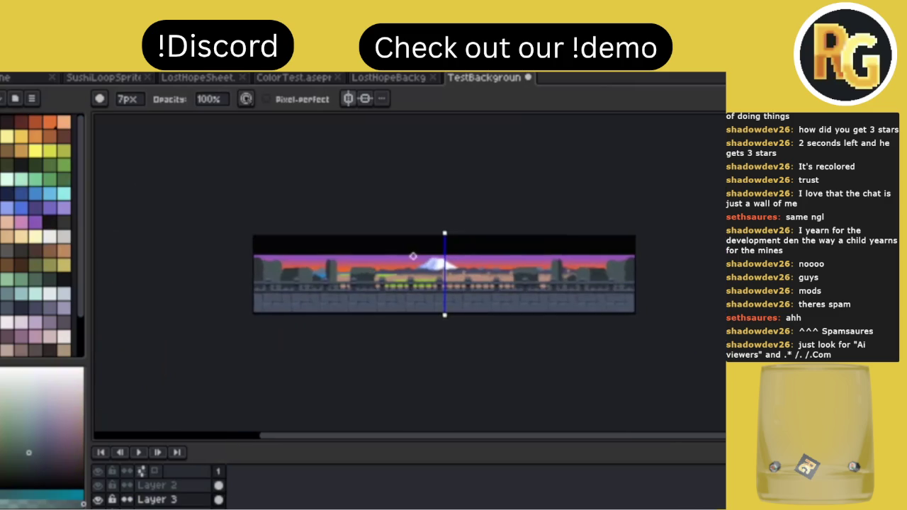
pyautogui.scroll(2, 413, 256)
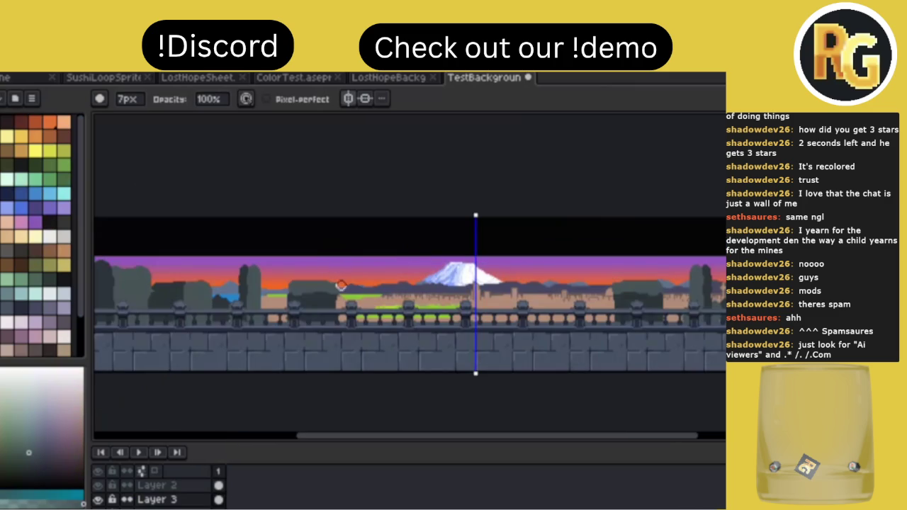
pyautogui.keyDown('alt'); pyautogui.click(318, 293); pyautogui.keyUp('alt')
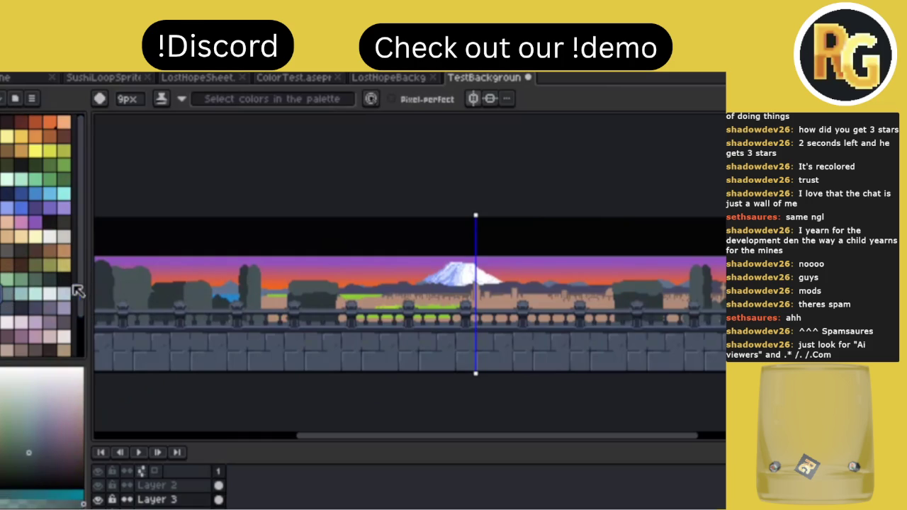
pyautogui.click(64, 274)
pyautogui.moveTo(235, 317)
pyautogui.mouseDown()
pyautogui.moveTo(261, 316)
pyautogui.moveTo(268, 301)
pyautogui.mouseUp()
pyautogui.keyDown('alt'); pyautogui.click(314, 300); pyautogui.keyUp('alt')
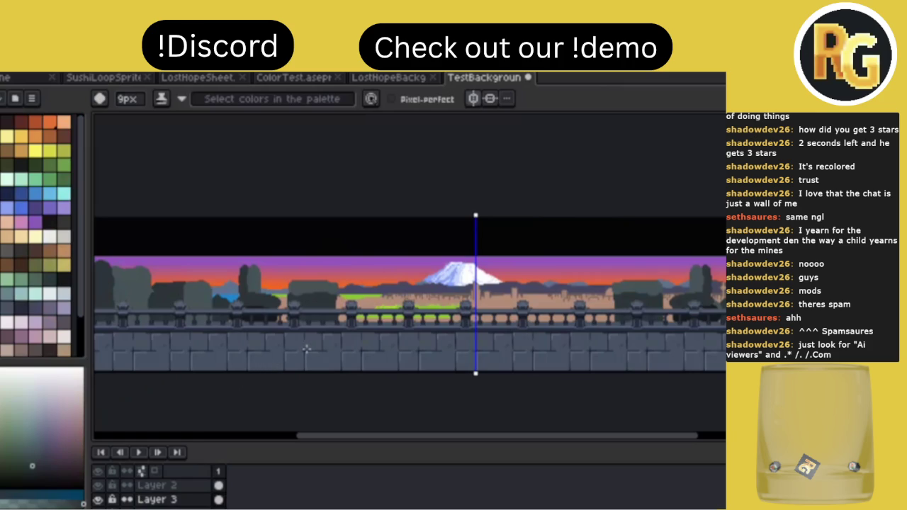
pyautogui.hotkey('ctrl', 'z')
pyautogui.hotkey('ctrl', 'z')
pyautogui.hotkey('ctrl', 'z')
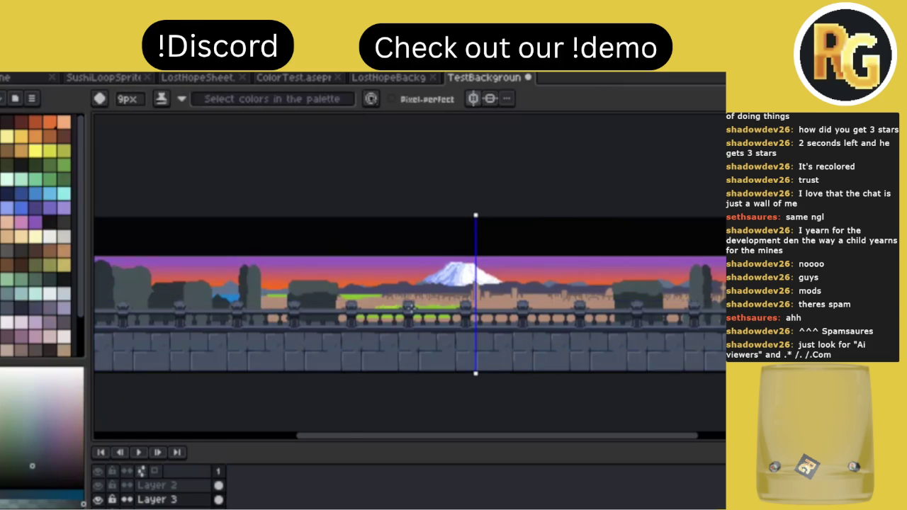
# Hide and re-show Layer 2 to check the background on its own.
pyautogui.hscroll(2, 409, 306)
pyautogui.press('alt')
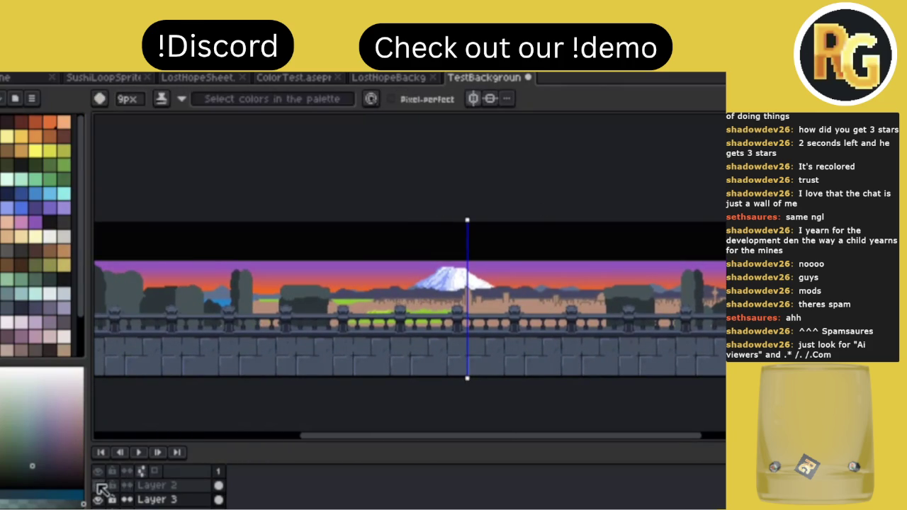
pyautogui.click(98, 486)
pyautogui.hscroll(-5, 328, 314)
pyautogui.hscroll(5, 328, 315)
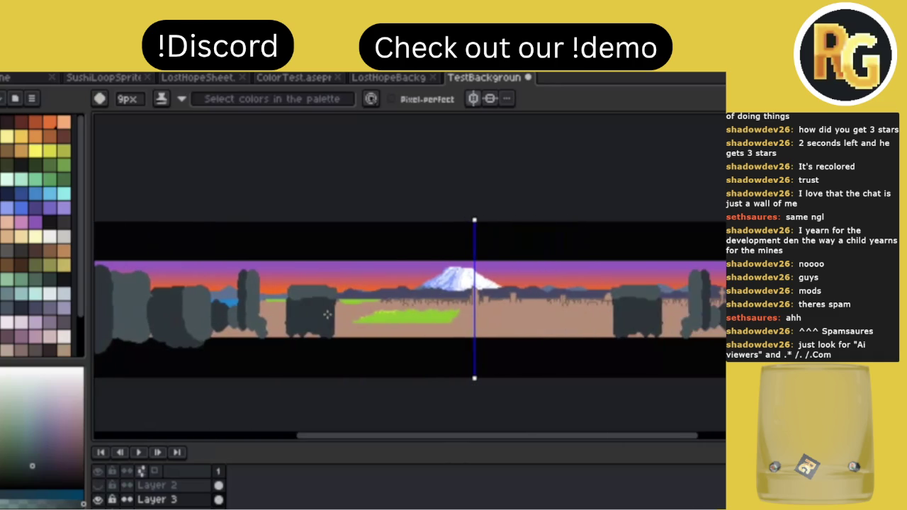
pyautogui.click(97, 485)
pyautogui.hscroll(3, 335, 328)
pyautogui.hscroll(-1, 335, 327)
pyautogui.hscroll(-2, 334, 328)
pyautogui.hscroll(-4, 334, 328)
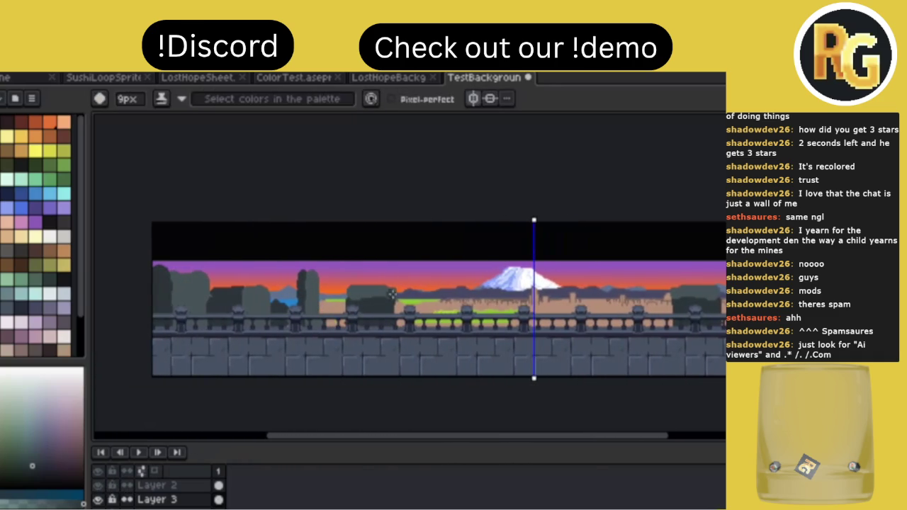
pyautogui.hscroll(5, 427, 298)
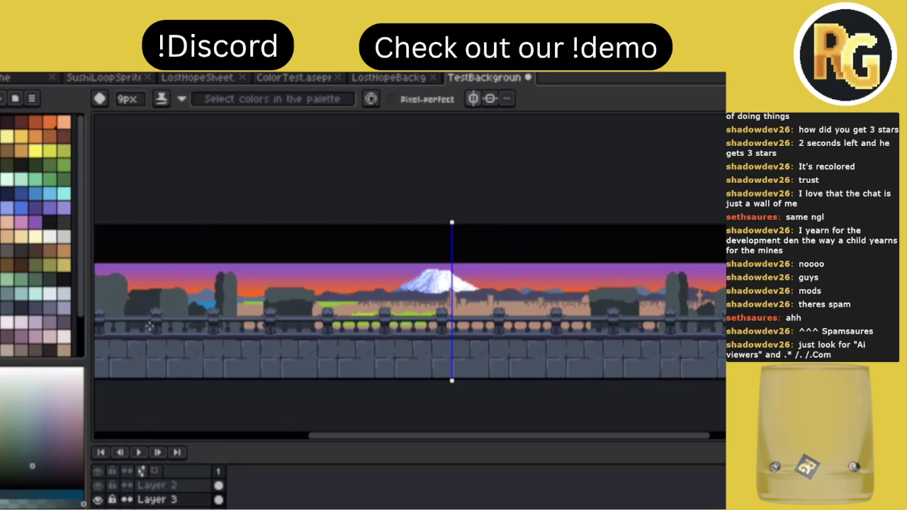
# Paint mirrored dark shading strokes along the railing, then pan across the panorama to review.
pyautogui.keyDown('alt'); pyautogui.click(287, 324); pyautogui.keyUp('alt')
pyautogui.moveTo(270, 326); pyautogui.dragTo(237, 326)
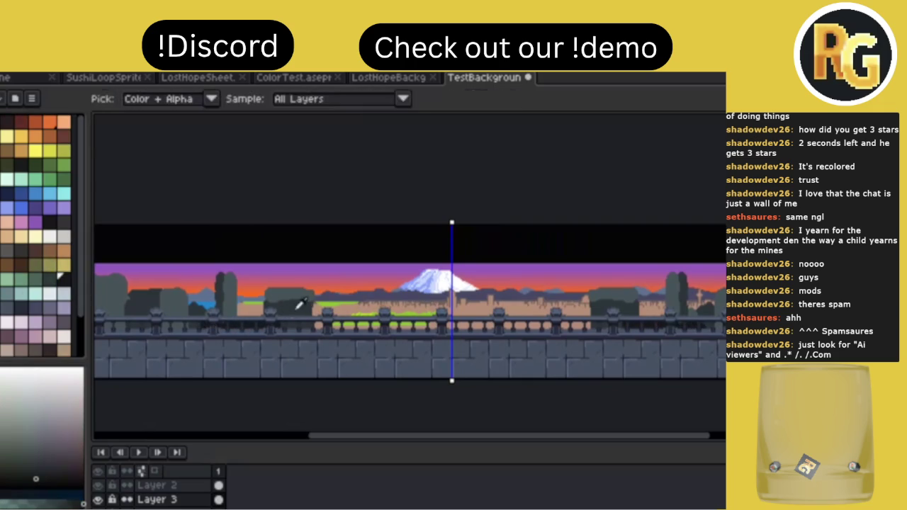
pyautogui.keyDown('alt'); pyautogui.click(265, 306); pyautogui.keyUp('alt')
pyautogui.moveTo(262, 313)
pyautogui.mouseDown()
pyautogui.moveTo(210, 312)
pyautogui.moveTo(250, 311)
pyautogui.mouseUp()
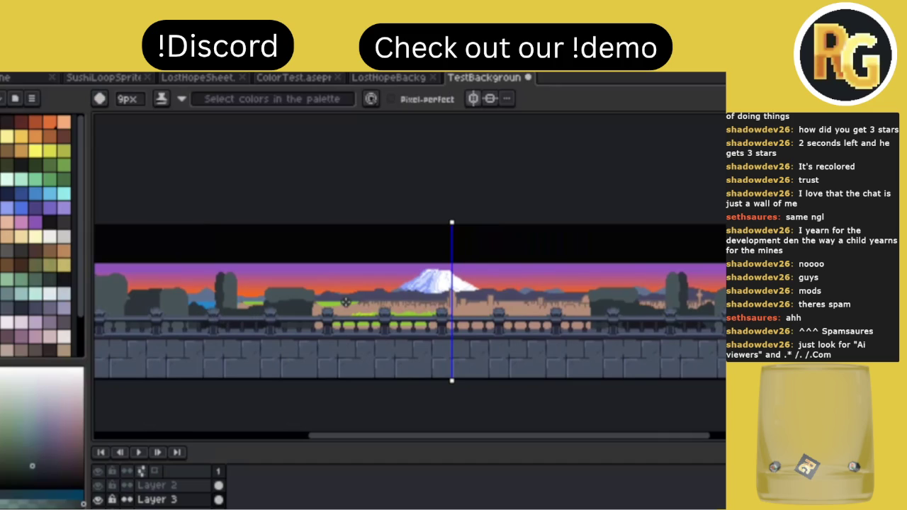
pyautogui.scroll(-1, 345, 304)
pyautogui.scroll(1, 346, 304)
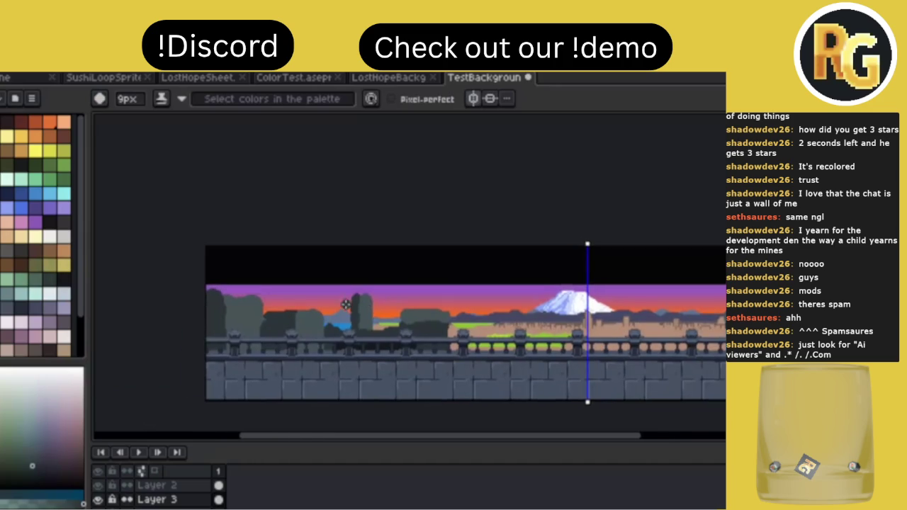
pyautogui.hscroll(1, 345, 304)
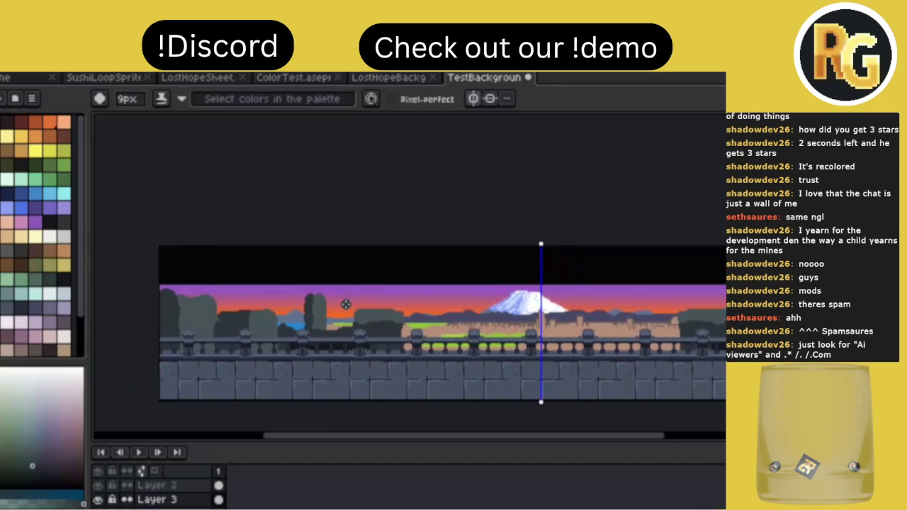
pyautogui.hscroll(1, 346, 304)
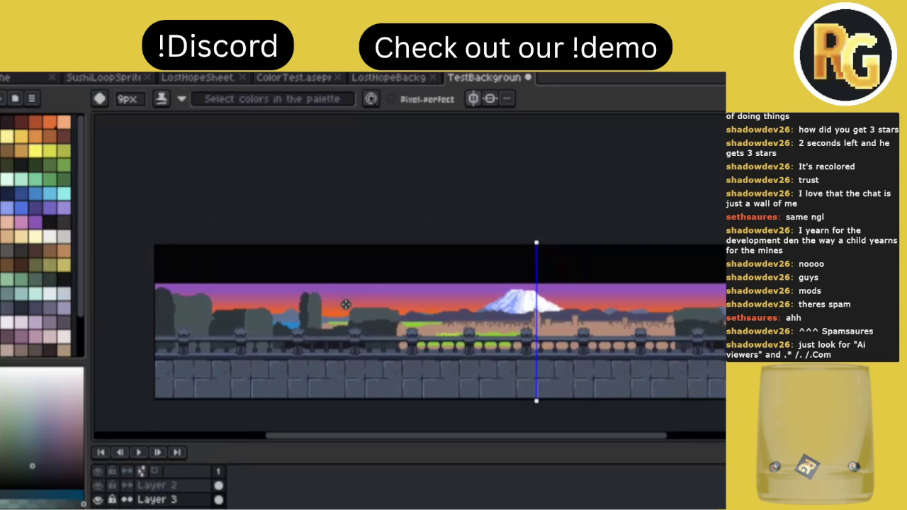
pyautogui.hscroll(2, 346, 304)
pyautogui.hscroll(1, 345, 304)
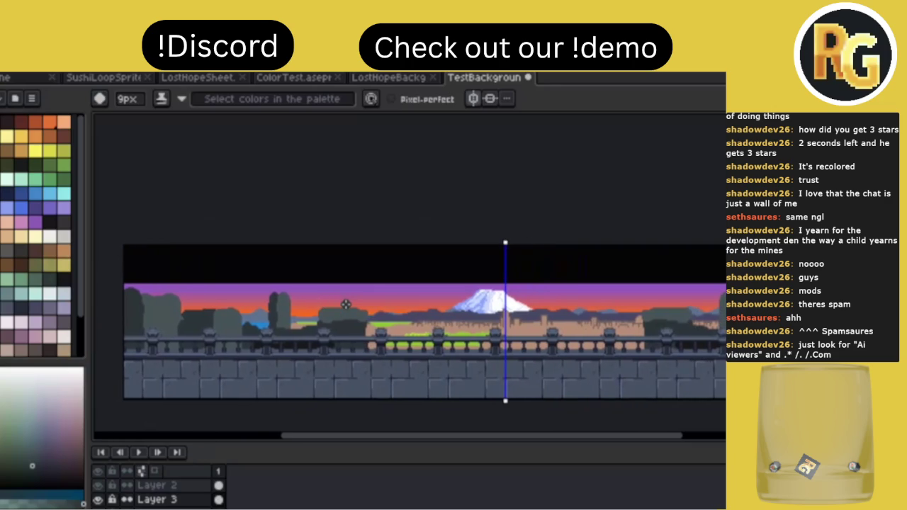
pyautogui.hscroll(1, 345, 305)
pyautogui.scroll(-1, 345, 304)
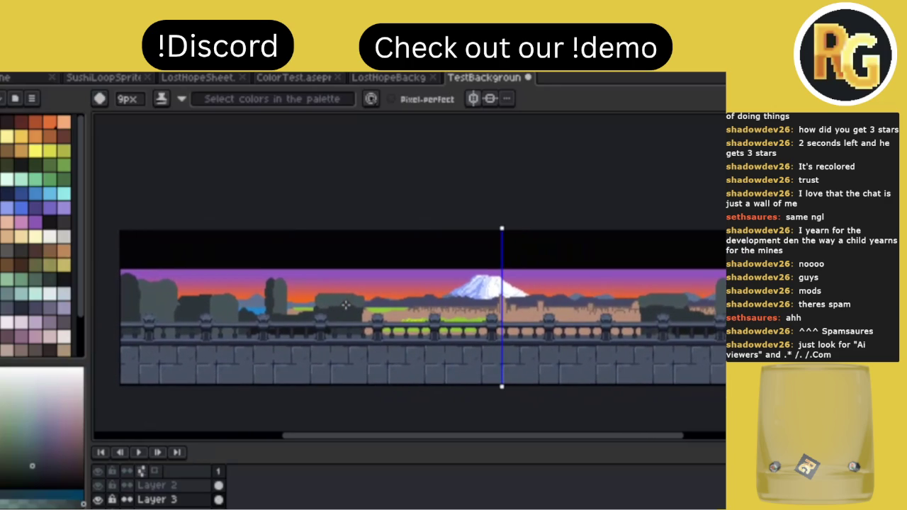
pyautogui.hscroll(2, 346, 304)
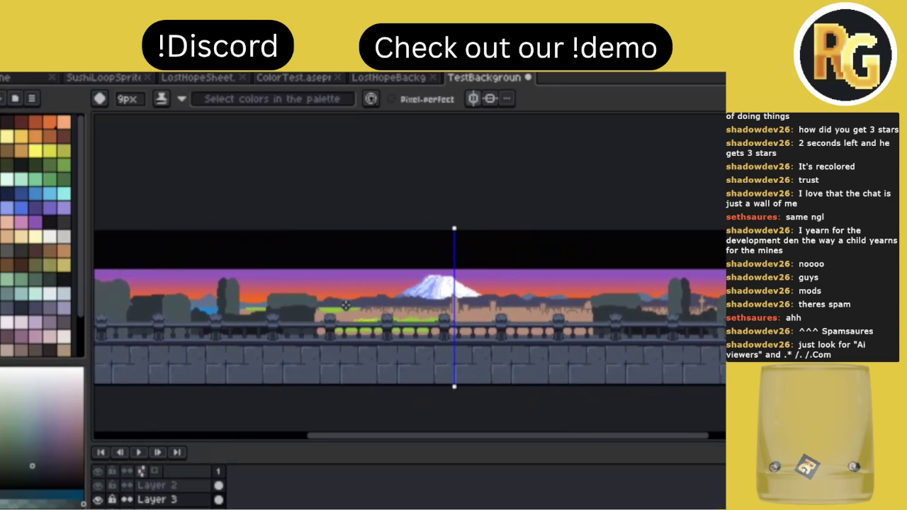
pyautogui.hscroll(-3, 345, 304)
pyautogui.hscroll(3, 345, 304)
pyautogui.hscroll(1, 346, 305)
pyautogui.hscroll(3, 345, 304)
pyautogui.hscroll(-3, 345, 304)
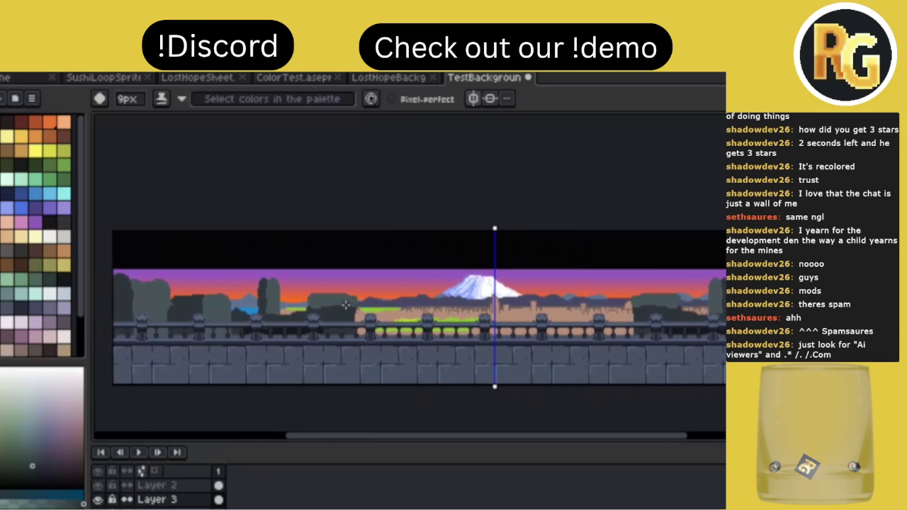
# Erase the left-edge and middle-left trees, save, and paint a dark rock mass at the far left.
pyautogui.press('v')
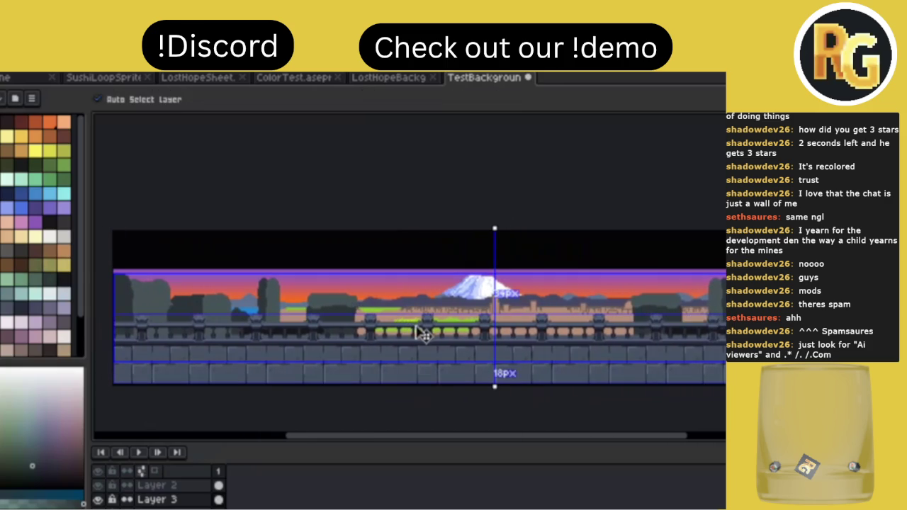
pyautogui.press('b')
pyautogui.moveTo(199, 296)
pyautogui.mouseDown()
pyautogui.moveTo(263, 357)
pyautogui.moveTo(233, 295)
pyautogui.moveTo(178, 348)
pyautogui.moveTo(117, 277)
pyautogui.mouseUp()
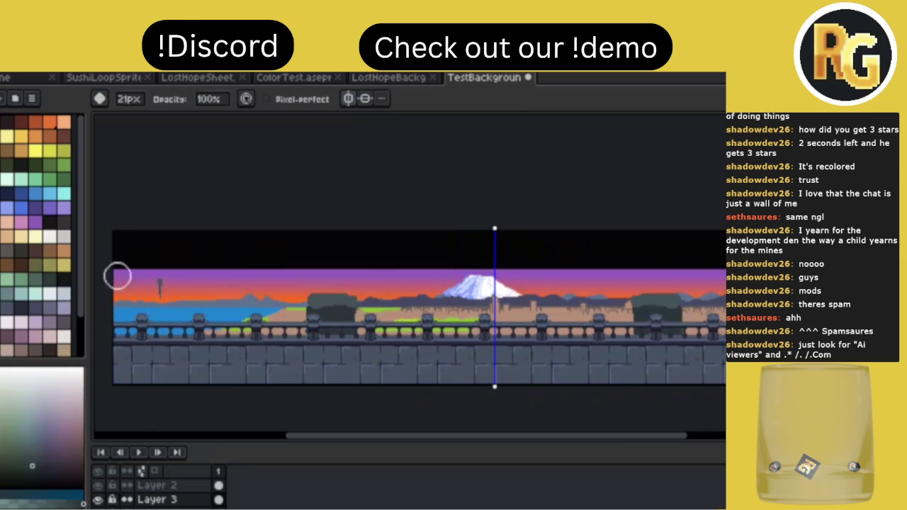
pyautogui.moveTo(302, 357); pyautogui.dragTo(369, 282)
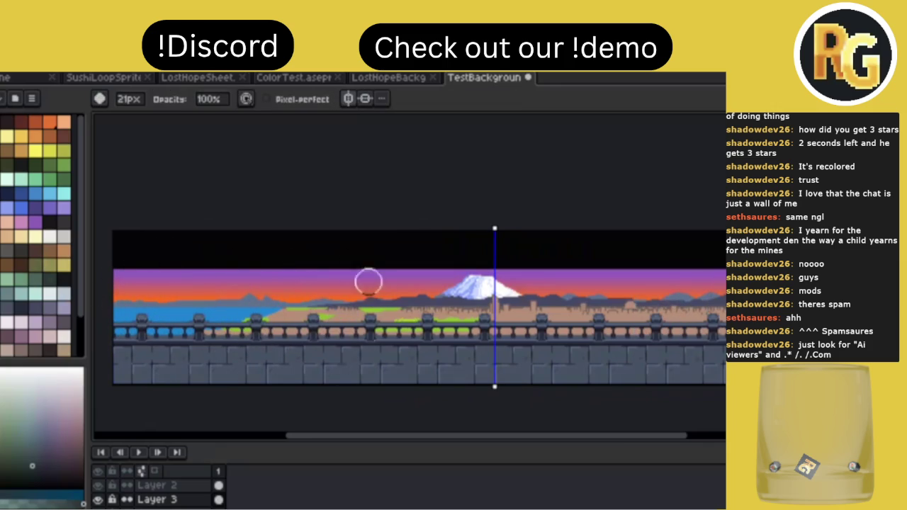
pyautogui.hotkey('ctrl', 's')
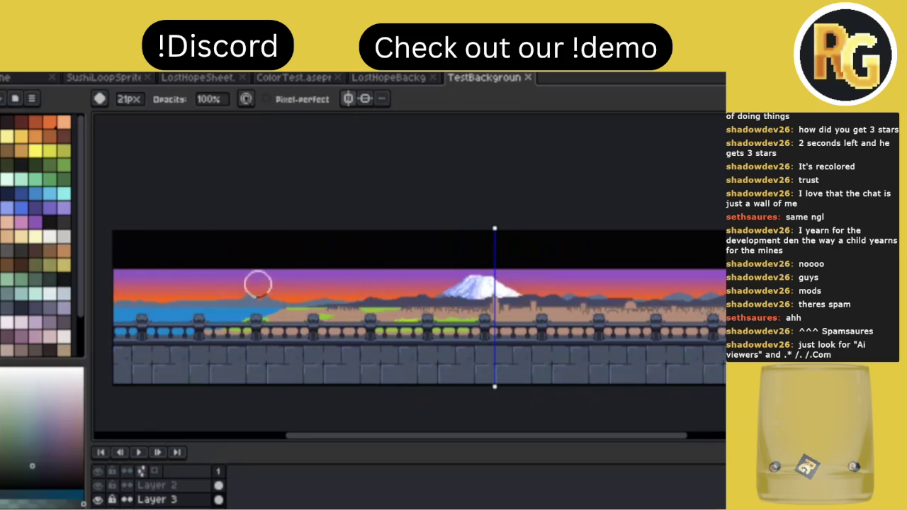
pyautogui.press('b')
pyautogui.moveTo(109, 295)
pyautogui.mouseDown()
pyautogui.moveTo(130, 293)
pyautogui.moveTo(166, 347)
pyautogui.mouseUp()
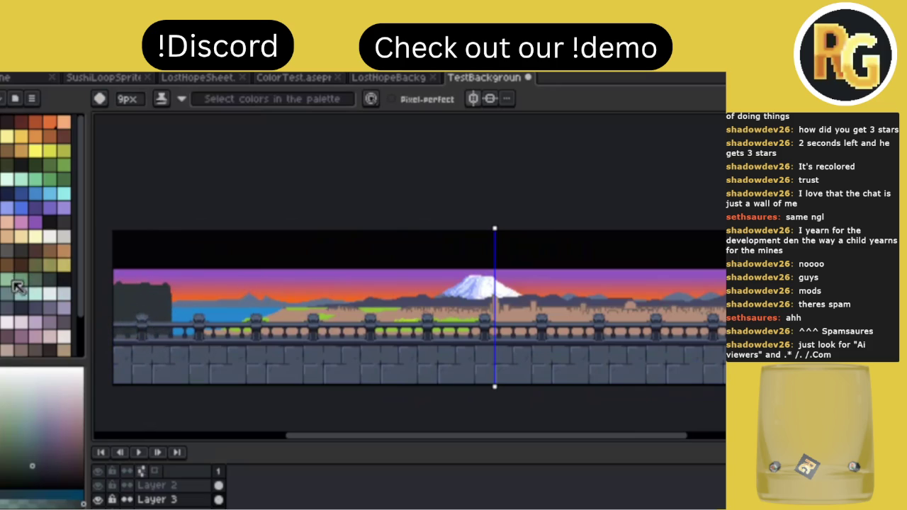
# Lighten the left cliff's top edge, darken its lower and right edges, then save.
pyautogui.keyDown('alt'); pyautogui.click(119, 302); pyautogui.keyUp('alt')
pyautogui.moveTo(106, 285); pyautogui.dragTo(166, 284)
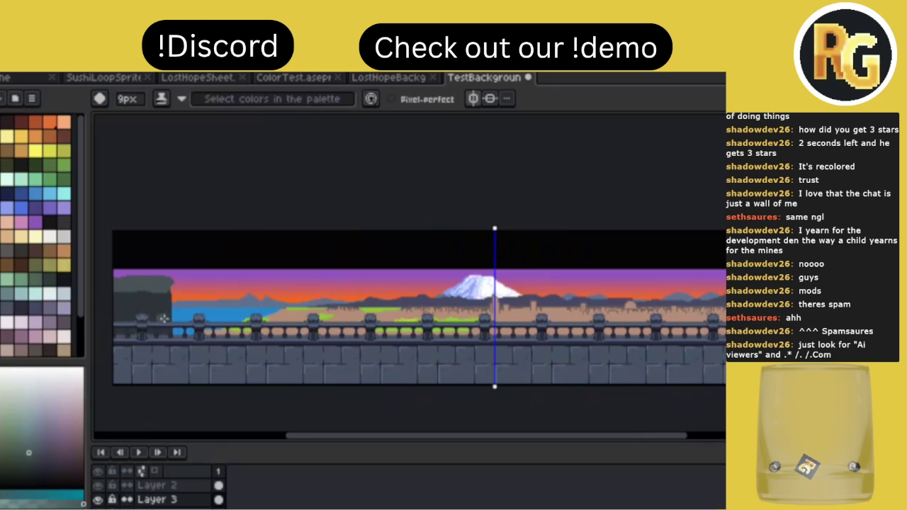
pyautogui.keyDown('alt'); pyautogui.click(191, 319); pyautogui.keyUp('alt')
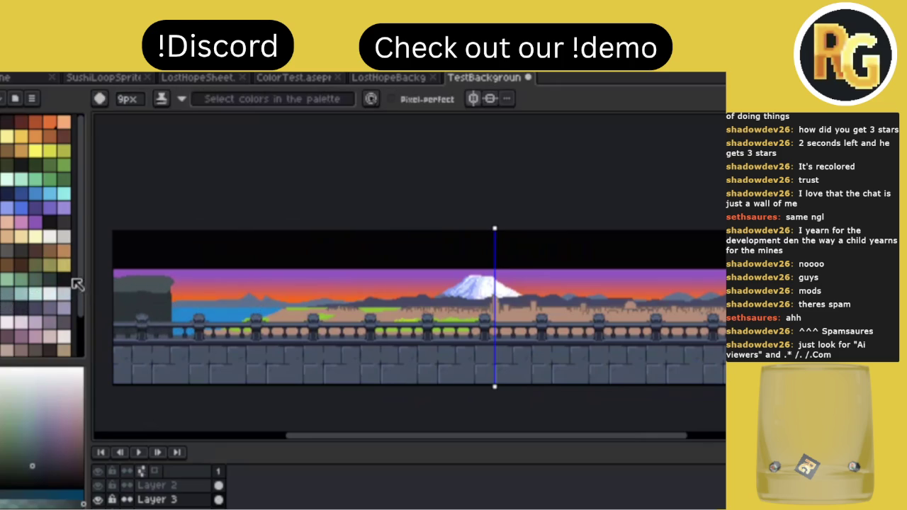
pyautogui.click(64, 279)
pyautogui.moveTo(172, 287); pyautogui.dragTo(173, 334)
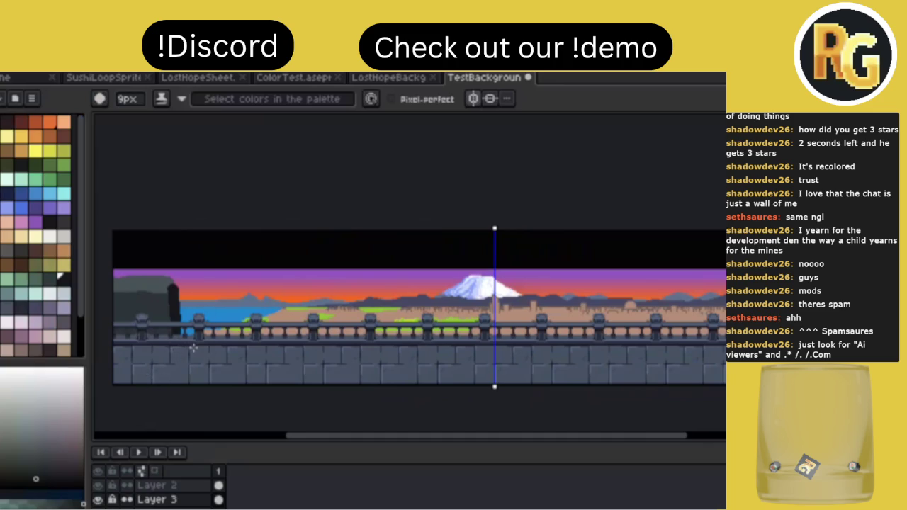
pyautogui.press('g')
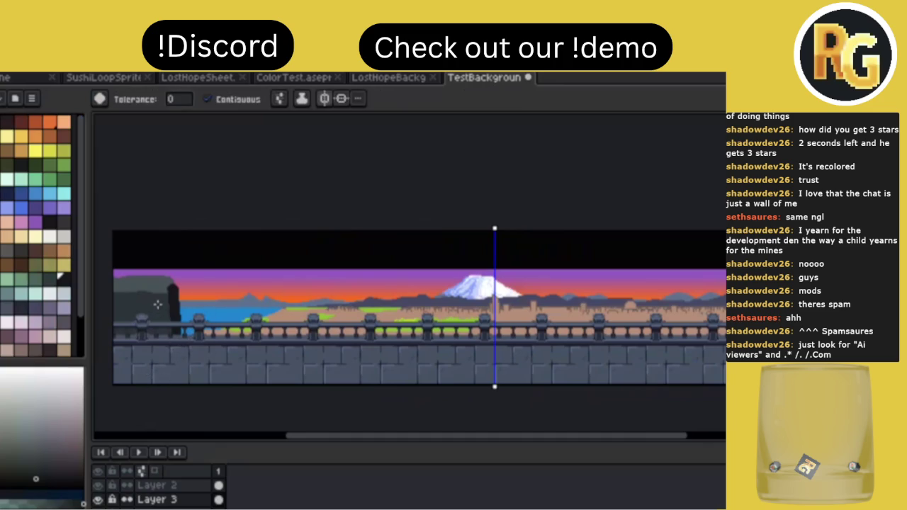
pyautogui.click(50, 279)
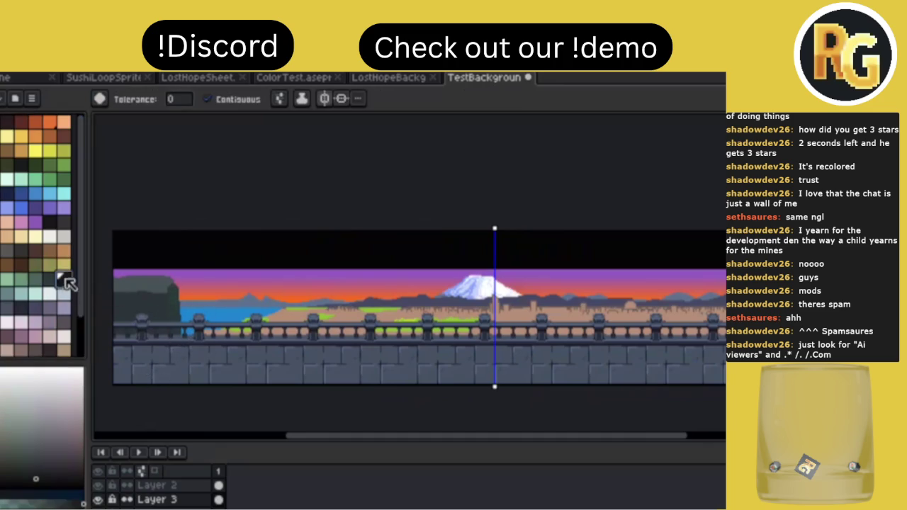
pyautogui.click(63, 279)
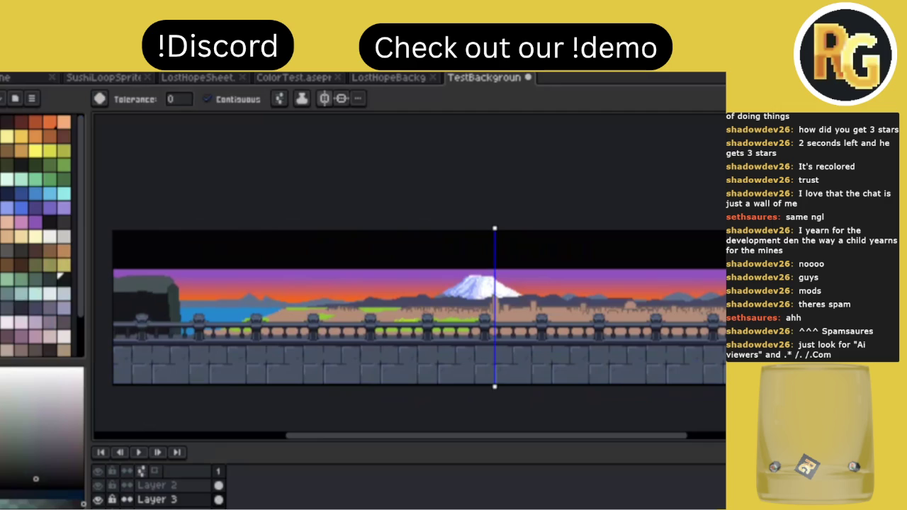
pyautogui.click(60, 277)
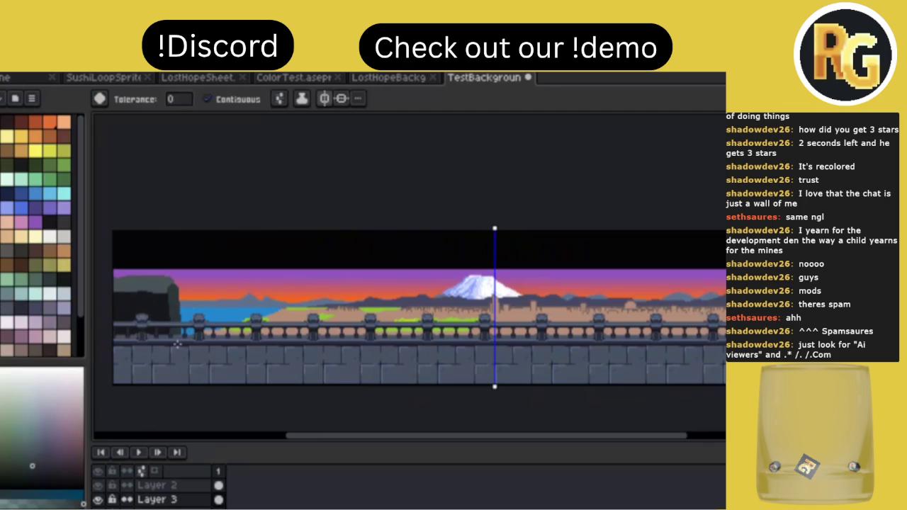
pyautogui.hotkey('ctrl', 's')
# Paint a small dark rock over the water at the railing's left end, trimming it with the eraser.
pyautogui.keyDown('alt'); pyautogui.click(205, 312); pyautogui.keyUp('alt')
pyautogui.press('b')
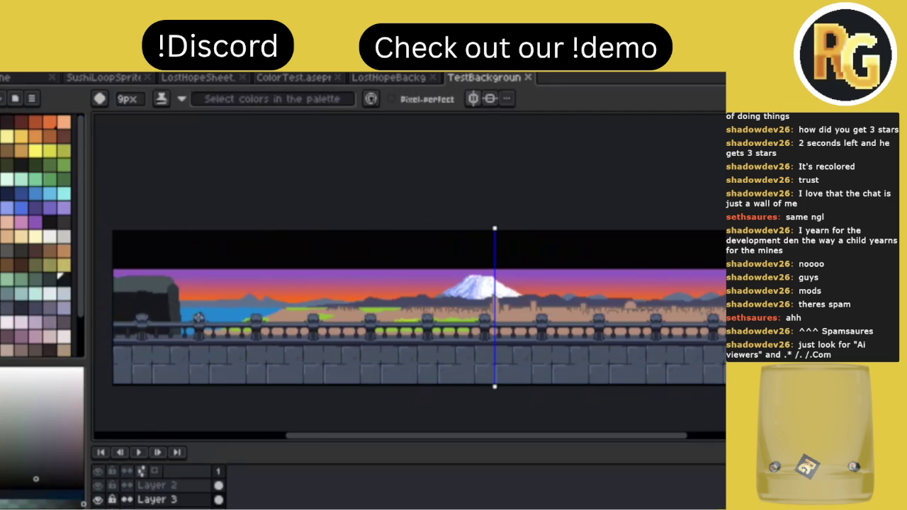
pyautogui.moveTo(191, 316)
pyautogui.mouseDown()
pyautogui.moveTo(186, 331)
pyautogui.moveTo(212, 316)
pyautogui.mouseUp()
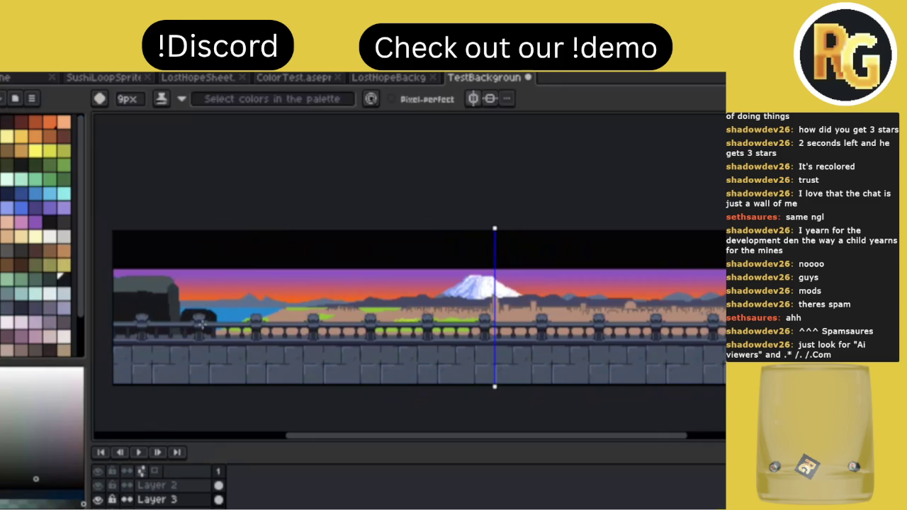
pyautogui.keyDown('alt'); pyautogui.click(182, 296); pyautogui.keyUp('alt')
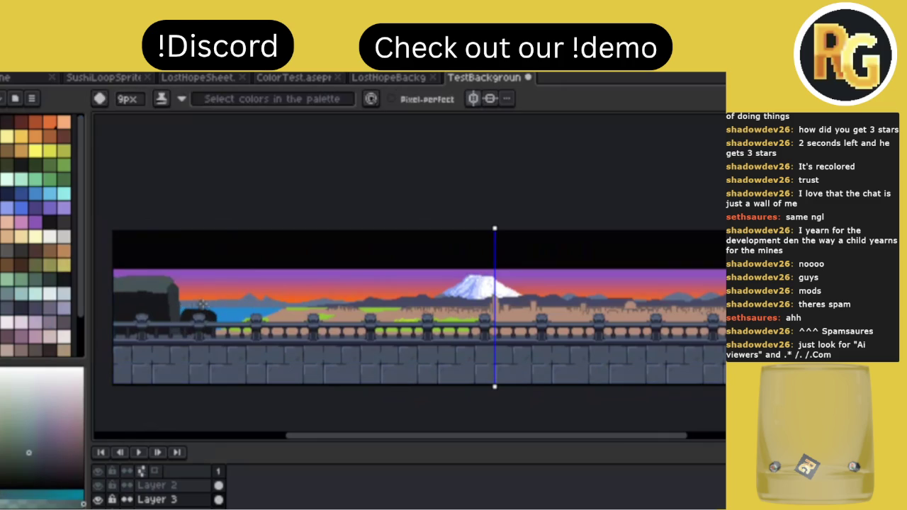
pyautogui.press('e')
pyautogui.press('e')
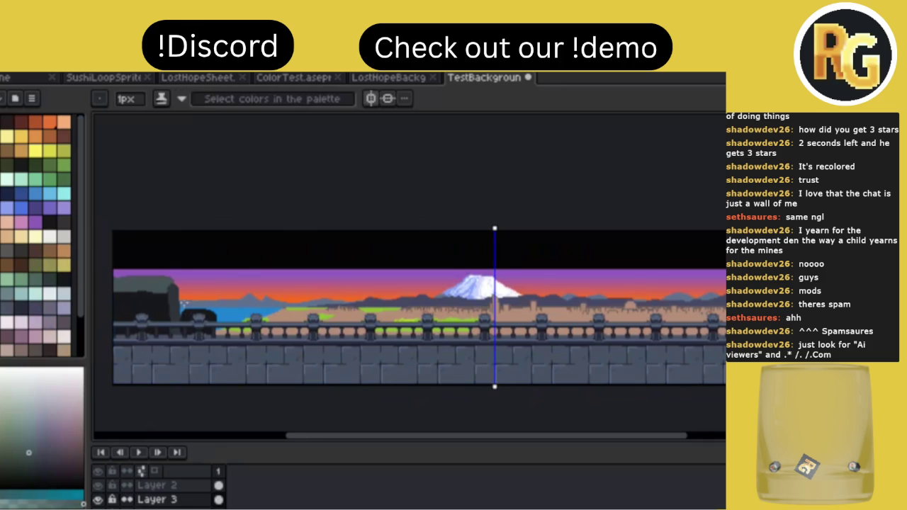
pyautogui.moveTo(183, 309); pyautogui.dragTo(225, 315)
pyautogui.keyDown('alt'); pyautogui.click(219, 301); pyautogui.keyUp('alt')
pyautogui.hotkey('ctrl', 'z')
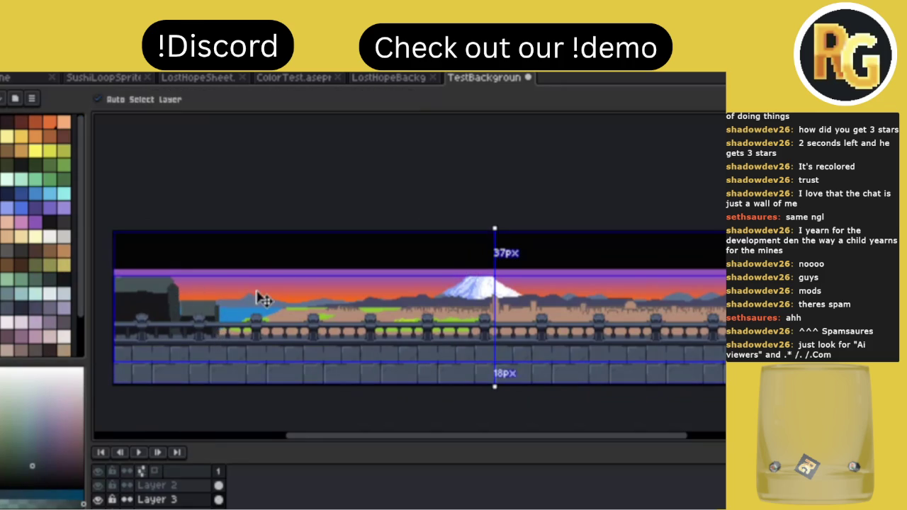
# Undo back to the original rock, then paint a mirrored dark pillar with a grey cap.
pyautogui.hotkey('ctrl', 'z')
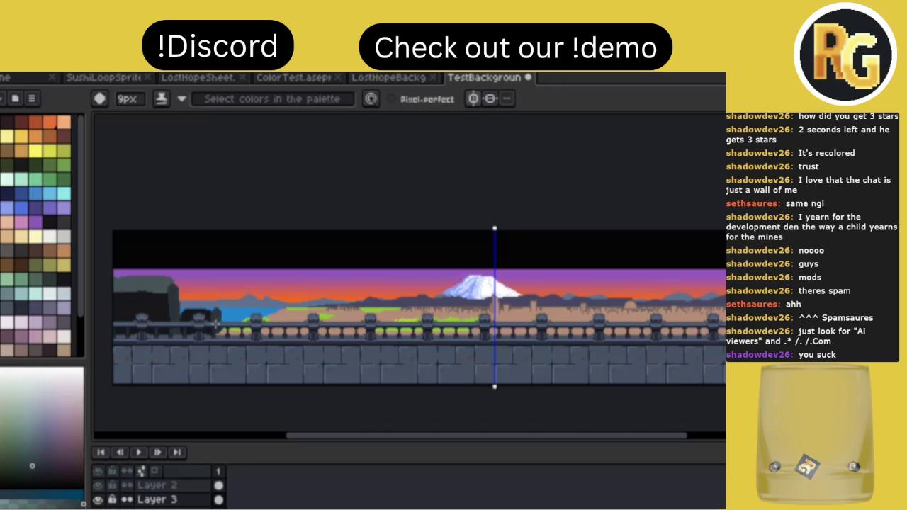
pyautogui.keyDown('alt'); pyautogui.click(213, 313); pyautogui.keyUp('alt')
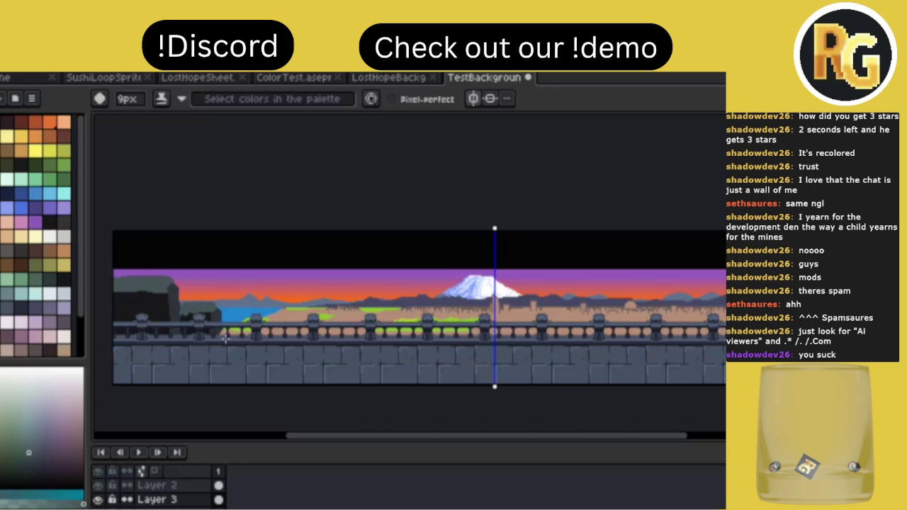
pyautogui.keyDown('alt'); pyautogui.click(172, 308); pyautogui.keyUp('alt')
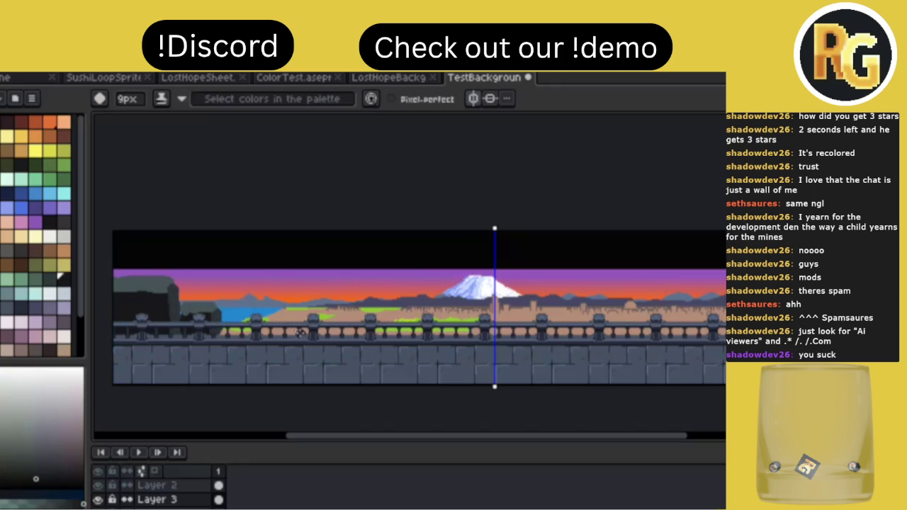
pyautogui.moveTo(300, 333)
pyautogui.mouseDown()
pyautogui.moveTo(300, 301)
pyautogui.moveTo(312, 296)
pyautogui.moveTo(310, 333)
pyautogui.moveTo(307, 293)
pyautogui.mouseUp()
pyautogui.keyDown('alt'); pyautogui.click(183, 285); pyautogui.keyUp('alt')
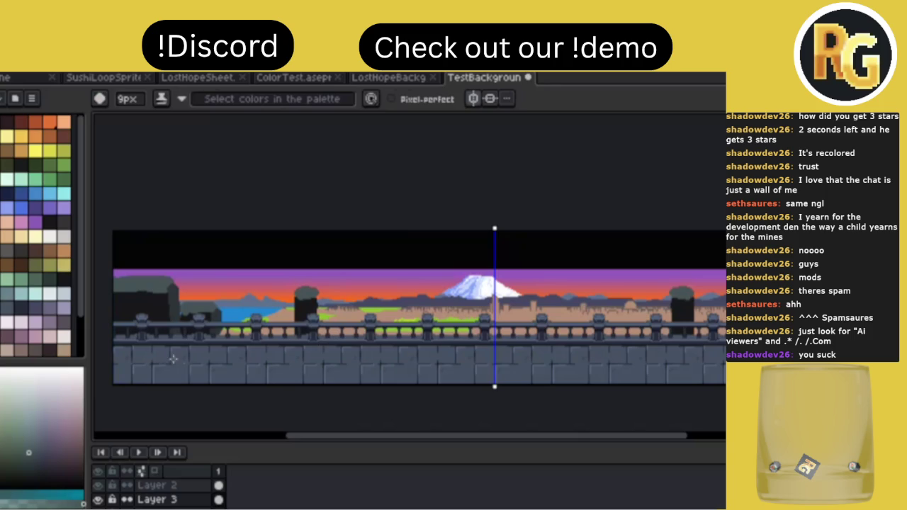
# Make both mirrored pillars taller and reshade their tops with Alt-picked greys.
pyautogui.keyDown('alt'); pyautogui.click(181, 296); pyautogui.keyUp('alt')
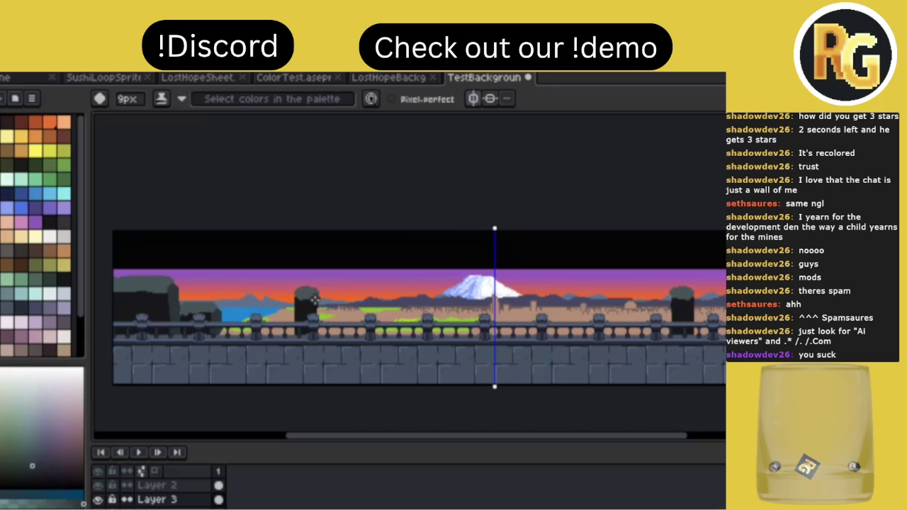
pyautogui.scroll(2, 317, 300)
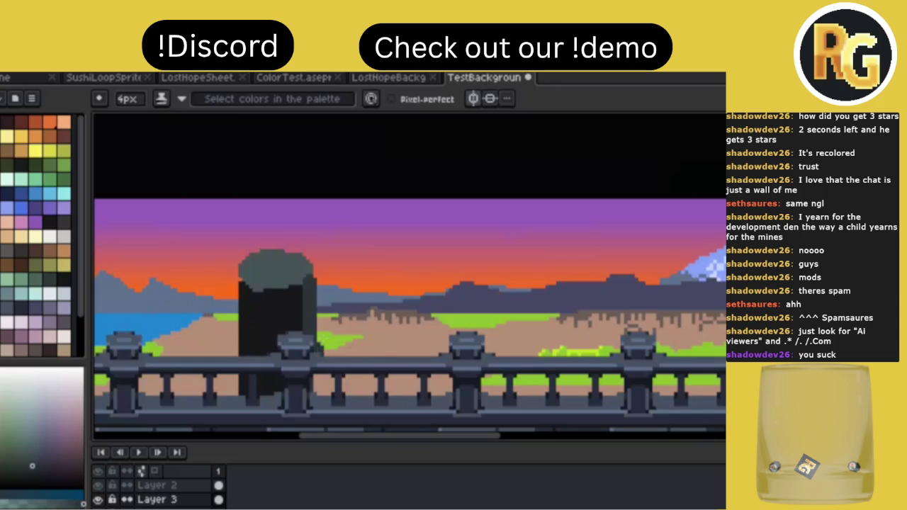
pyautogui.scroll(-5, 343, 278)
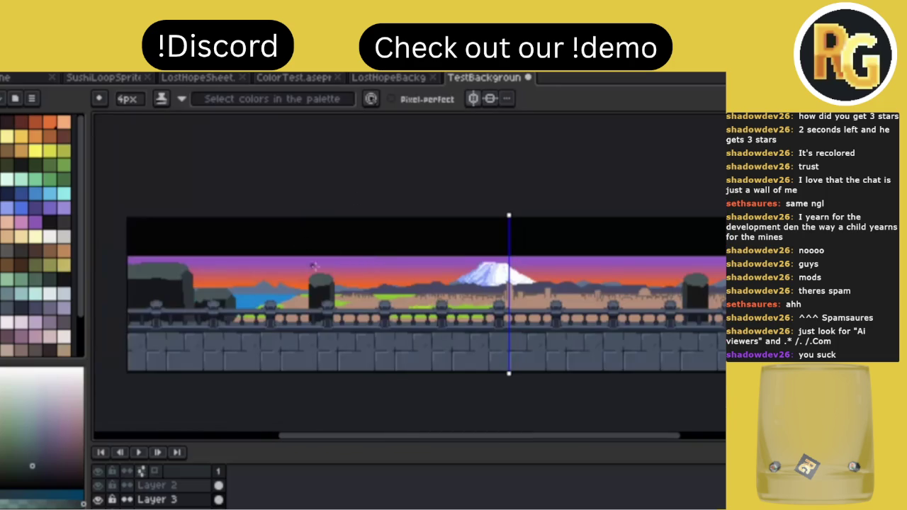
pyautogui.keyDown('alt'); pyautogui.click(321, 283); pyautogui.keyUp('alt')
pyautogui.click(319, 273)
pyautogui.moveTo(321, 269)
pyautogui.mouseDown()
pyautogui.moveTo(322, 278)
pyautogui.moveTo(319, 265)
pyautogui.moveTo(330, 271)
pyautogui.moveTo(322, 268)
pyautogui.mouseUp()
pyautogui.click(322, 268)
pyautogui.press('alt')
pyautogui.keyDown('alt'); pyautogui.click(335, 282); pyautogui.keyUp('alt')
pyautogui.click(333, 275)
pyautogui.click(321, 262)
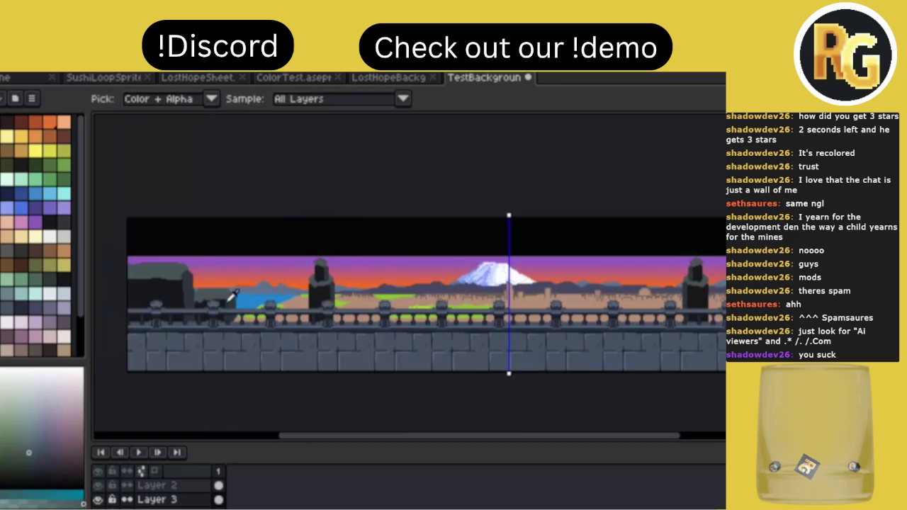
# Darken the leftmost orange railing balls with a dark colour sampled from the scene.
pyautogui.keyDown('alt'); pyautogui.click(243, 304); pyautogui.keyUp('alt')
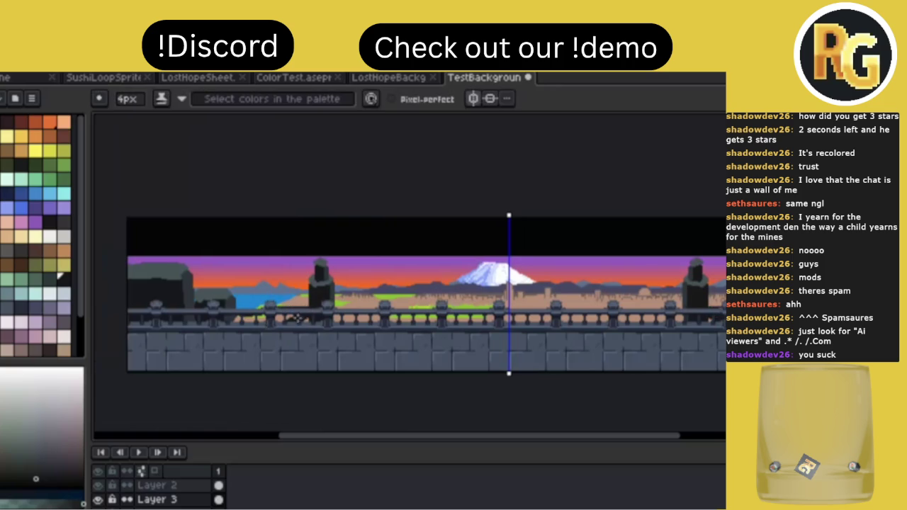
pyautogui.moveTo(309, 318)
pyautogui.mouseDown()
pyautogui.moveTo(234, 319)
pyautogui.moveTo(260, 302)
pyautogui.moveTo(292, 309)
pyautogui.mouseUp()
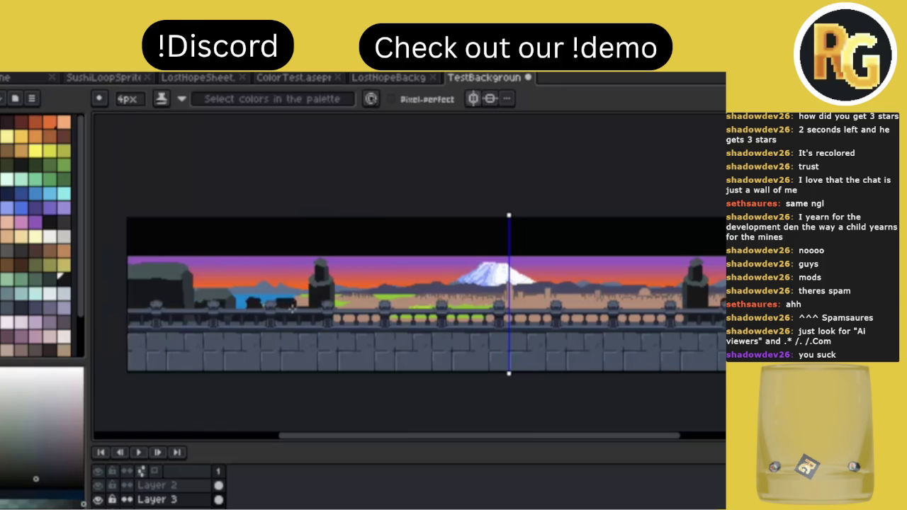
pyautogui.keyDown('alt'); pyautogui.click(233, 286); pyautogui.keyUp('alt')
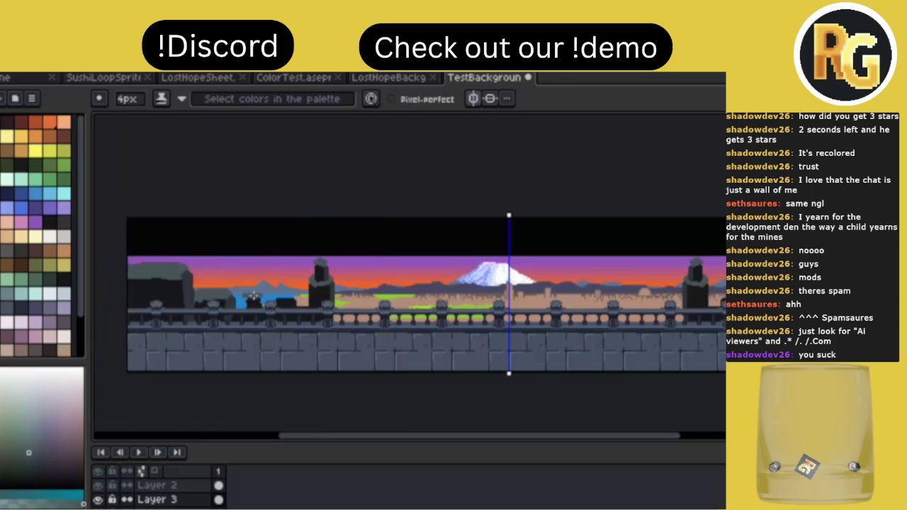
# Sample a colour from the canvas and return to the Pencil.
pyautogui.press('e')
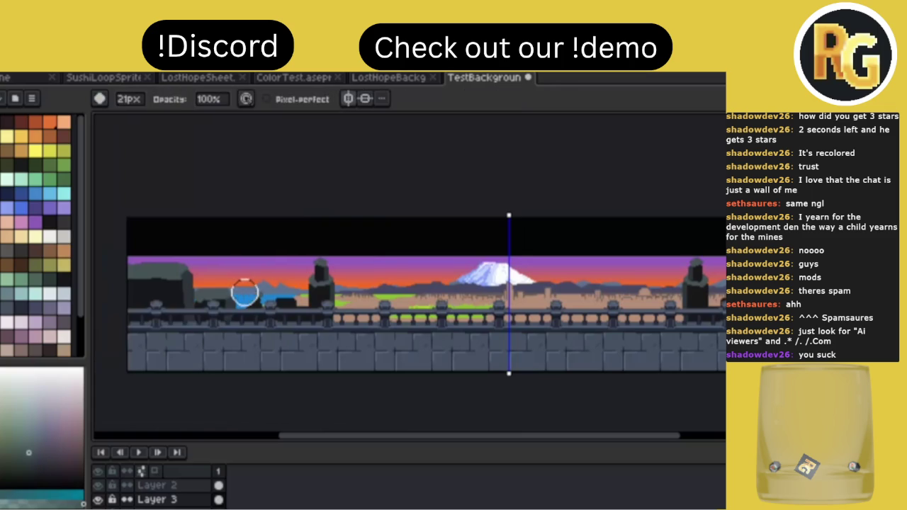
pyautogui.scroll(-4, 245, 293)
pyautogui.scroll(-7, 244, 294)
pyautogui.scroll(-4, 243, 296)
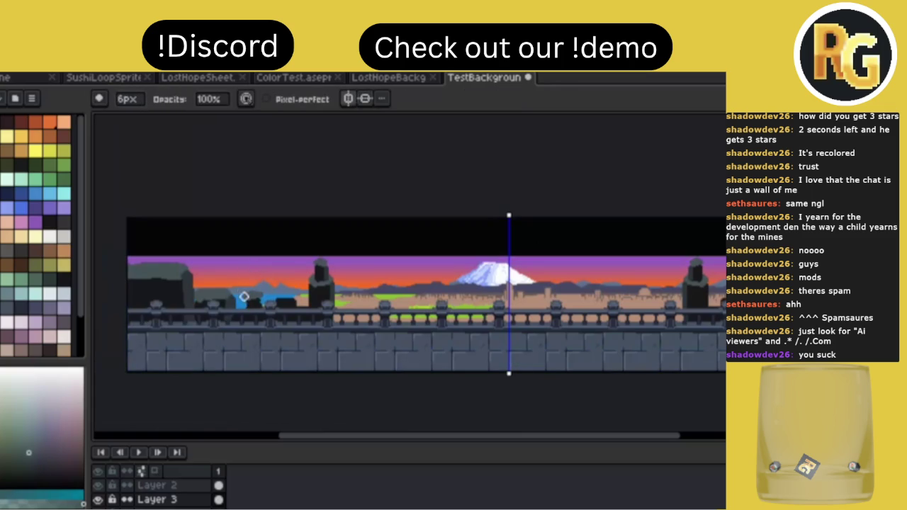
pyautogui.scroll(3, 243, 296)
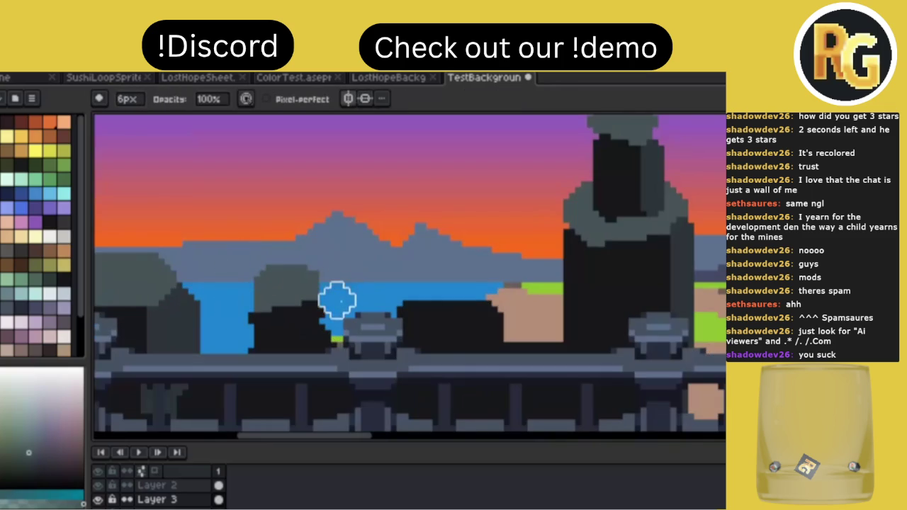
pyautogui.scroll(-1, 348, 239)
pyautogui.scroll(-1, 353, 239)
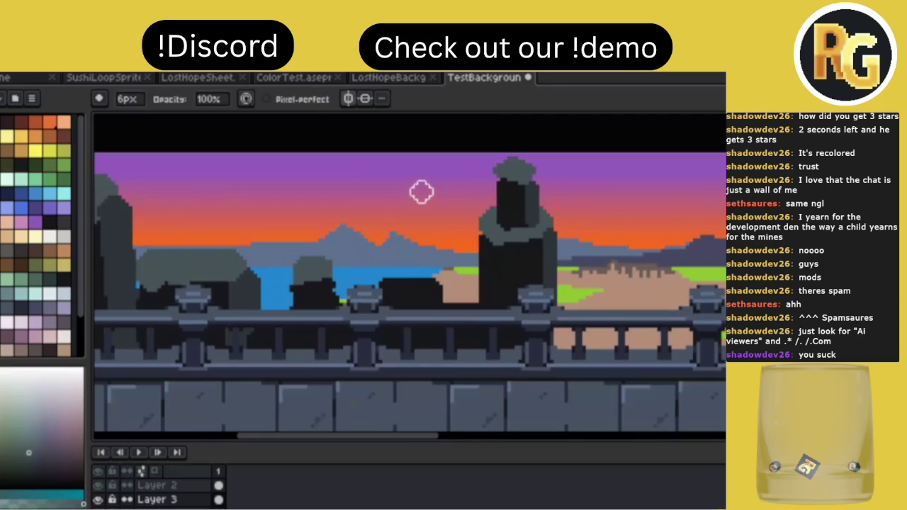
pyautogui.scroll(-1, 422, 192)
pyautogui.press('i')
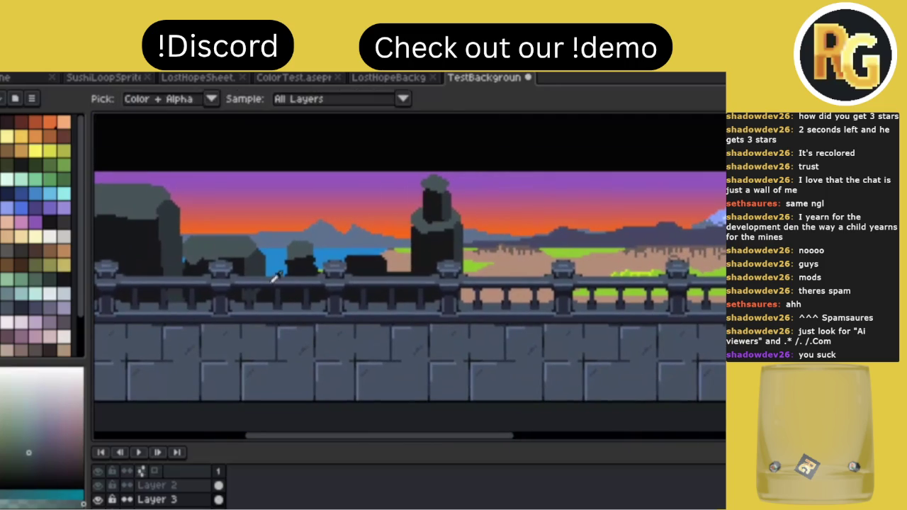
pyautogui.press('b')
# Set the pencil size to 1 px, then 3 px, and save TestBackground.
pyautogui.press('-')
pyautogui.press('-')
pyautogui.press('-')
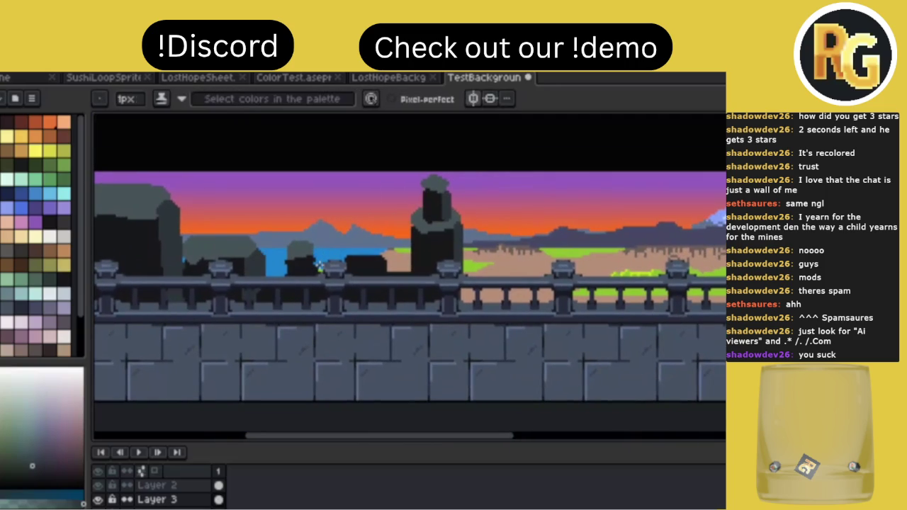
pyautogui.press('+')
pyautogui.press('+')
pyautogui.scroll(-1, 409, 205)
pyautogui.hotkey('ctrl', 's')
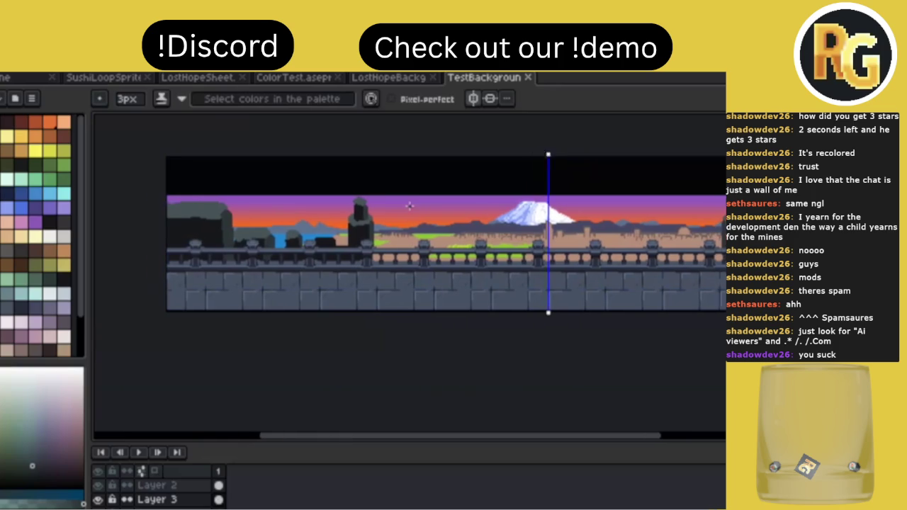
# Darken the left edge of the tall dark statue.
pyautogui.hscroll(3, 410, 206)
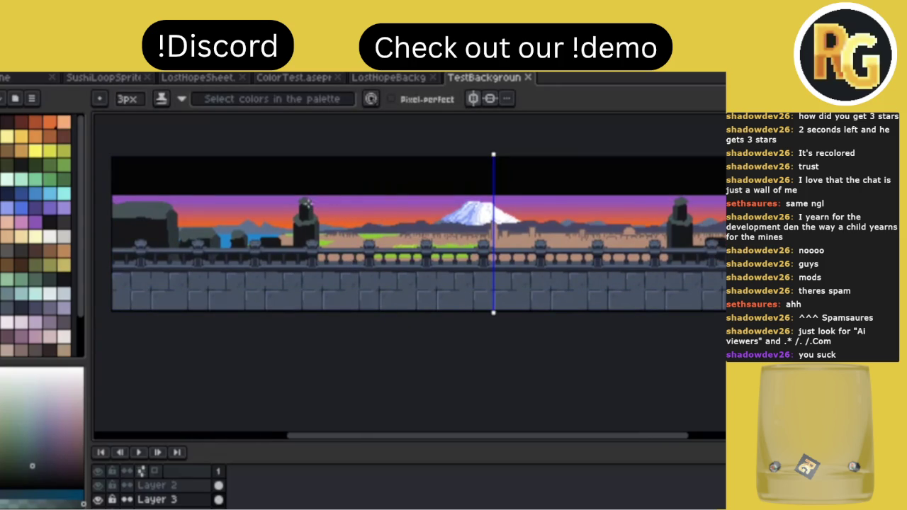
pyautogui.scroll(2, 312, 209)
pyautogui.click(305, 226)
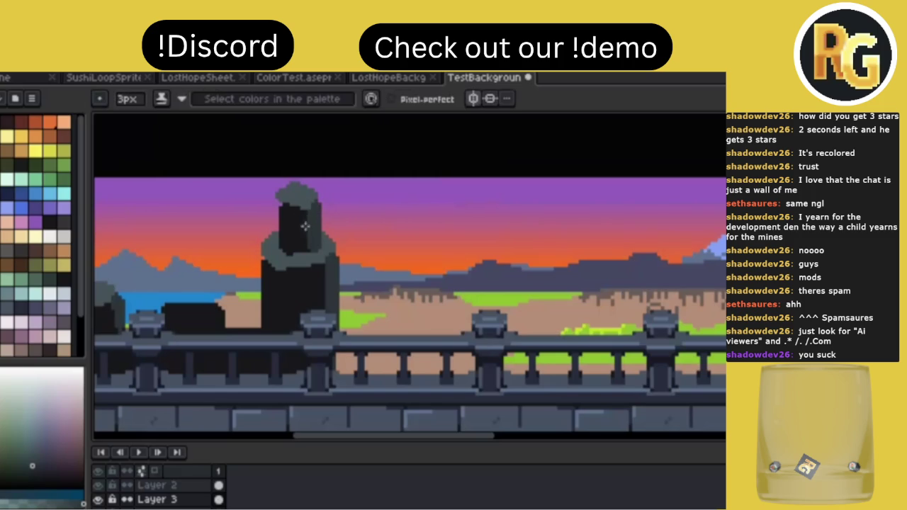
pyautogui.moveTo(286, 207); pyautogui.dragTo(284, 237)
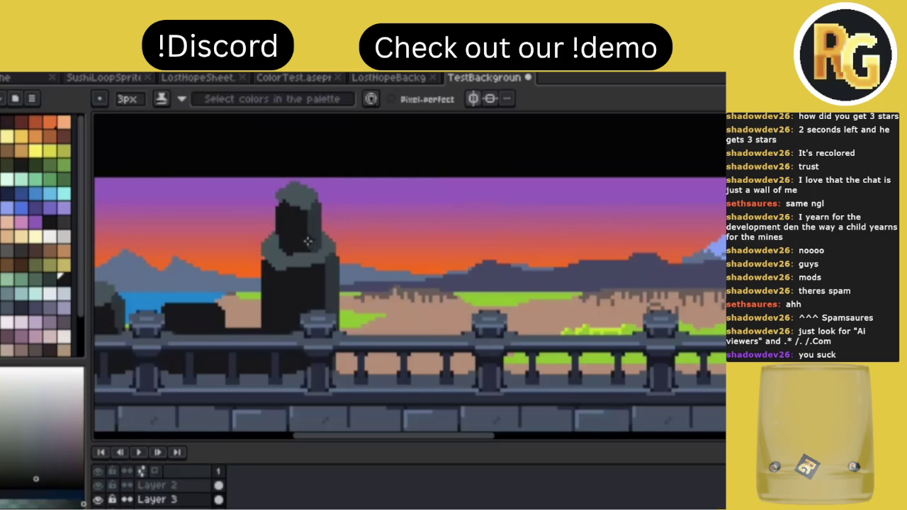
pyautogui.scroll(-1, 352, 193)
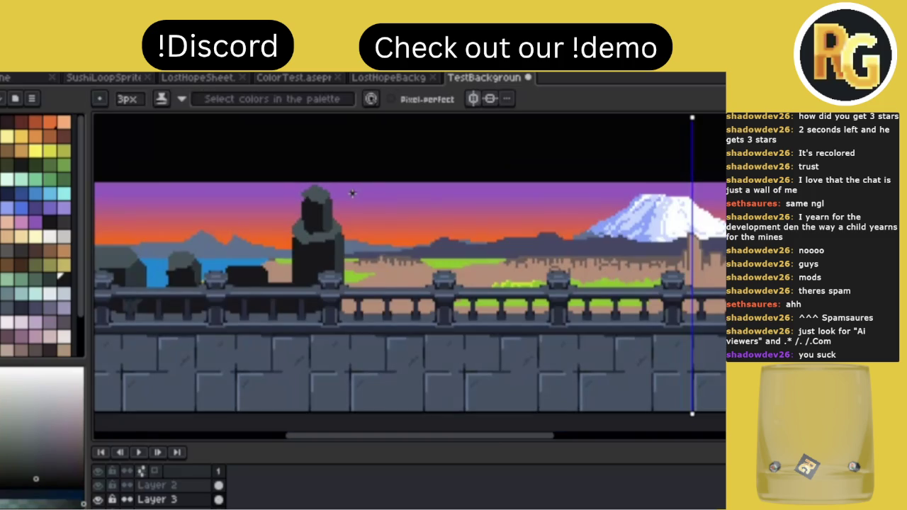
pyautogui.scroll(-1, 353, 193)
pyautogui.scroll(1, 352, 192)
# Give the low block a lighter teal-grey top and a darker right edge.
pyautogui.keyDown('alt'); pyautogui.click(226, 264); pyautogui.keyUp('alt')
pyautogui.moveTo(225, 264)
pyautogui.mouseDown()
pyautogui.moveTo(264, 262)
pyautogui.moveTo(248, 259)
pyautogui.mouseUp()
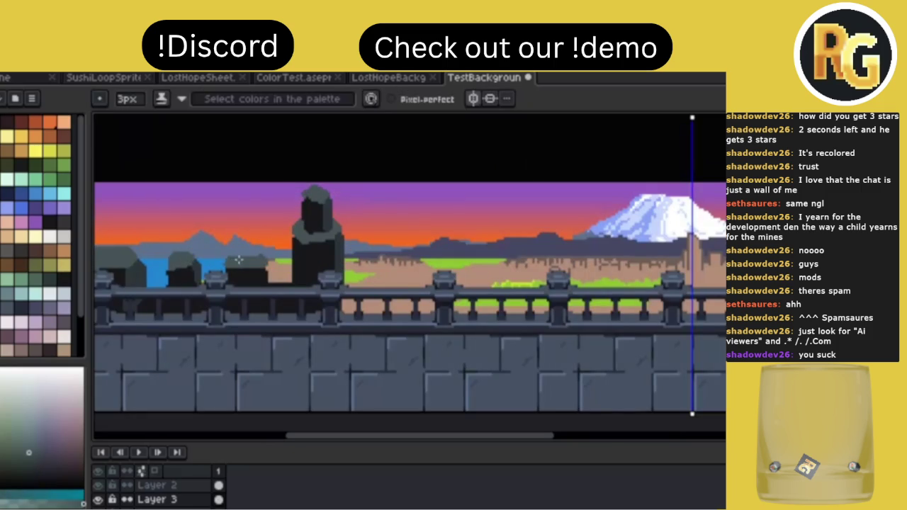
pyautogui.keyDown('alt'); pyautogui.click(209, 263); pyautogui.keyUp('alt')
pyautogui.moveTo(266, 267); pyautogui.dragTo(267, 284)
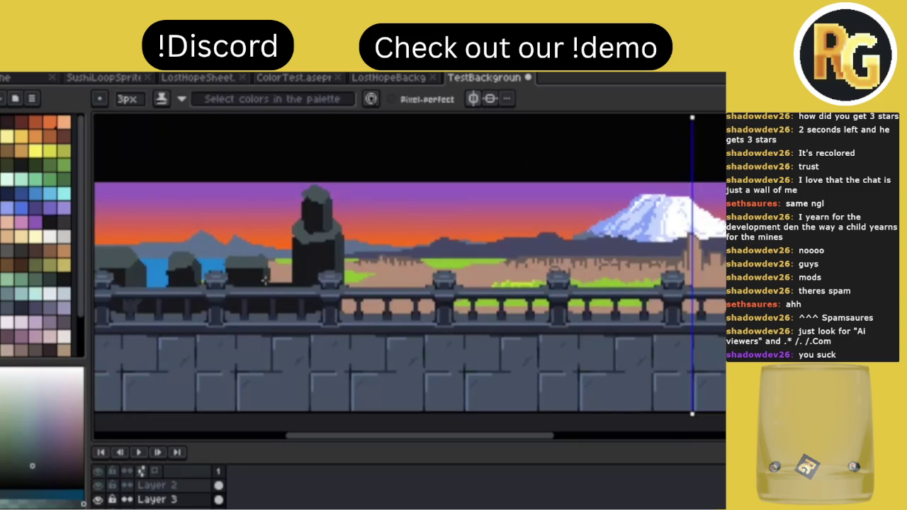
pyautogui.scroll(-2, 392, 264)
pyautogui.scroll(-2, 392, 264)
pyautogui.scroll(2, 392, 264)
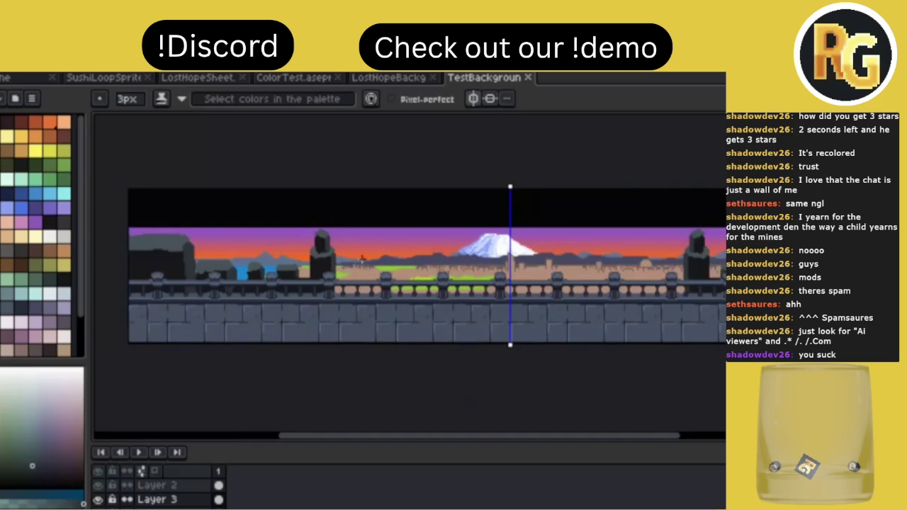
pyautogui.scroll(2, 362, 259)
# Alt-sample a colour from the artwork and scroll around to review the shading.
pyautogui.press('alt')
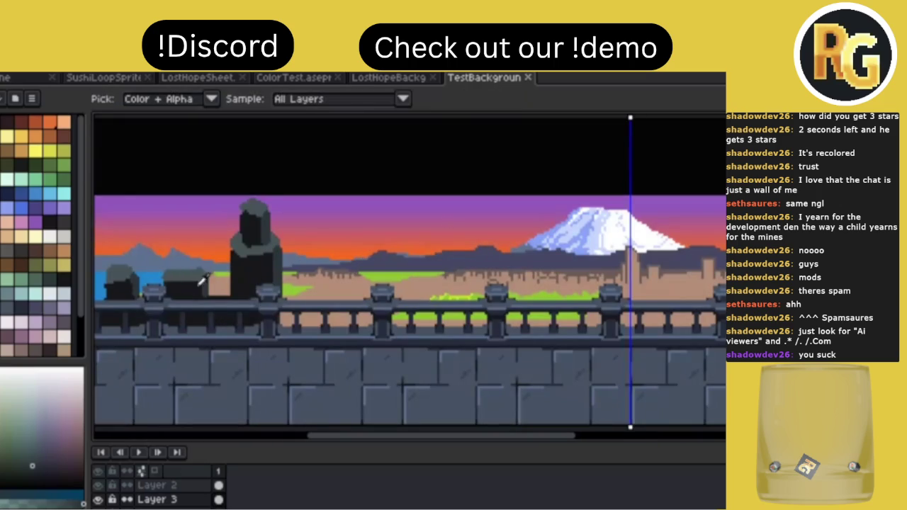
pyautogui.keyDown('alt'); pyautogui.click(203, 284); pyautogui.keyUp('alt')
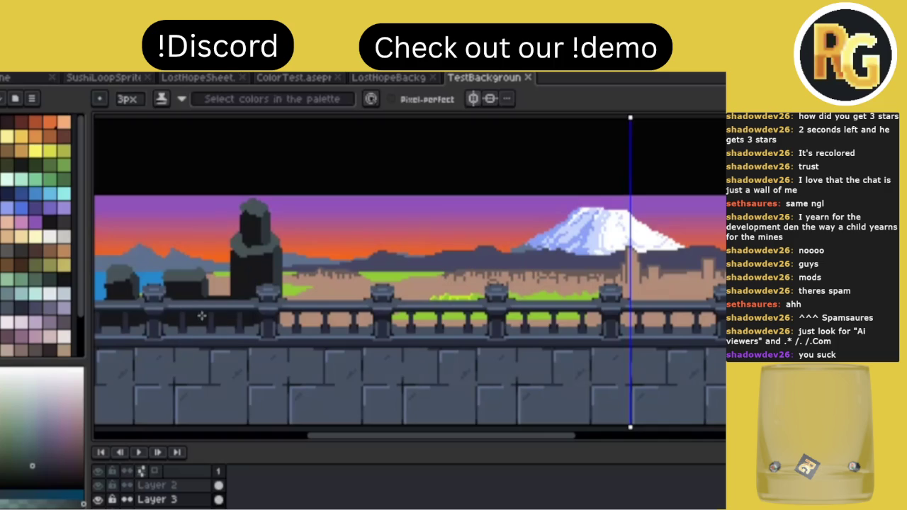
pyautogui.hscroll(-5, 327, 303)
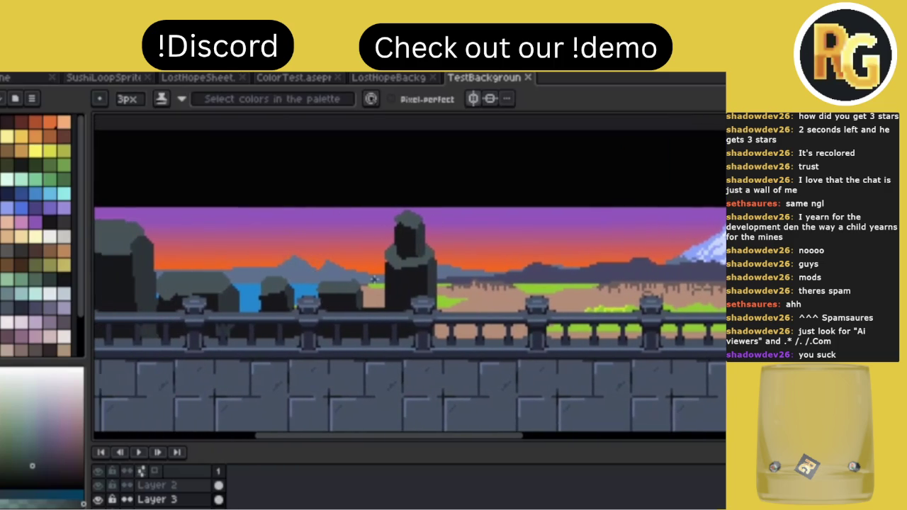
pyautogui.scroll(-1, 375, 281)
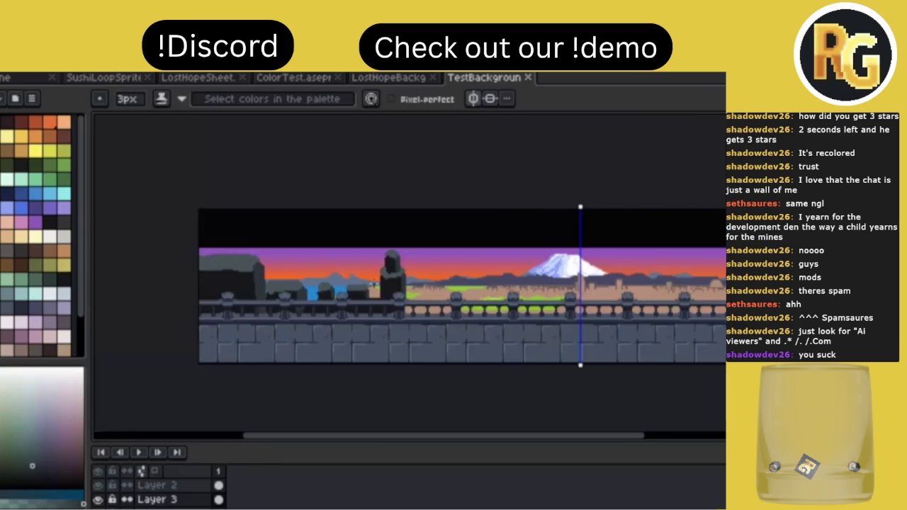
pyautogui.scroll(1, 373, 283)
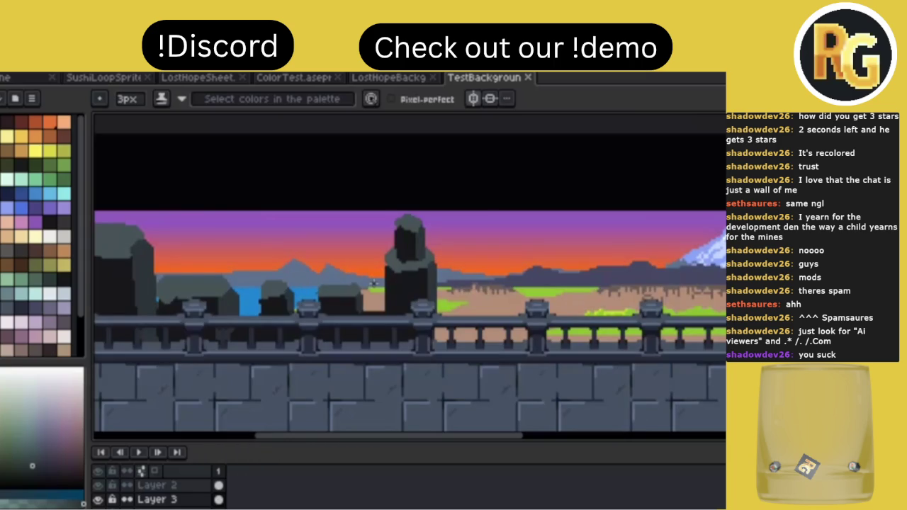
pyautogui.scroll(-1, 374, 283)
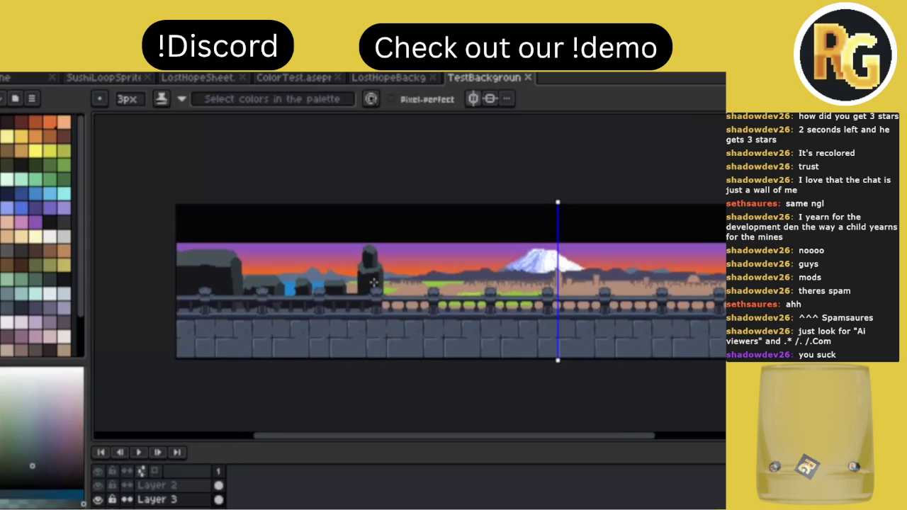
pyautogui.scroll(1, 373, 283)
pyautogui.scroll(-1, 374, 283)
pyautogui.scroll(1, 374, 283)
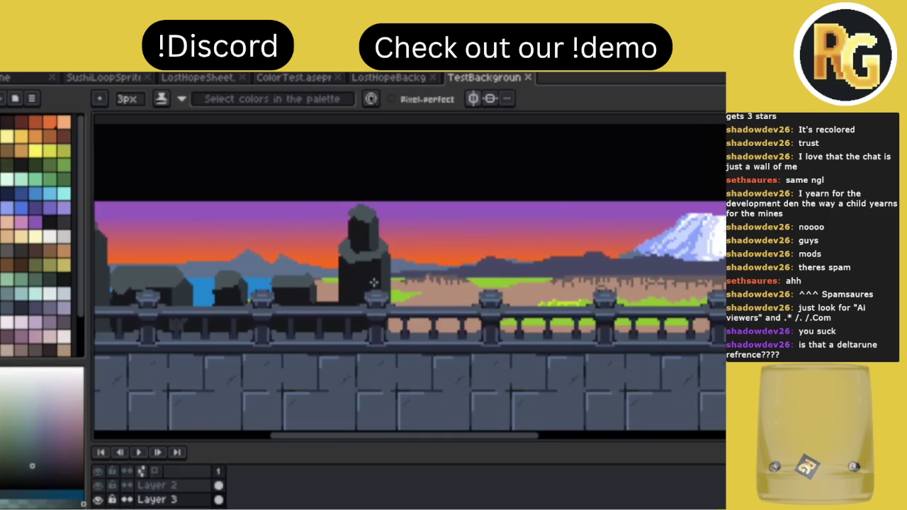
# Build a small dark raised bump on the leftmost rock's top.
pyautogui.scroll(-2, 334, 268)
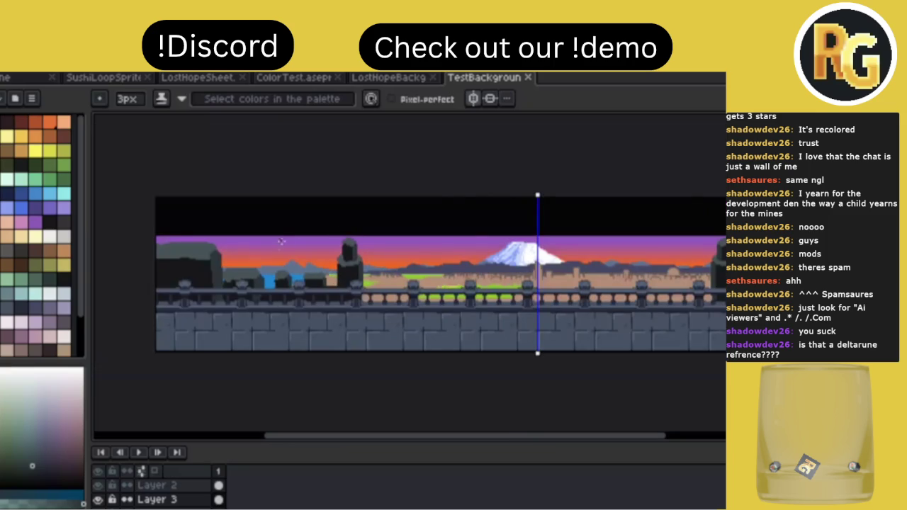
pyautogui.moveTo(435, 277)
pyautogui.mouseDown()
pyautogui.moveTo(374, 282)
pyautogui.moveTo(394, 285)
pyautogui.mouseUp()
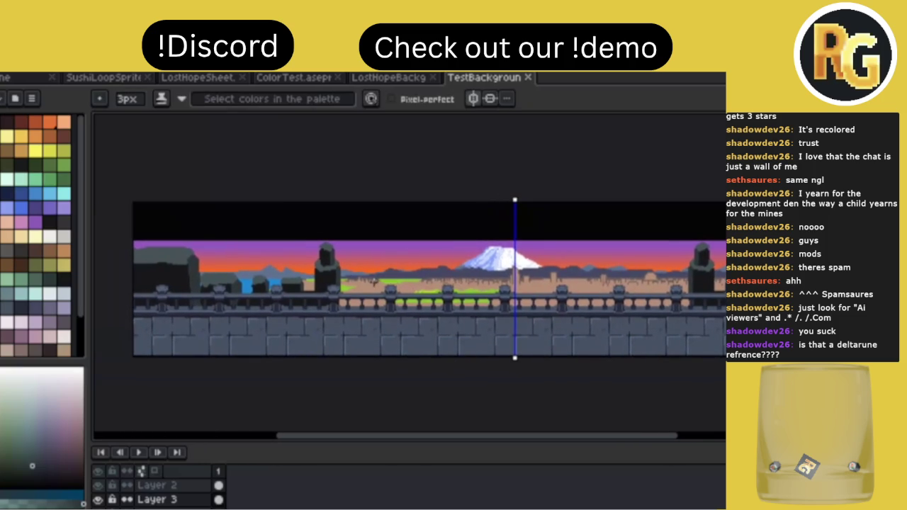
pyautogui.keyDown('alt'); pyautogui.click(170, 265); pyautogui.keyUp('alt')
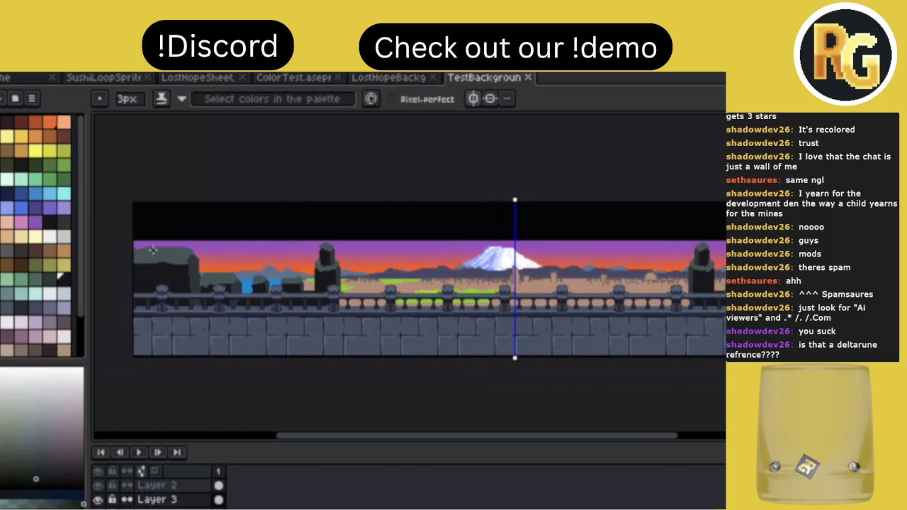
pyautogui.click(164, 241)
pyautogui.keyDown('alt'); pyautogui.click(172, 260); pyautogui.keyUp('alt')
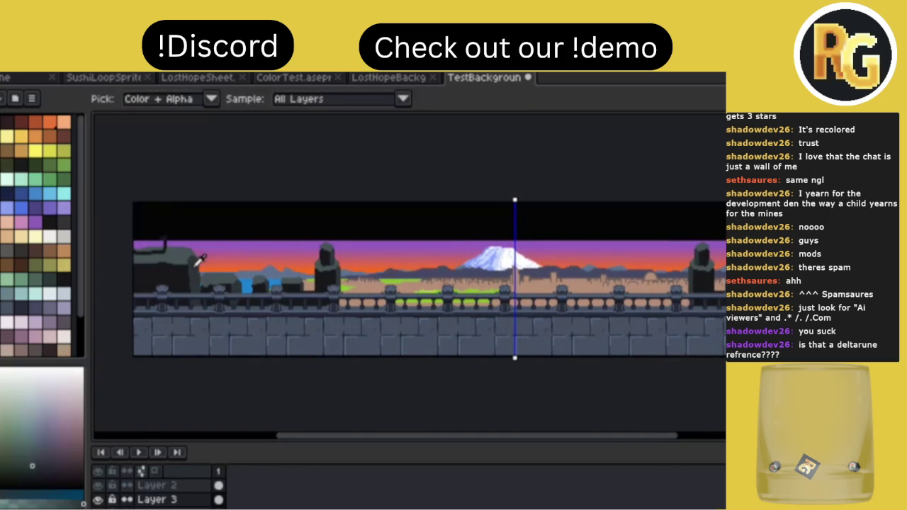
pyautogui.click(170, 243)
# Trim the rock's top-left with sky purple, then Paint Bucket-fill the strip with dark rock colour.
pyautogui.keyDown('alt'); pyautogui.click(167, 239); pyautogui.keyUp('alt')
pyautogui.moveTo(165, 243); pyautogui.dragTo(141, 241)
pyautogui.press('g')
pyautogui.click(140, 246)
pyautogui.press('b')
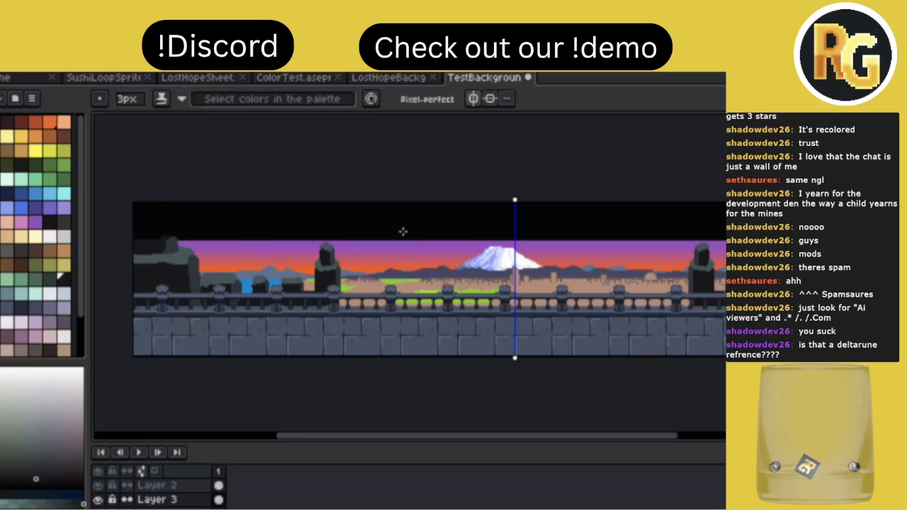
# Save the TestBackground file.
pyautogui.hscroll(2, 402, 231)
pyautogui.hotkey('ctrl', 's')
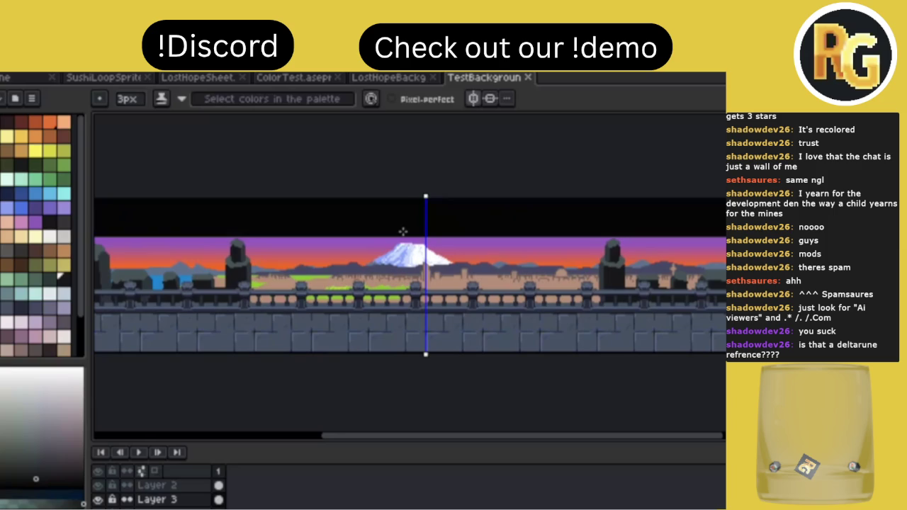
pyautogui.hscroll(-2, 336, 243)
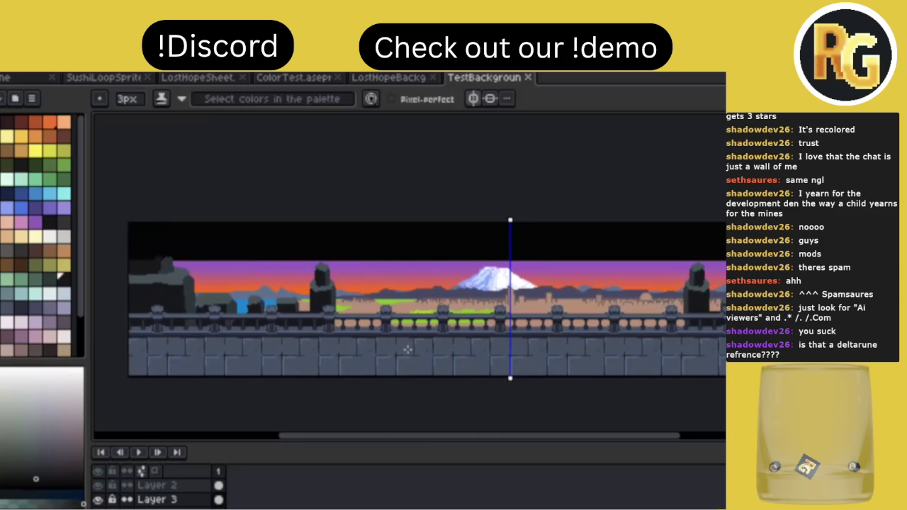
pyautogui.press('i')
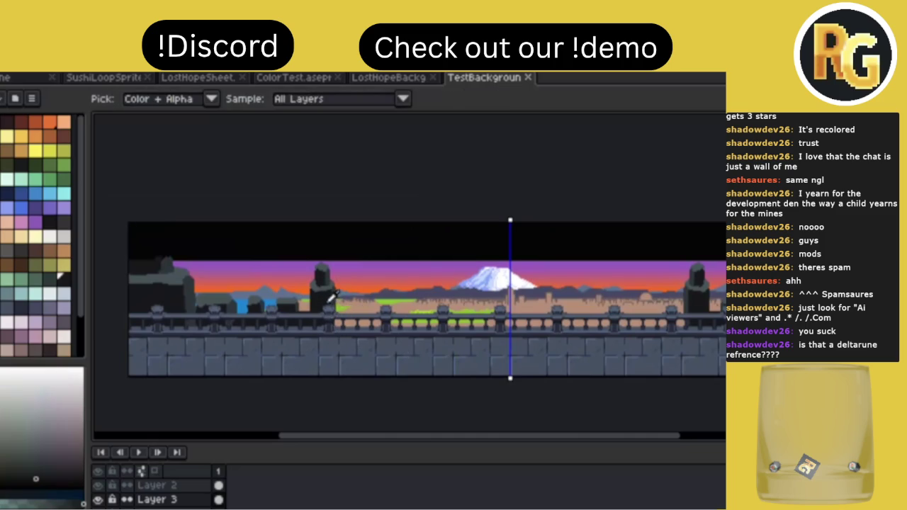
# On a new layer with a 14 px brush, paint the dark pillar and widen the rock.
pyautogui.click(331, 296)
pyautogui.press('b')
pyautogui.hotkey('shift', 'n')
pyautogui.press('+')
pyautogui.press('+')
pyautogui.press('+')
pyautogui.click(309, 299)
pyautogui.moveTo(310, 305); pyautogui.dragTo(310, 284)
pyautogui.moveTo(330, 296)
pyautogui.mouseDown()
pyautogui.moveTo(315, 282)
pyautogui.moveTo(340, 284)
pyautogui.moveTo(339, 321)
pyautogui.mouseUp()
# Round the rock top in lighter grey and add dark and grey strokes down its right edge.
pyautogui.press('b')
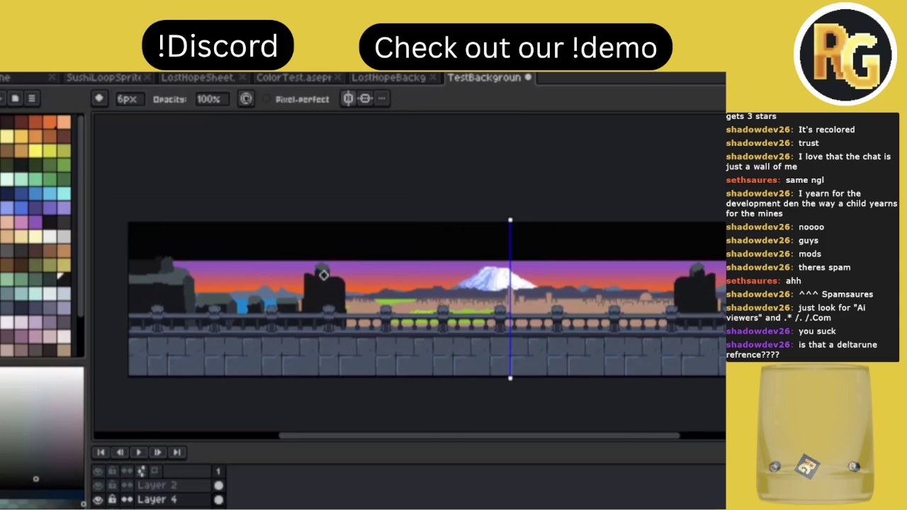
pyautogui.keyDown('alt'); pyautogui.click(324, 275); pyautogui.keyUp('alt')
pyautogui.moveTo(324, 275); pyautogui.dragTo(341, 275)
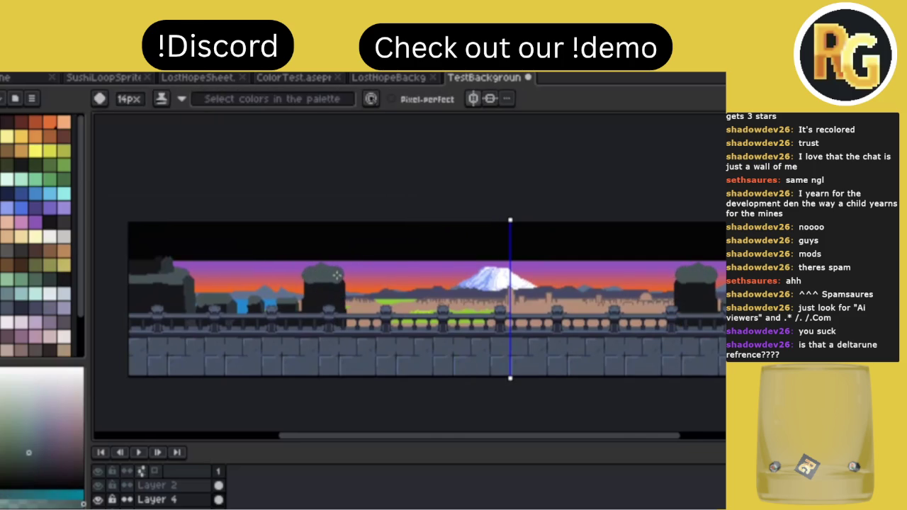
pyautogui.keyDown('alt'); pyautogui.click(207, 288); pyautogui.keyUp('alt')
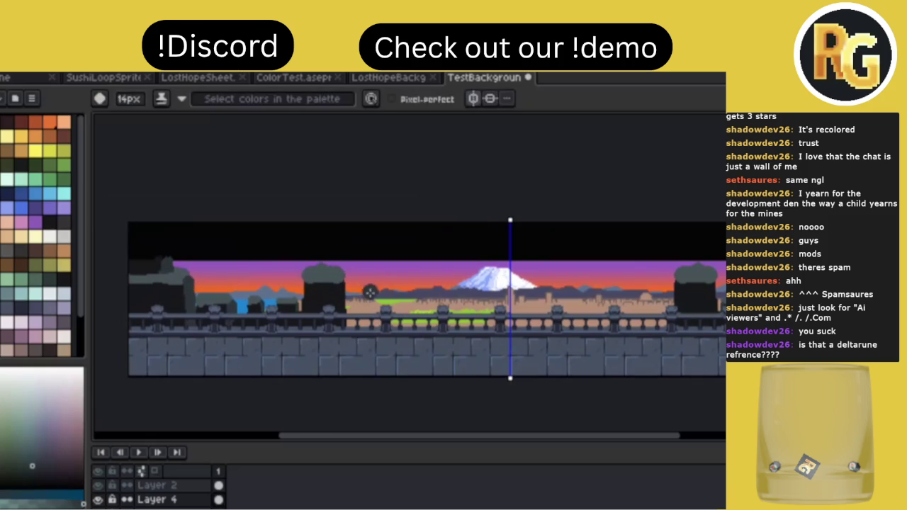
pyautogui.scroll(3, 355, 291)
pyautogui.moveTo(312, 210); pyautogui.dragTo(311, 397)
pyautogui.moveTo(298, 337)
pyautogui.mouseDown()
pyautogui.moveTo(292, 315)
pyautogui.moveTo(312, 362)
pyautogui.mouseUp()
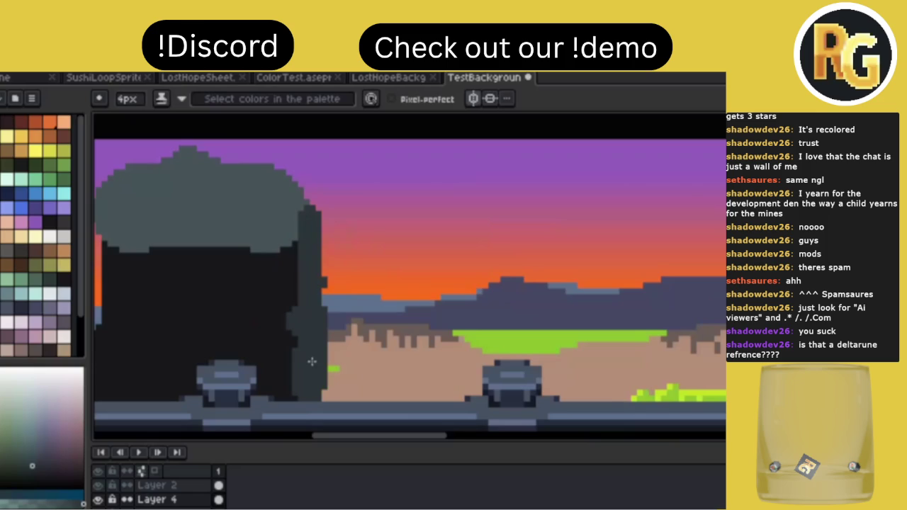
# Sample a dark tone from the tower and save the background.
pyautogui.scroll(-1, 312, 361)
pyautogui.scroll(-1, 348, 312)
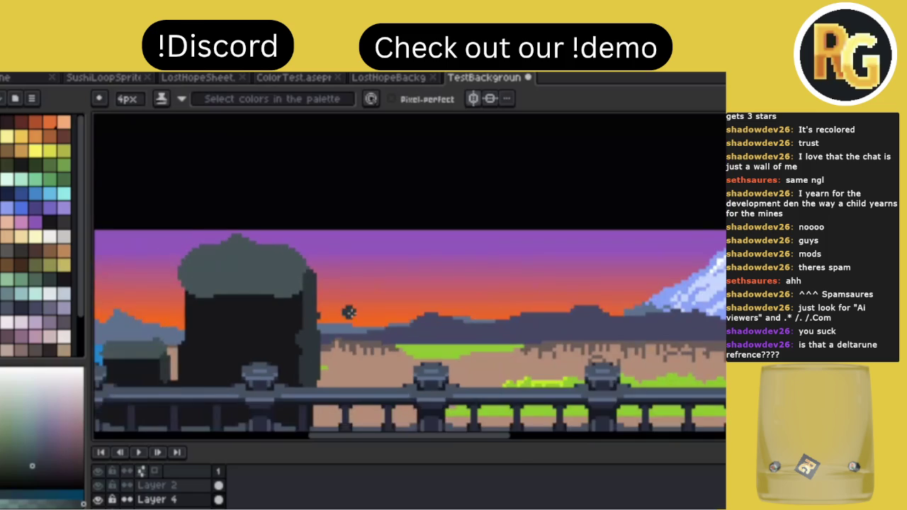
pyautogui.scroll(-1, 349, 312)
pyautogui.scroll(-1, 350, 313)
pyautogui.scroll(-2, 351, 312)
pyautogui.scroll(2, 353, 312)
pyautogui.keyDown('alt'); pyautogui.click(312, 287); pyautogui.keyUp('alt')
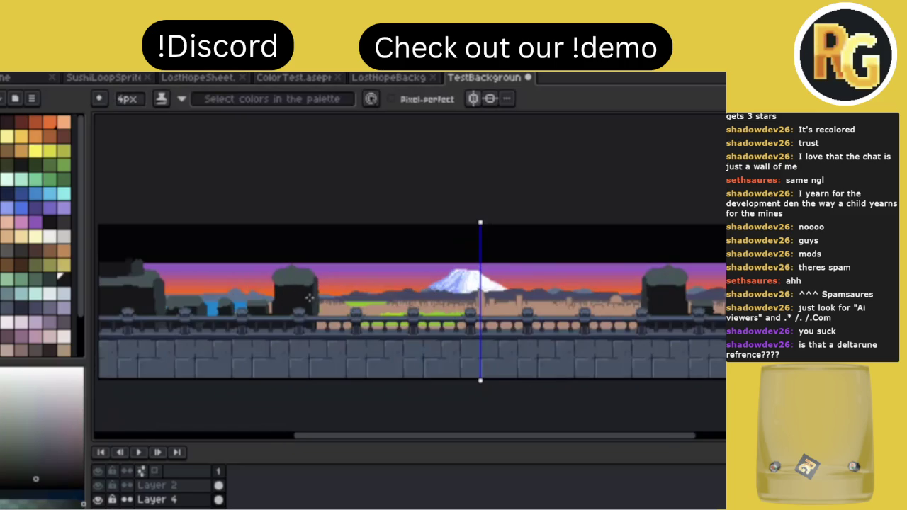
pyautogui.hotkey('ctrl', 's')
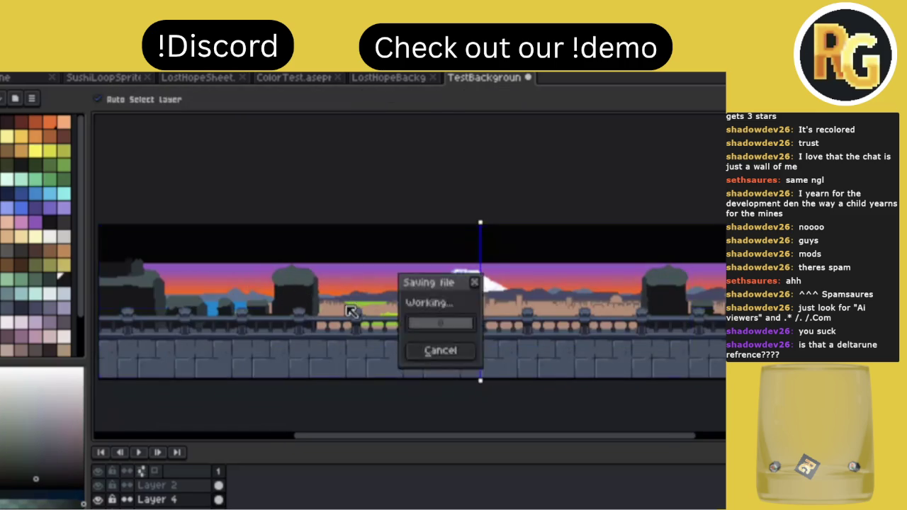
pyautogui.scroll(2, 312, 291)
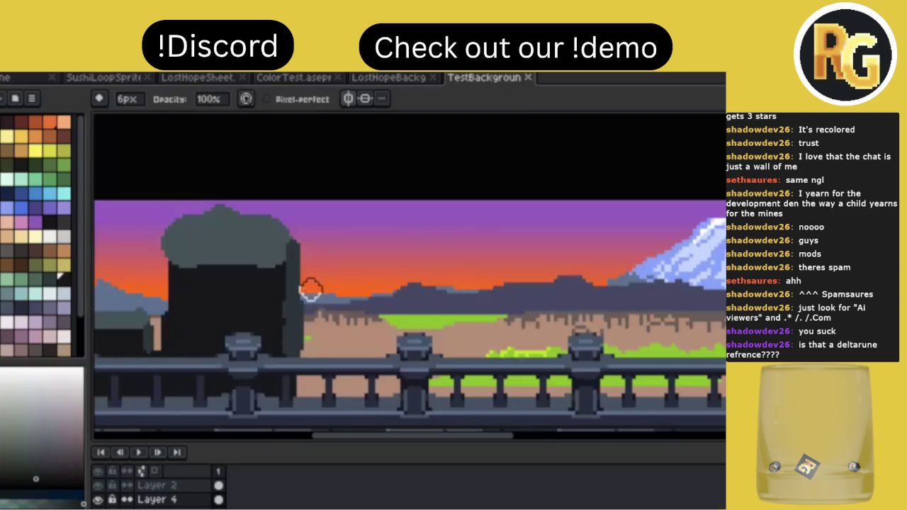
# Touch up the tower's right and top-left edges and flatten its grey top.
pyautogui.click(317, 312)
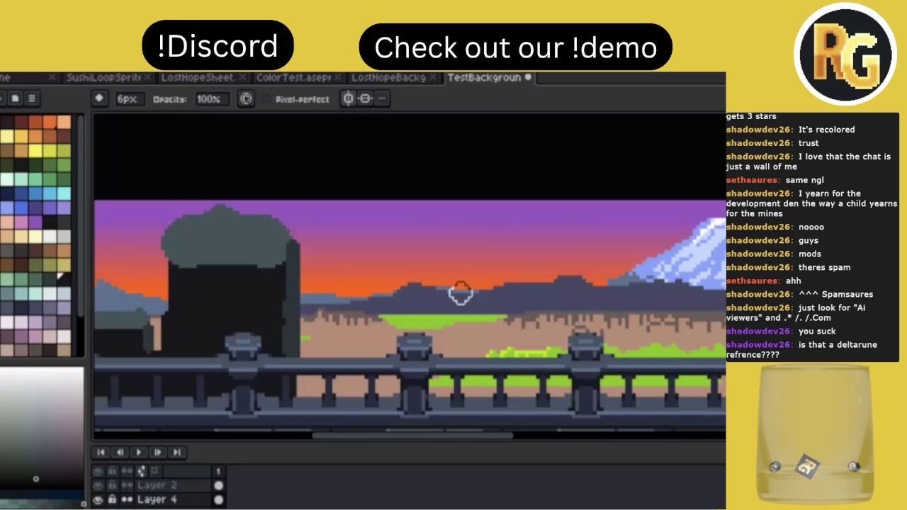
pyautogui.scroll(-5, 460, 293)
pyautogui.scroll(2, 425, 290)
pyautogui.hotkey('ctrl', 's')
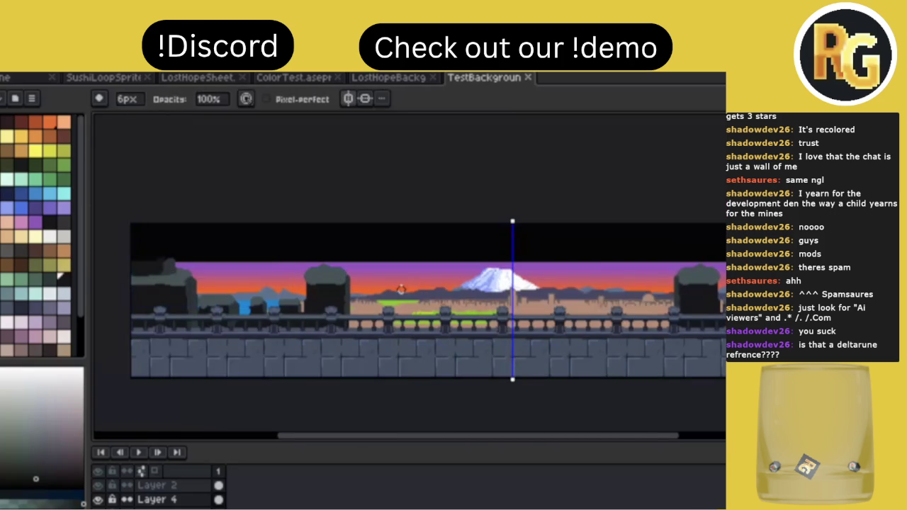
pyautogui.scroll(2, 309, 292)
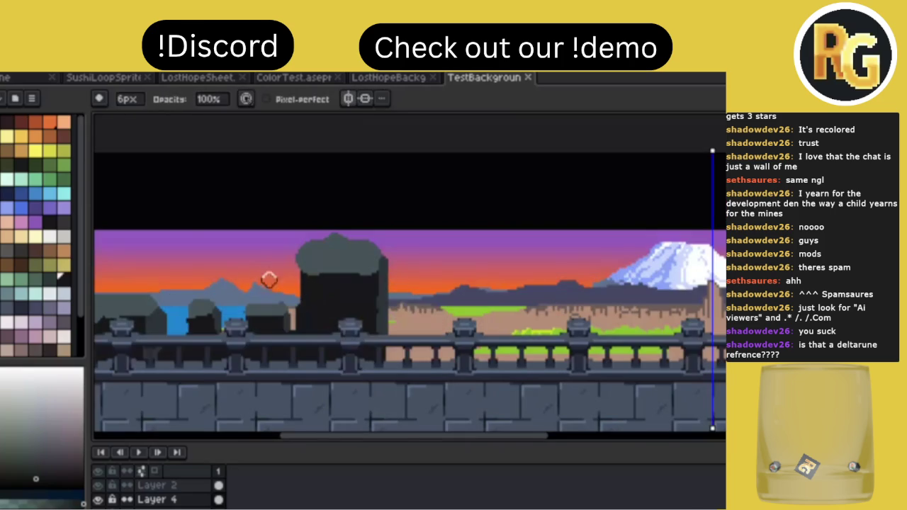
pyautogui.moveTo(290, 263); pyautogui.dragTo(286, 278)
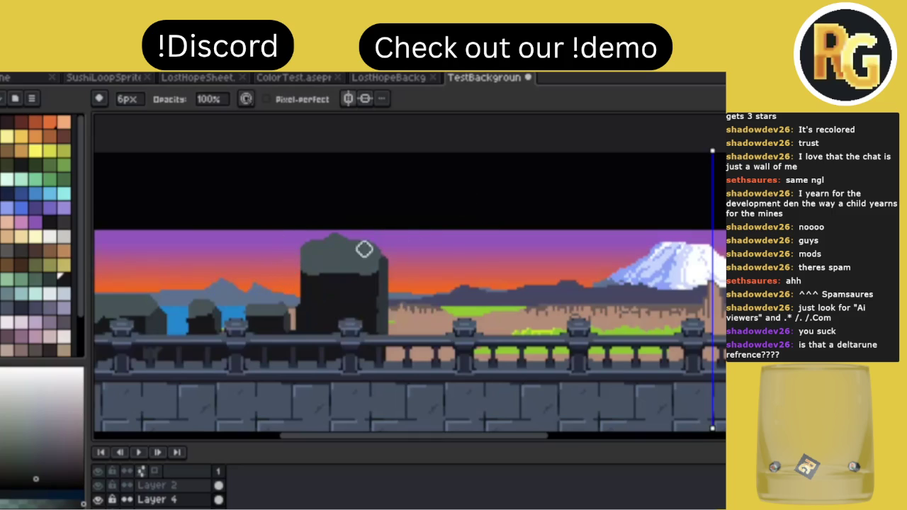
pyautogui.moveTo(348, 233); pyautogui.dragTo(331, 229)
pyautogui.moveTo(328, 239); pyautogui.dragTo(350, 243)
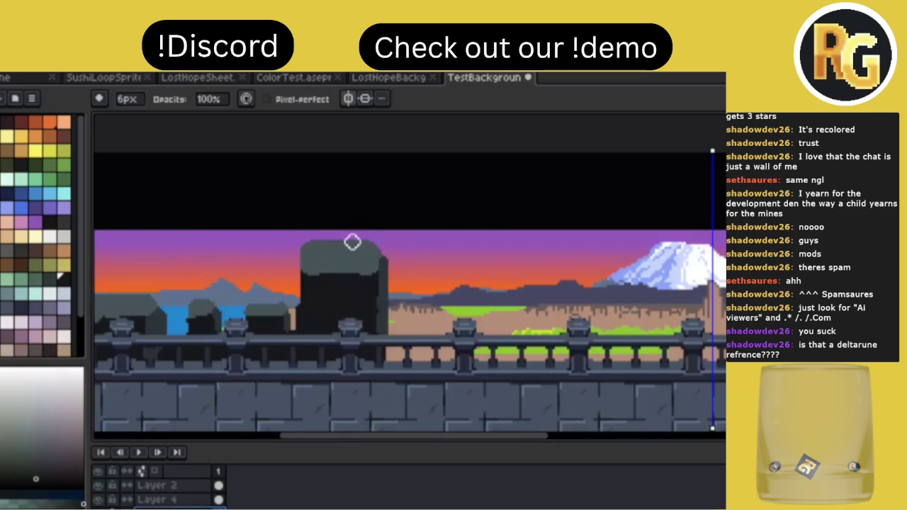
# Make Layer 4 active and save the file.
pyautogui.click(163, 500)
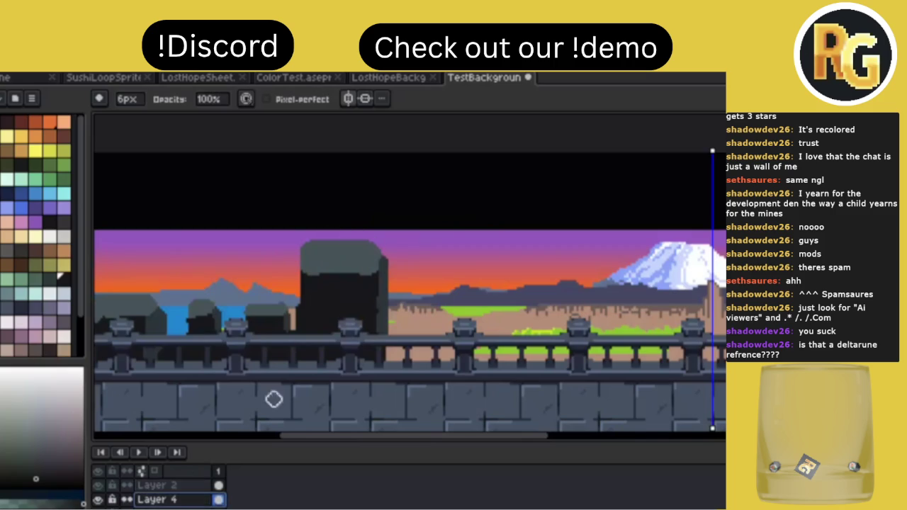
pyautogui.hotkey('ctrl', 's')
pyautogui.scroll(-1, 440, 292)
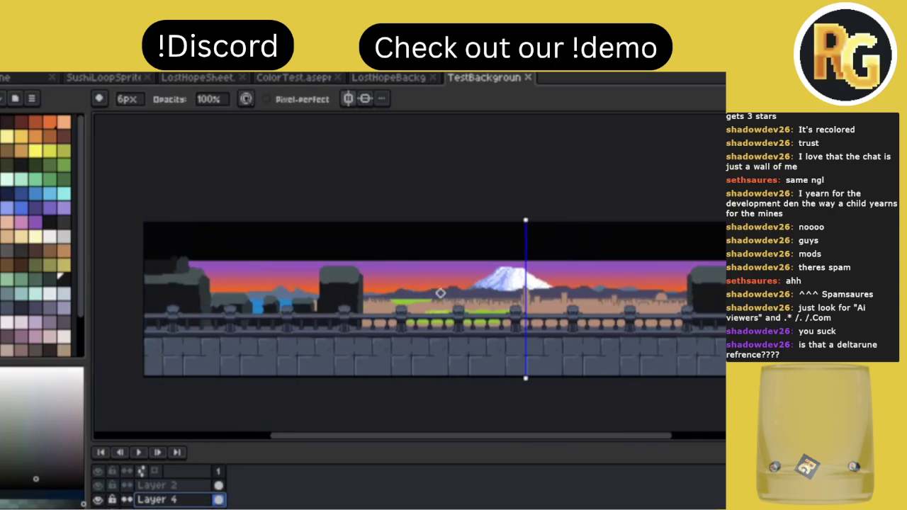
pyautogui.scroll(-1, 440, 292)
pyautogui.scroll(2, 320, 283)
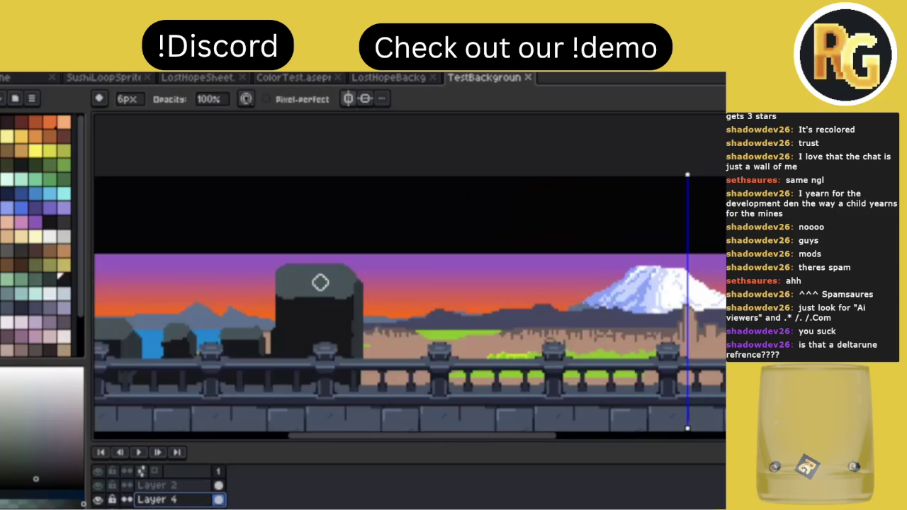
pyautogui.hotkey('ctrl', 's')
# Eyedrop the dark building colour and paint a dark column along the tower's left edge.
pyautogui.press('i')
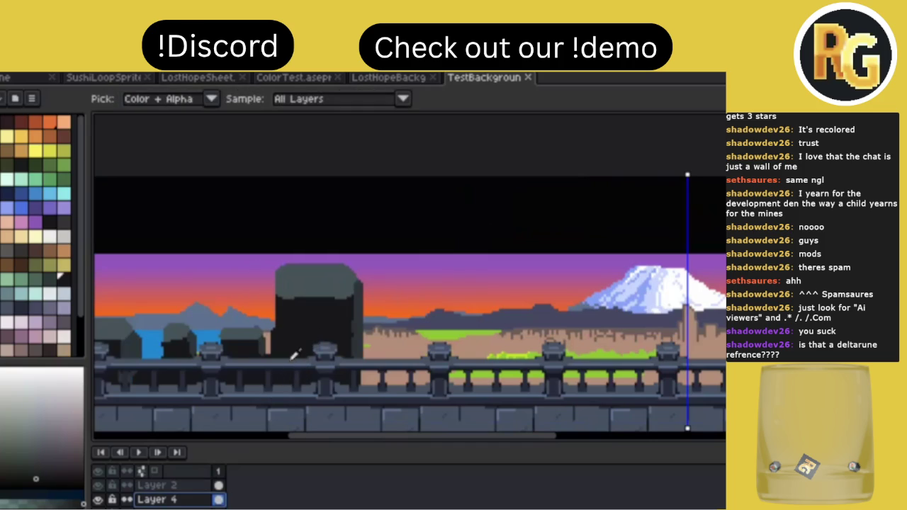
pyautogui.click(354, 314)
pyautogui.press('b')
pyautogui.moveTo(279, 340); pyautogui.dragTo(276, 299)
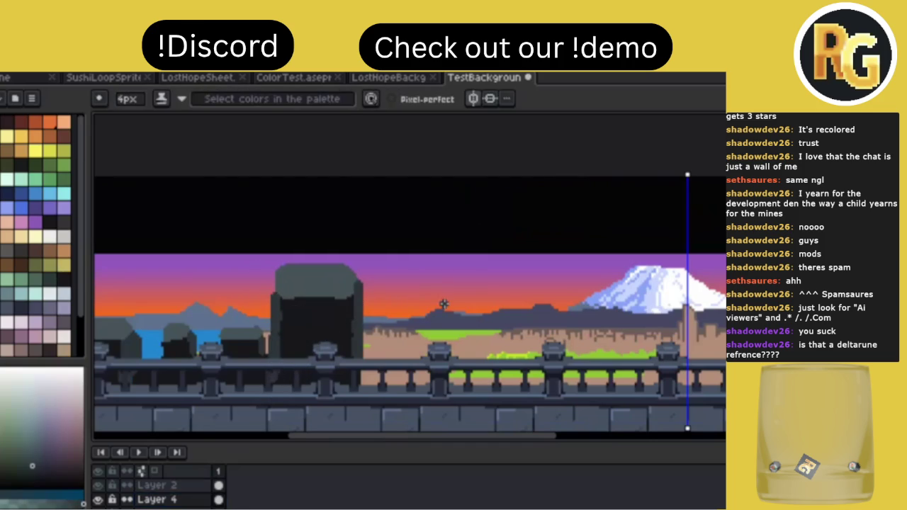
# Save the file and pan across the scene.
pyautogui.scroll(-1, 443, 304)
pyautogui.scroll(-1, 443, 305)
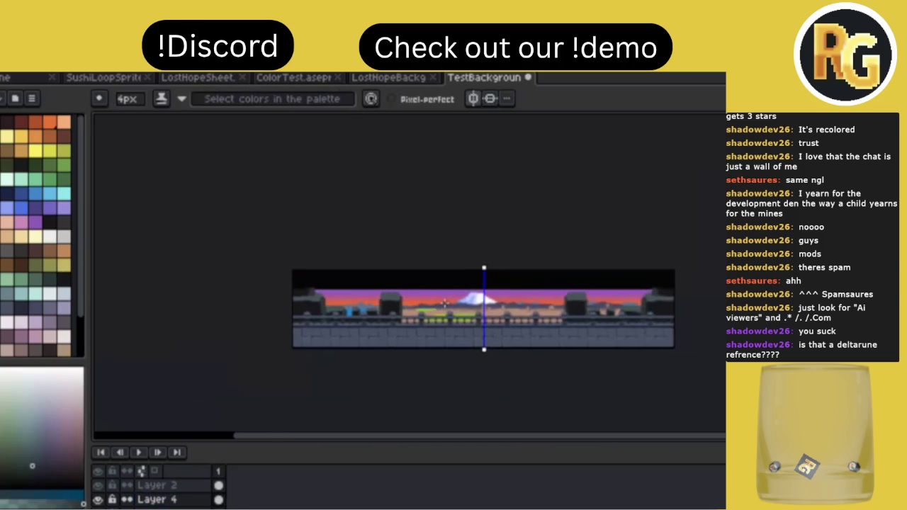
pyautogui.scroll(1, 445, 303)
pyautogui.hotkey('ctrl', 's')
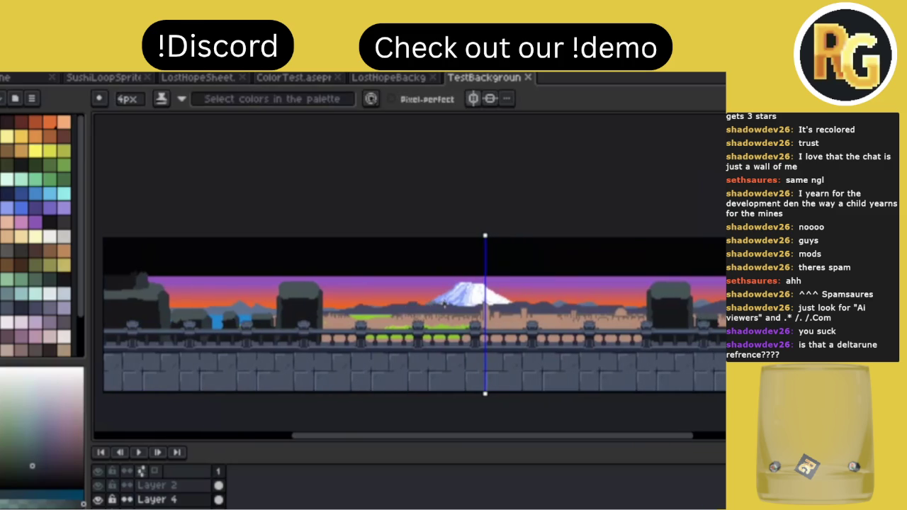
pyautogui.scroll(1, 462, 318)
pyautogui.scroll(-1, 462, 318)
pyautogui.hscroll(-2, 462, 320)
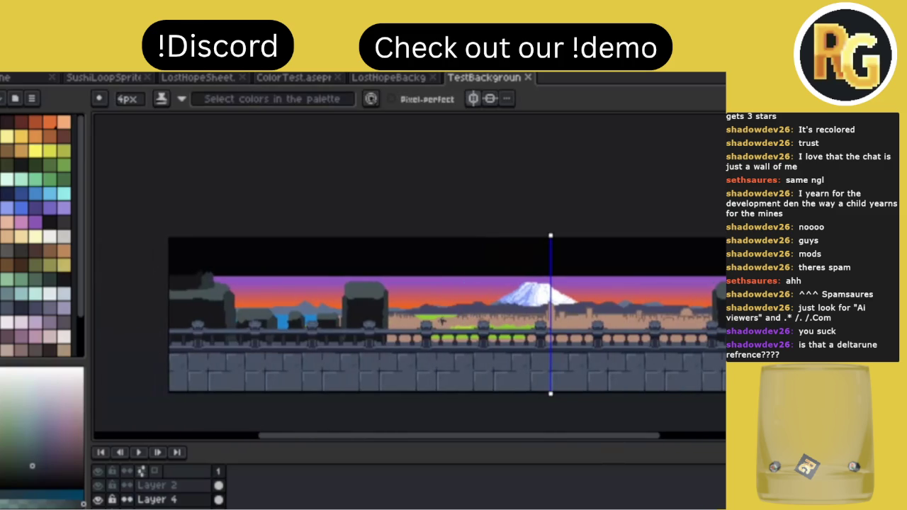
pyautogui.hscroll(2, 442, 321)
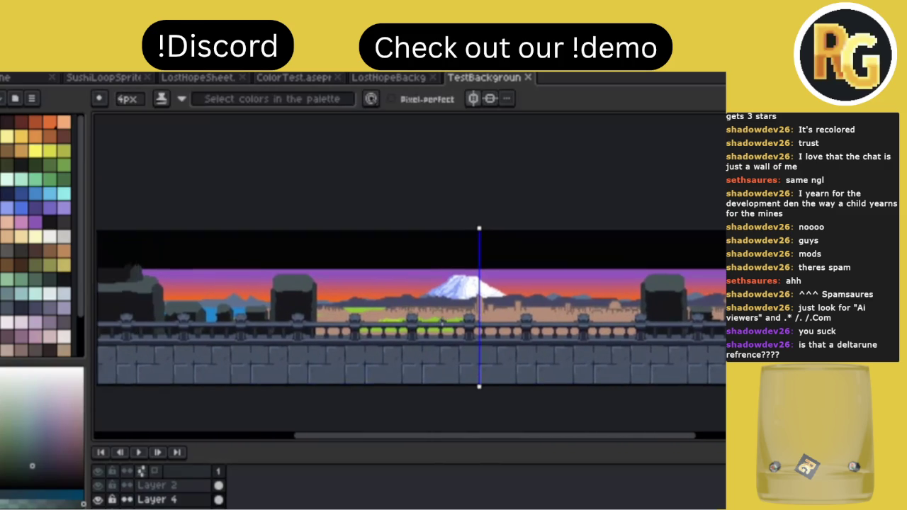
pyautogui.hscroll(1, 442, 321)
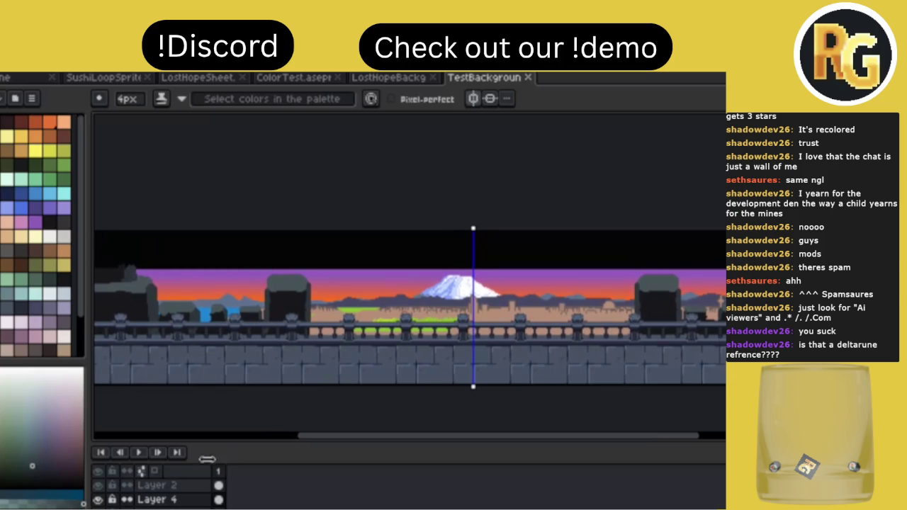
# Flatten all layers via Layer 4's context menu and select the resulting 'Flattened' layer.
pyautogui.click(176, 502)
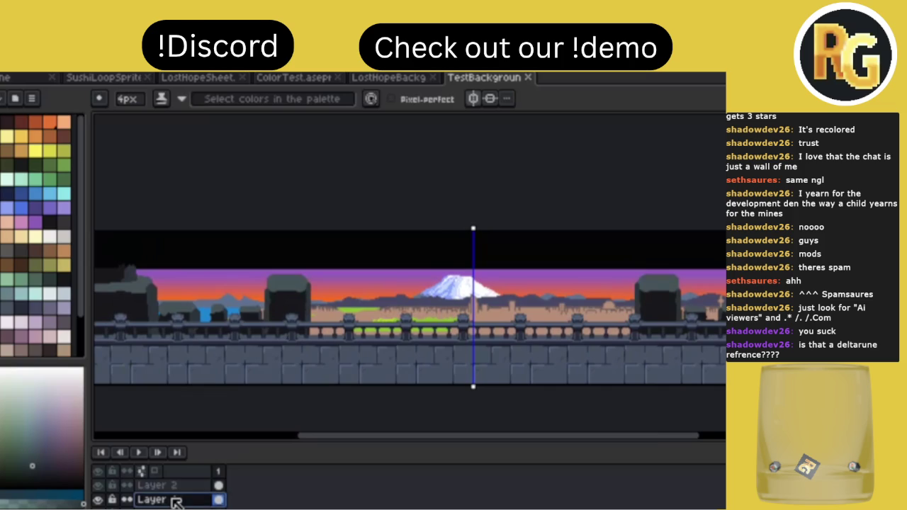
pyautogui.rightClick(175, 500)
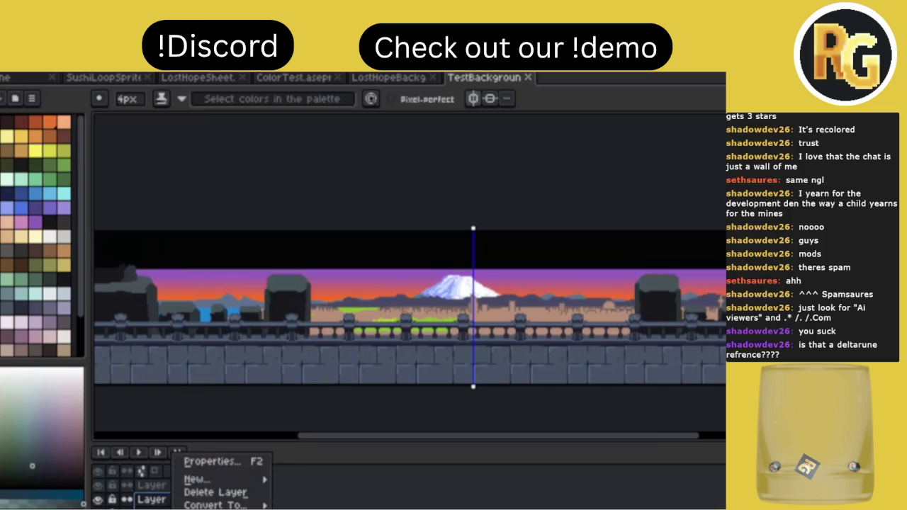
pyautogui.click(213, 509)
pyautogui.click(170, 500)
pyautogui.scroll(-2, 334, 268)
pyautogui.scroll(2, 334, 268)
pyautogui.hscroll(-2, 281, 270)
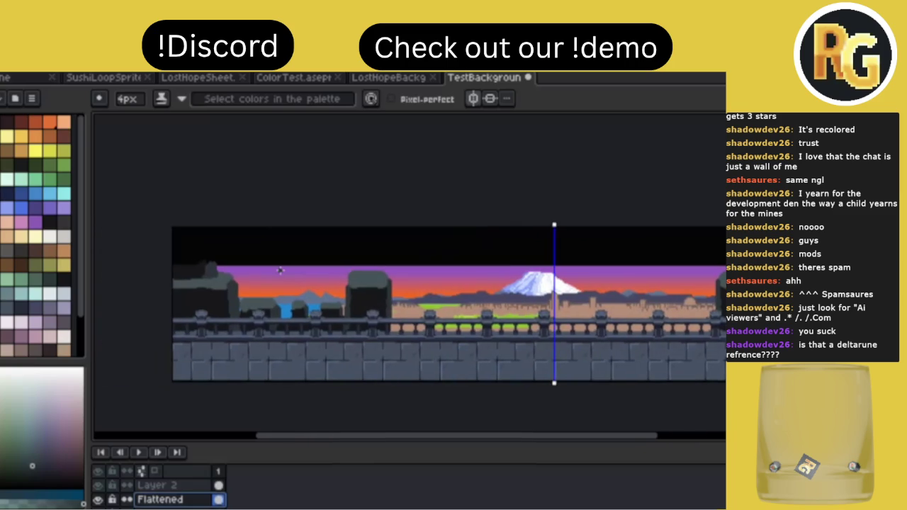
# Try shifting the left section about 76 px right, then undo it and redo the layer flatten.
pyautogui.press('m')
pyautogui.moveTo(149, 211); pyautogui.dragTo(448, 398)
pyautogui.press('v')
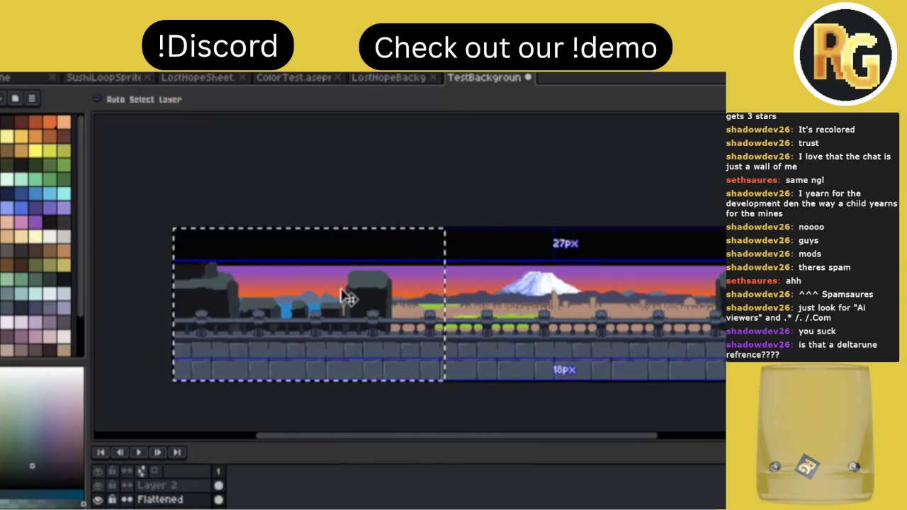
pyautogui.moveTo(388, 305); pyautogui.dragTo(443, 301)
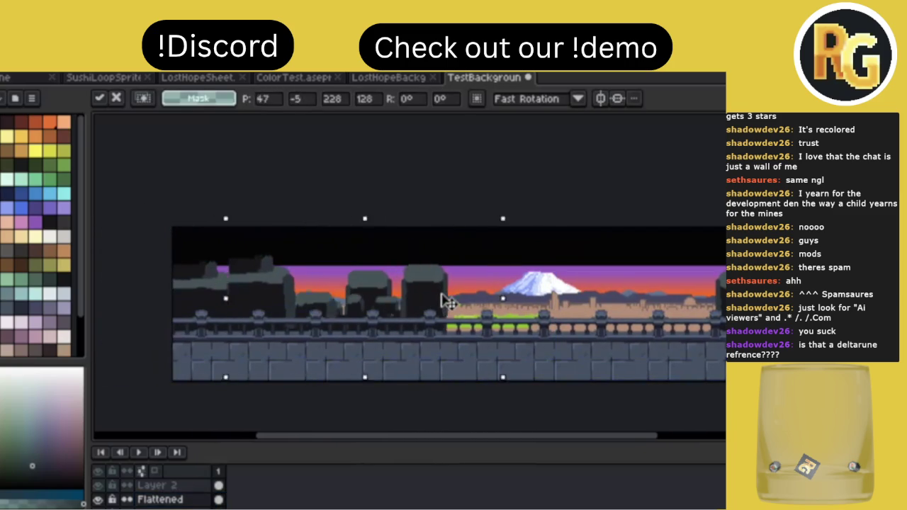
pyautogui.press('Return')
pyautogui.hotkey('ctrl', 'z')
pyautogui.hotkey('ctrl', 'z')
pyautogui.hotkey('ctrl', 't')
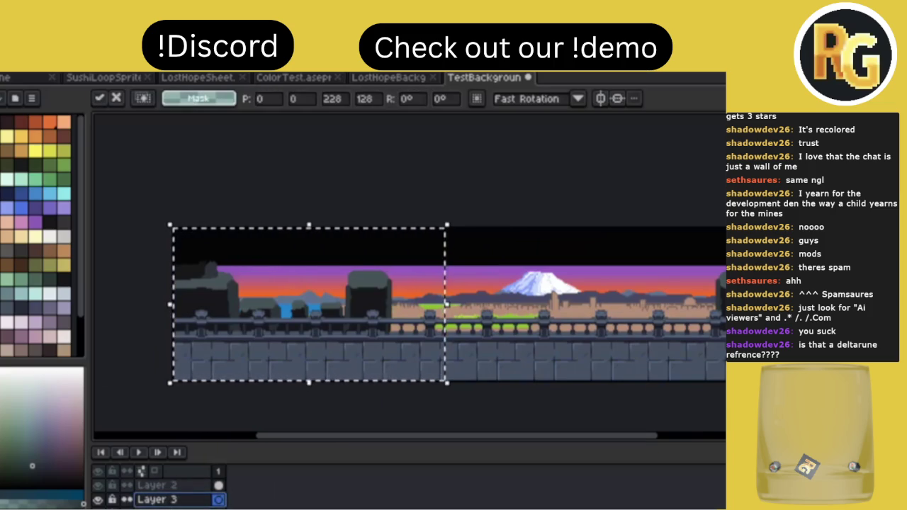
pyautogui.hotkey('ctrl', 'd')
pyautogui.press('Escape')
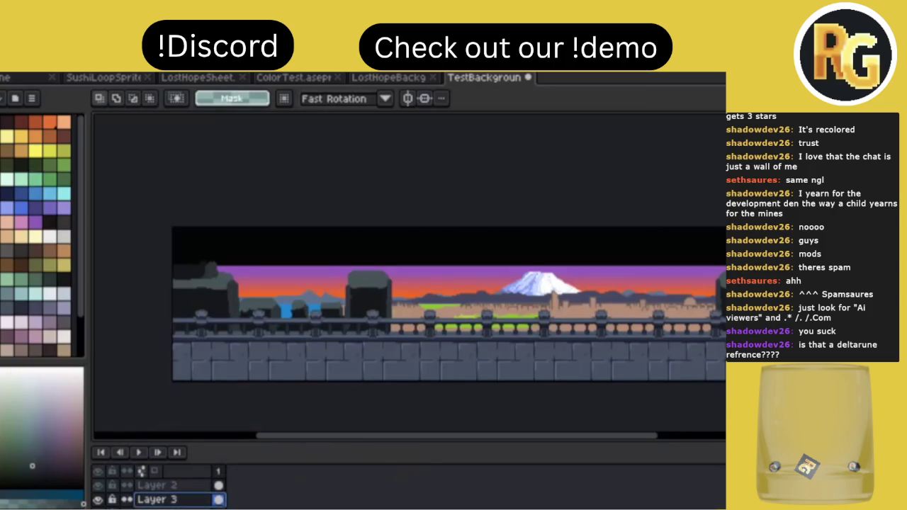
pyautogui.hotkey('ctrl', 'shift', 'e')
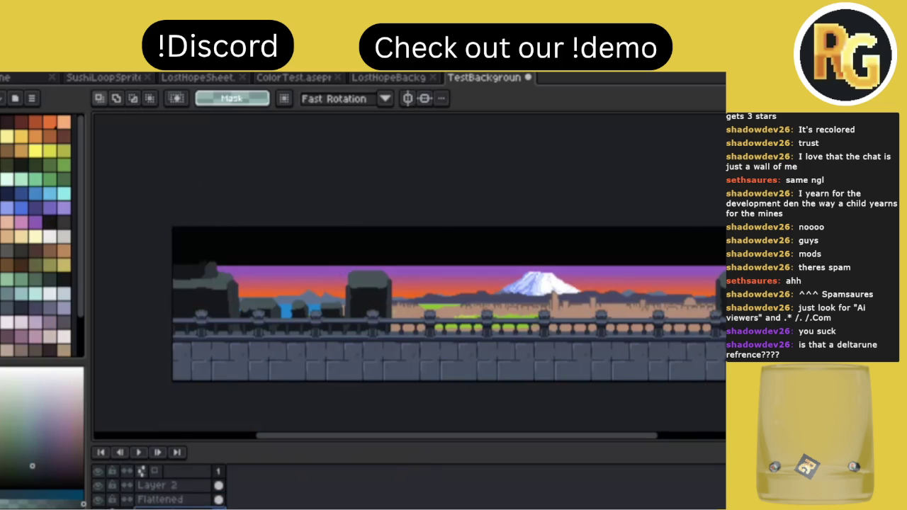
# Move the left pillars right and up so they overlap, nudge slightly left, and commit.
pyautogui.moveTo(142, 201); pyautogui.dragTo(550, 351)
pyautogui.moveTo(433, 315)
pyautogui.mouseDown()
pyautogui.moveTo(462, 300)
pyautogui.moveTo(502, 305)
pyautogui.mouseUp()
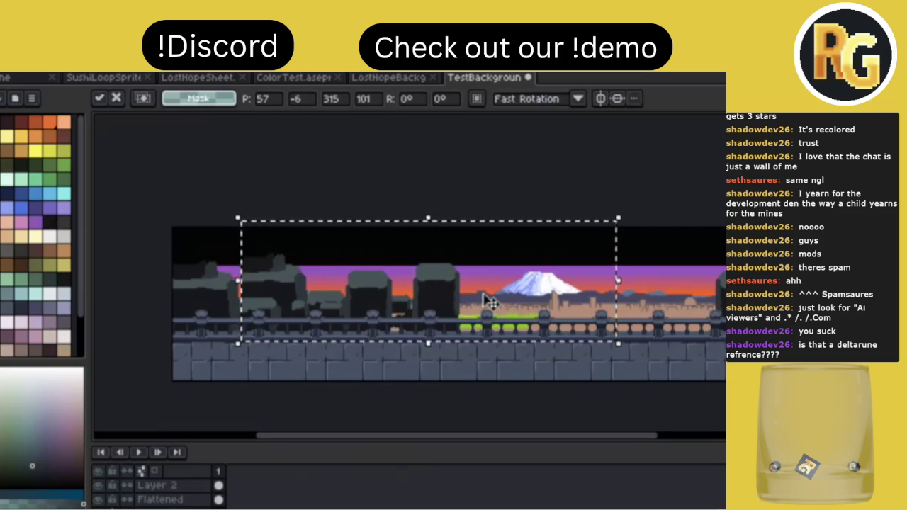
pyautogui.moveTo(486, 302); pyautogui.dragTo(475, 299)
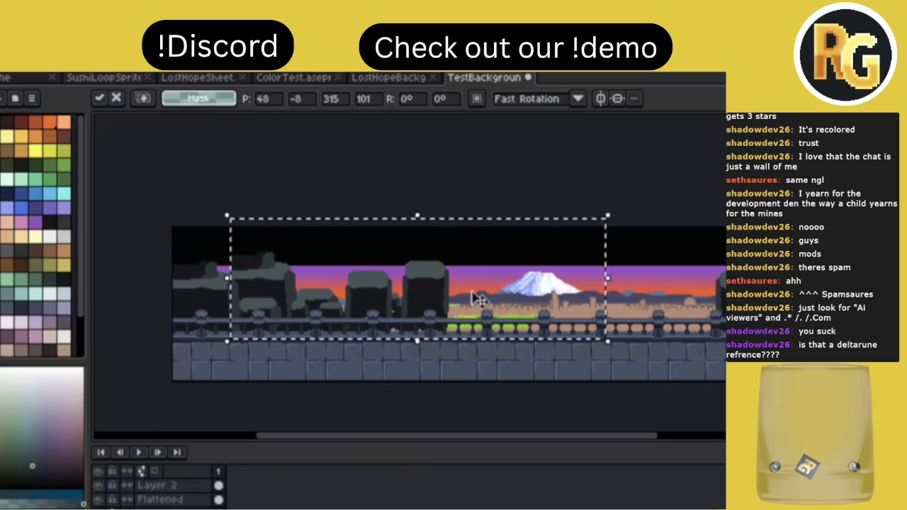
pyautogui.press('Return')
# Erase leftover dark-building pixels and marquee-select the left section of the scene.
pyautogui.press('e')
pyautogui.moveTo(446, 298)
pyautogui.mouseDown()
pyautogui.moveTo(432, 274)
pyautogui.moveTo(425, 290)
pyautogui.moveTo(411, 260)
pyautogui.moveTo(405, 316)
pyautogui.moveTo(446, 276)
pyautogui.mouseUp()
pyautogui.press('m')
pyautogui.moveTo(172, 227); pyautogui.dragTo(464, 383)
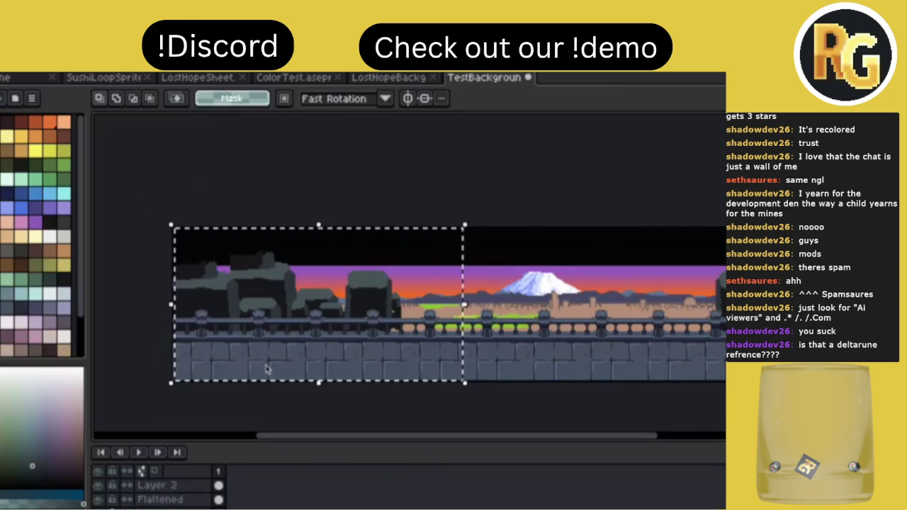
# Dim the selected left rocks and pillars with Brightness -24 and Contrast -20.
pyautogui.hotkey('ctrl', 'shift', 'b')
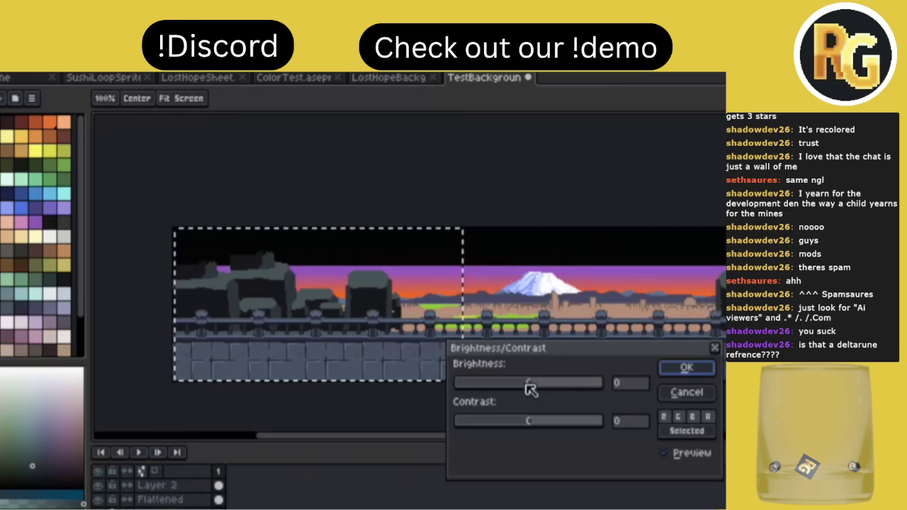
pyautogui.moveTo(526, 385); pyautogui.dragTo(520, 391)
pyautogui.moveTo(531, 423); pyautogui.dragTo(522, 426)
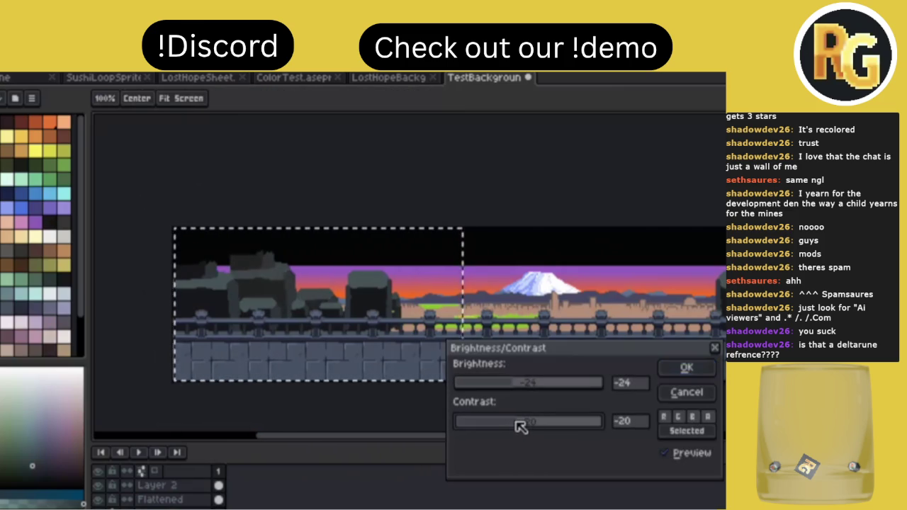
pyautogui.click(686, 369)
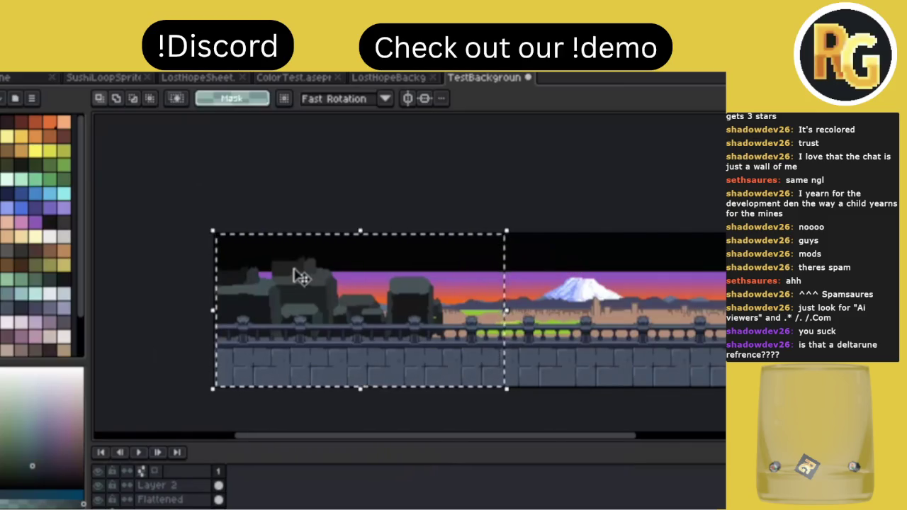
pyautogui.scroll(2, 300, 274)
# Pick a dark canvas colour and paint dark pixels onto the left pillars.
pyautogui.press('i')
pyautogui.press('b')
pyautogui.moveTo(238, 278); pyautogui.dragTo(246, 280)
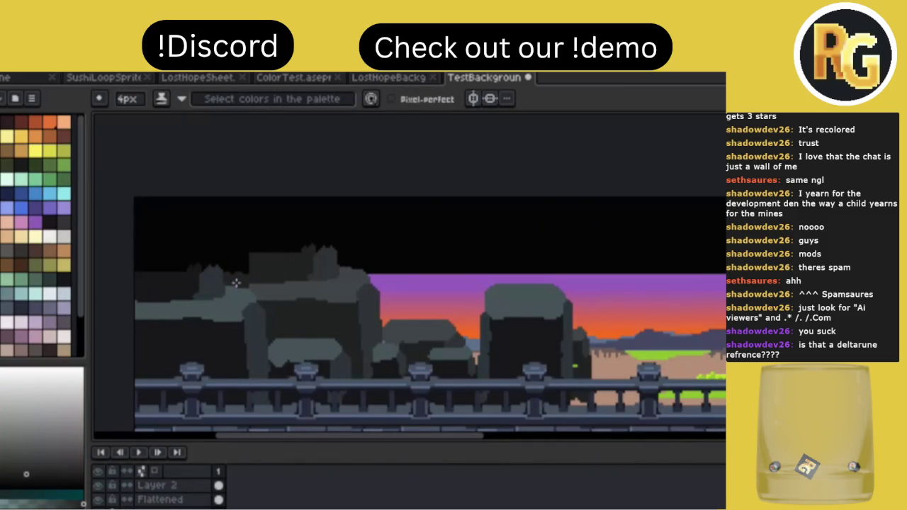
pyautogui.scroll(-2, 383, 246)
pyautogui.hscroll(2, 429, 278)
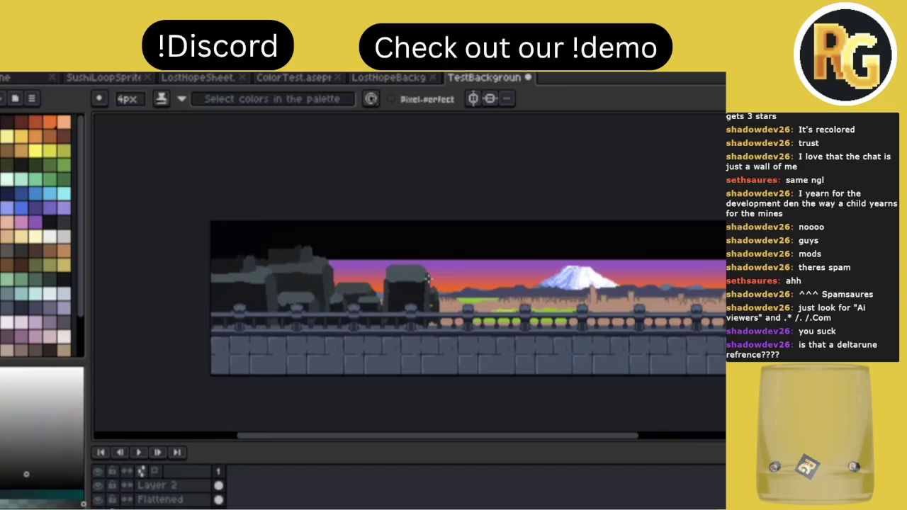
pyautogui.hscroll(3, 421, 280)
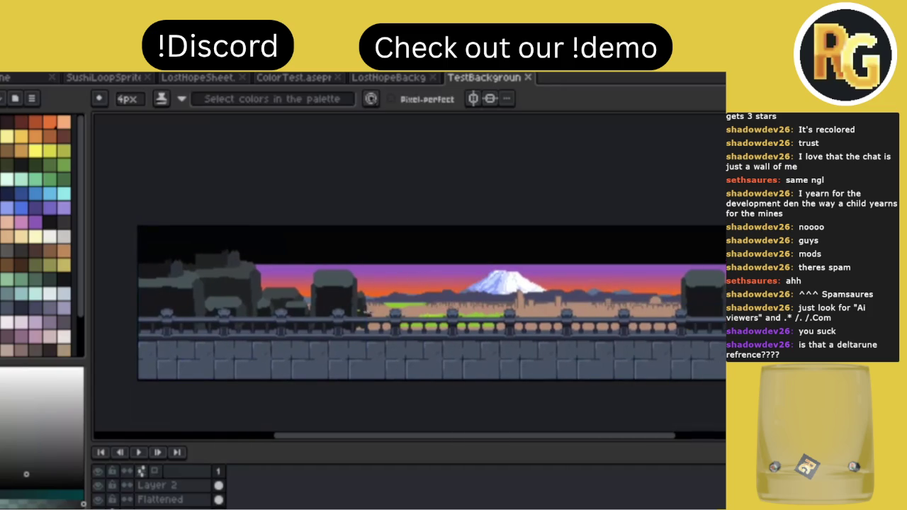
# Move the selected left stretch of rocks and pillars to the right end and commit.
pyautogui.press('m')
pyautogui.moveTo(142, 206); pyautogui.dragTo(412, 337)
pyautogui.press('ctrl')
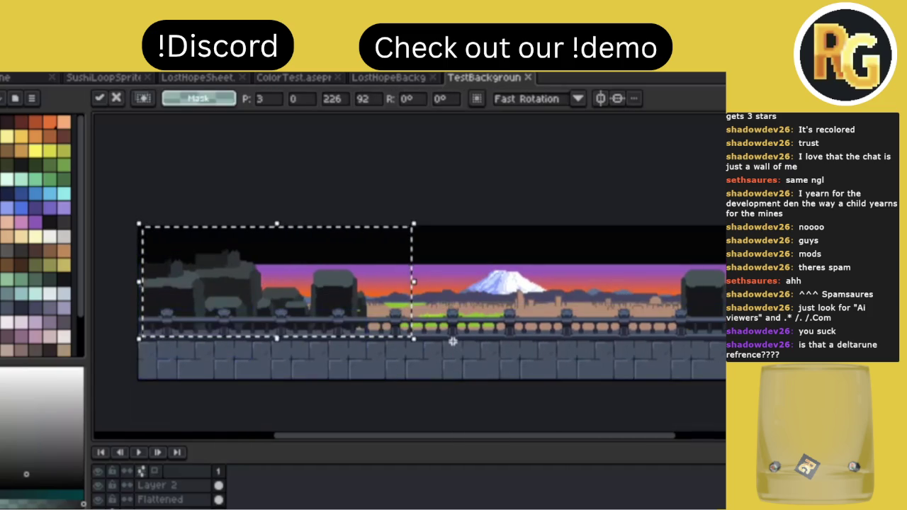
pyautogui.hscroll(1, 451, 343)
pyautogui.scroll(-1, 451, 343)
pyautogui.moveTo(263, 274)
pyautogui.mouseDown()
pyautogui.moveTo(712, 291)
pyautogui.moveTo(709, 273)
pyautogui.mouseUp()
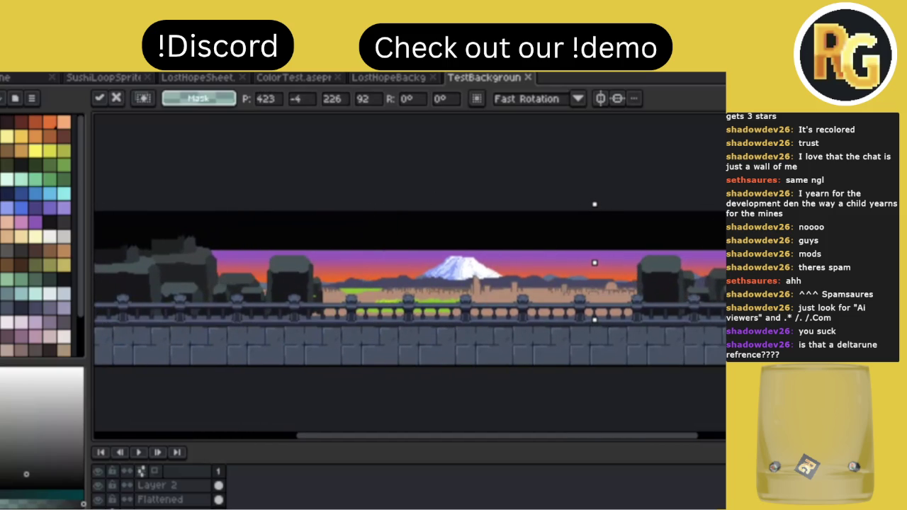
pyautogui.press('Return')
pyautogui.hotkey('ctrl', 'd')
# Save the TestBackground file and review the panorama.
pyautogui.scroll(-1, 626, 269)
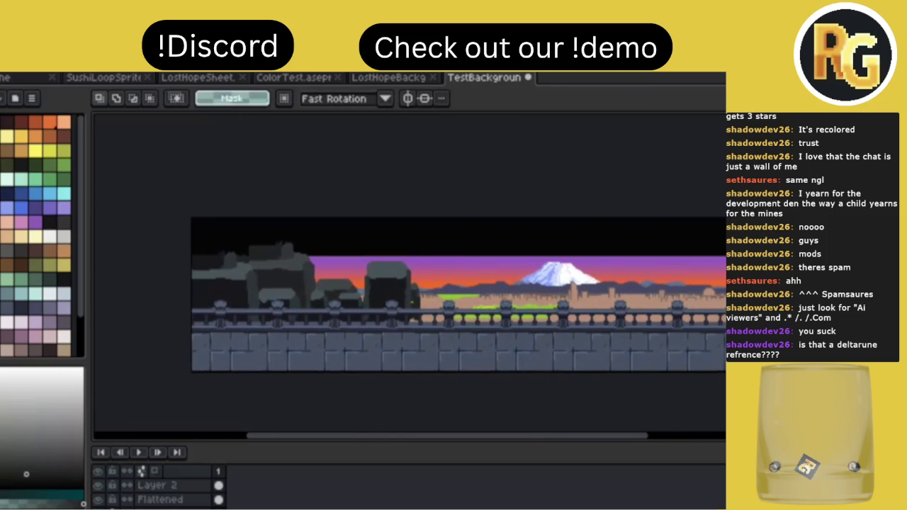
pyautogui.scroll(-1, 626, 269)
pyautogui.scroll(-1, 625, 269)
pyautogui.scroll(-1, 625, 269)
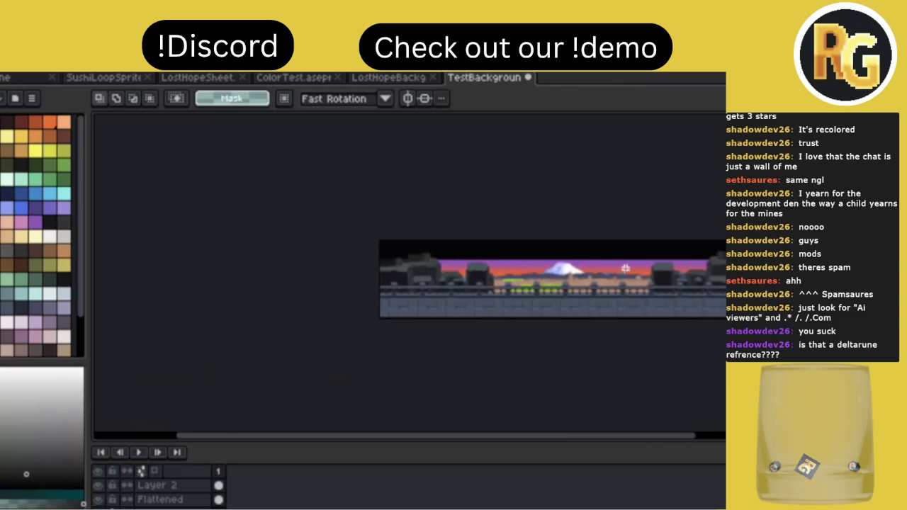
pyautogui.scroll(2, 625, 269)
pyautogui.hotkey('ctrl', 's')
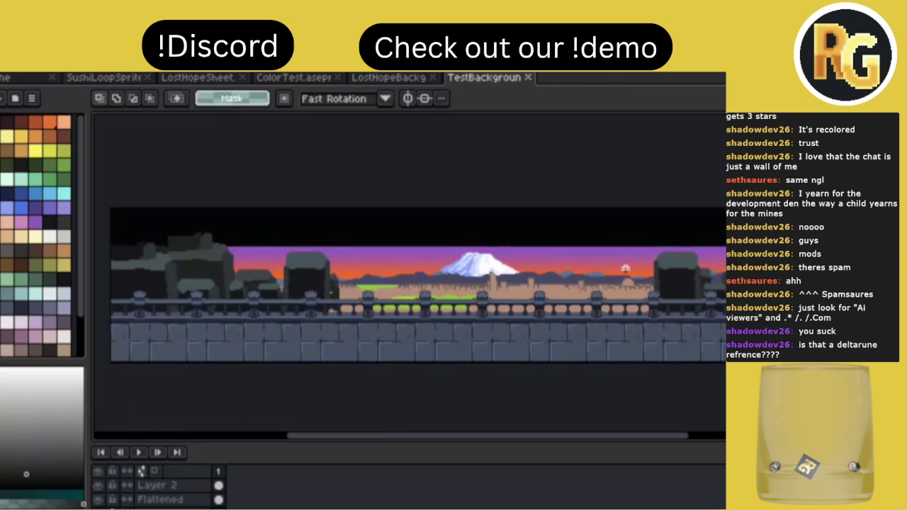
pyautogui.hscroll(-2, 626, 269)
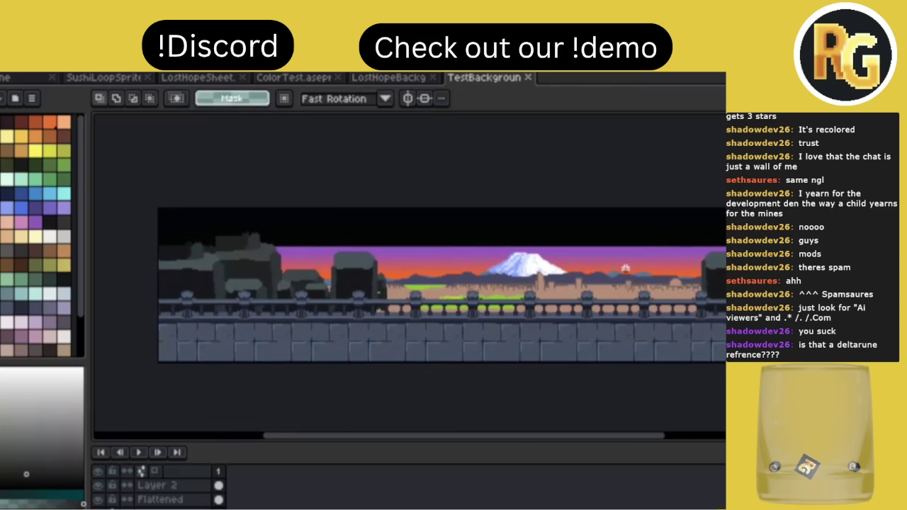
pyautogui.hscroll(2, 625, 269)
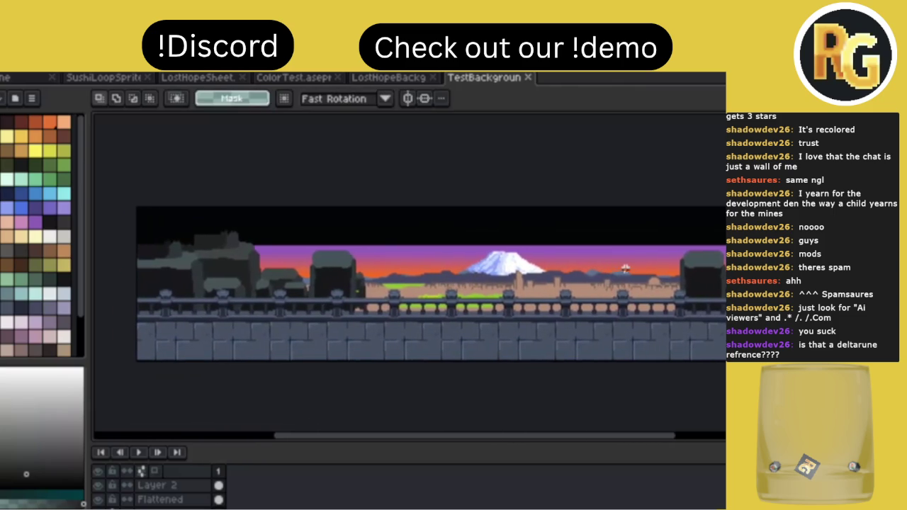
pyautogui.hscroll(1, 626, 269)
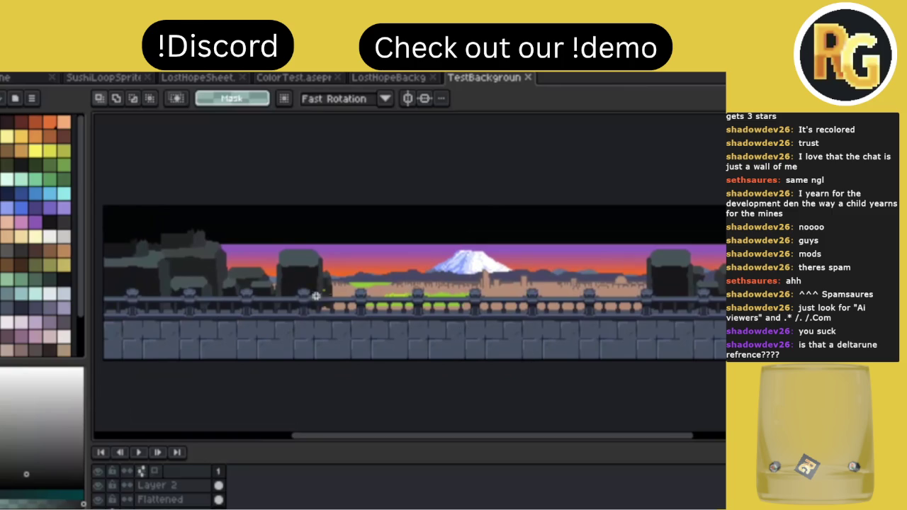
# Inspect the pillars up close and switch back to the 4px Pencil tool.
pyautogui.scroll(3, 336, 260)
pyautogui.press('b')
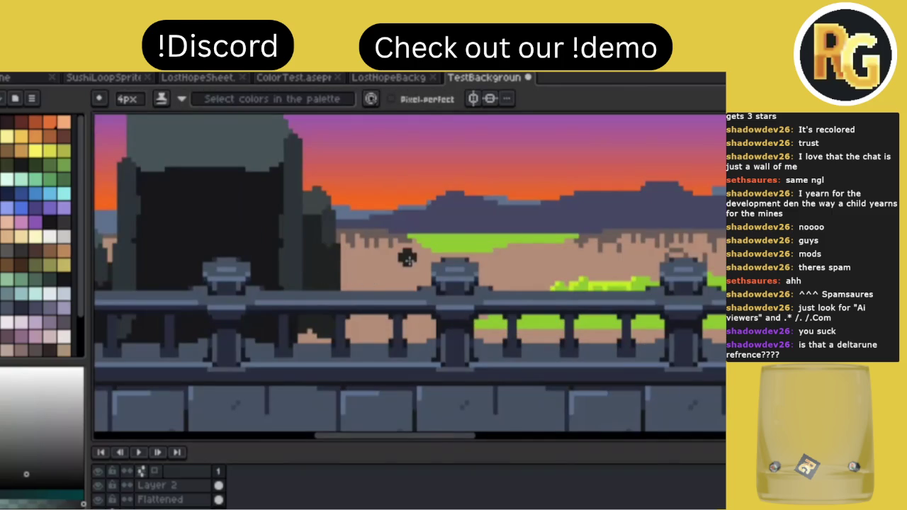
pyautogui.scroll(-2, 409, 260)
pyautogui.scroll(-2, 409, 260)
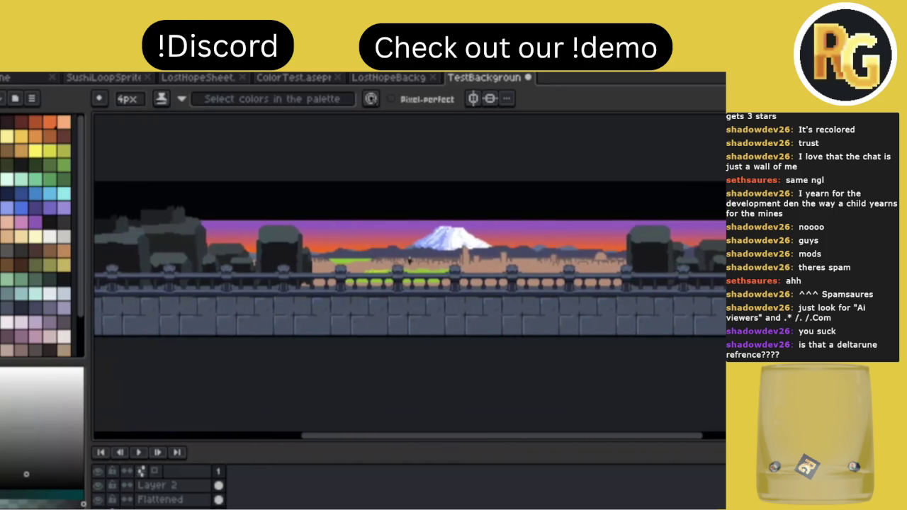
pyautogui.hscroll(-2, 409, 260)
pyautogui.hscroll(-2, 409, 261)
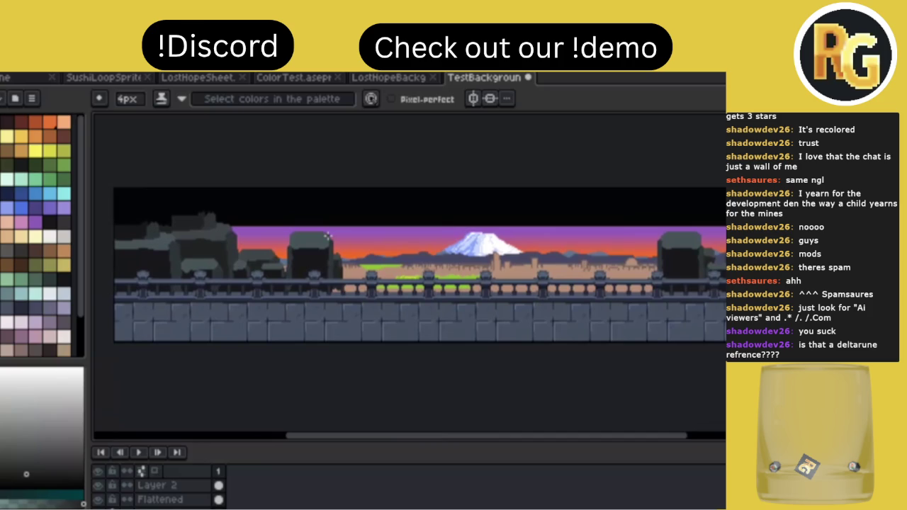
pyautogui.hscroll(2, 328, 236)
pyautogui.hscroll(1, 327, 236)
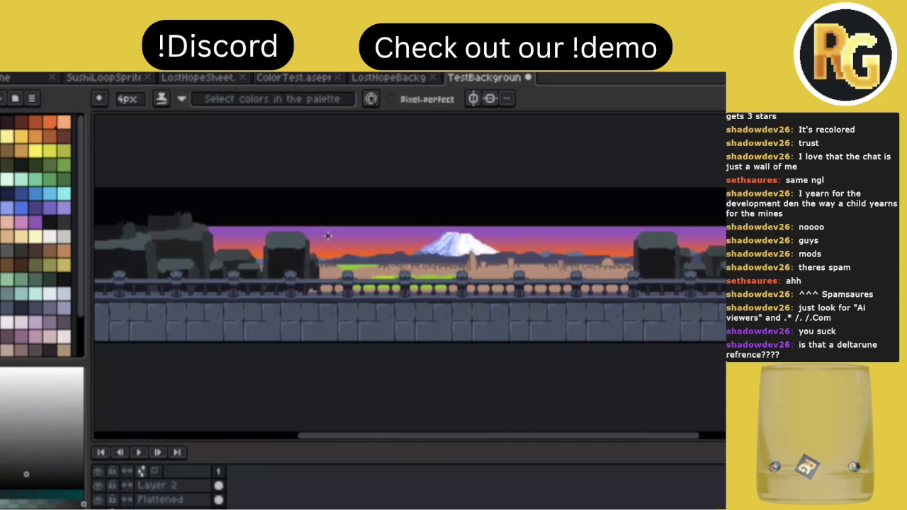
# Marquee the dark area above the left rocks, then drop that selection.
pyautogui.hscroll(-1, 327, 236)
pyautogui.scroll(1, 327, 236)
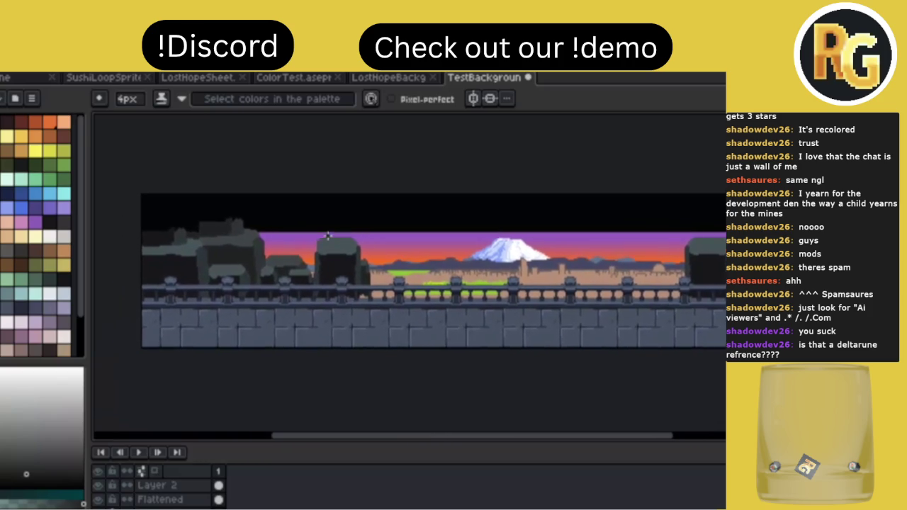
pyautogui.scroll(1, 328, 236)
pyautogui.scroll(1, 328, 237)
pyautogui.scroll(2, 327, 236)
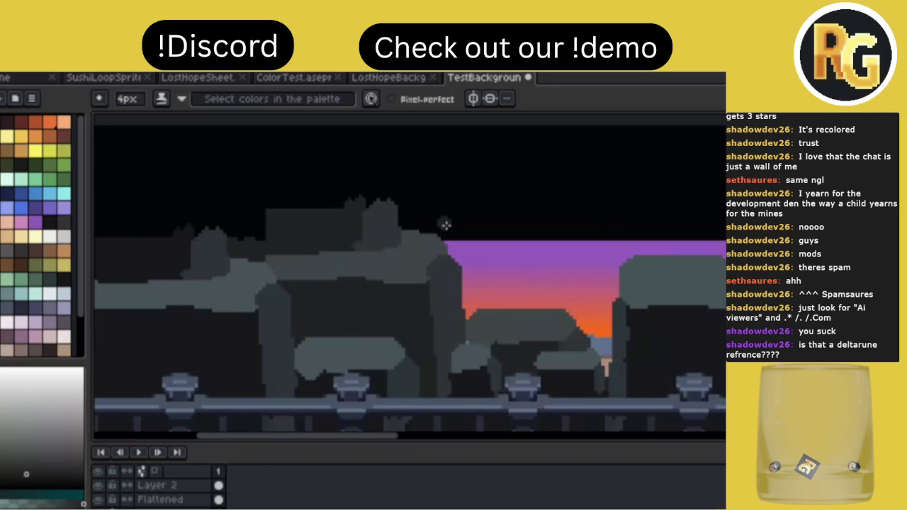
pyautogui.press('m')
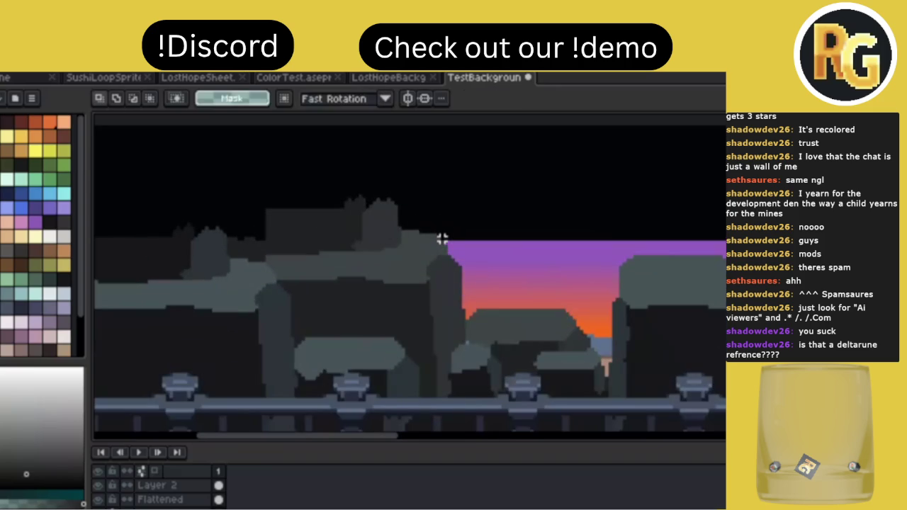
pyautogui.moveTo(442, 239); pyautogui.dragTo(674, 314)
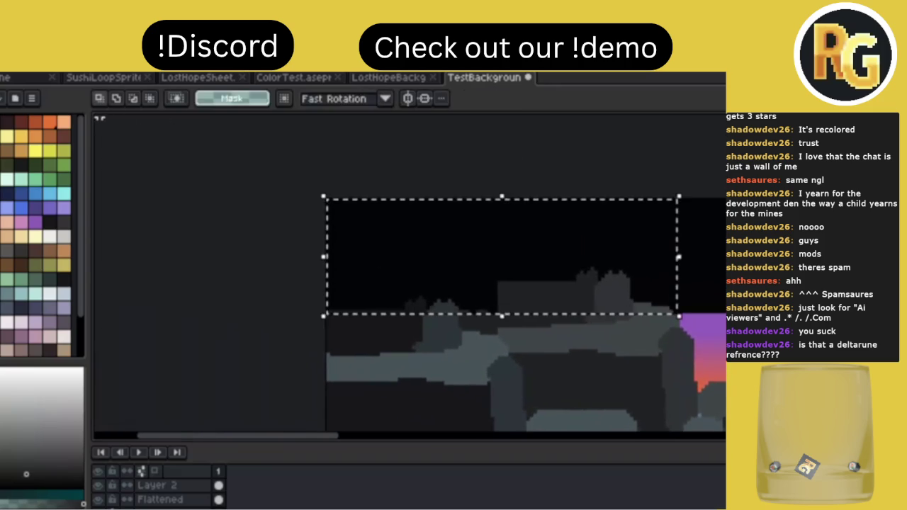
pyautogui.click(378, 273)
# Select the tree tops poking into the sky and clear them.
pyautogui.scroll(-1, 378, 273)
pyautogui.hscroll(2, 378, 273)
pyautogui.hscroll(5, 378, 273)
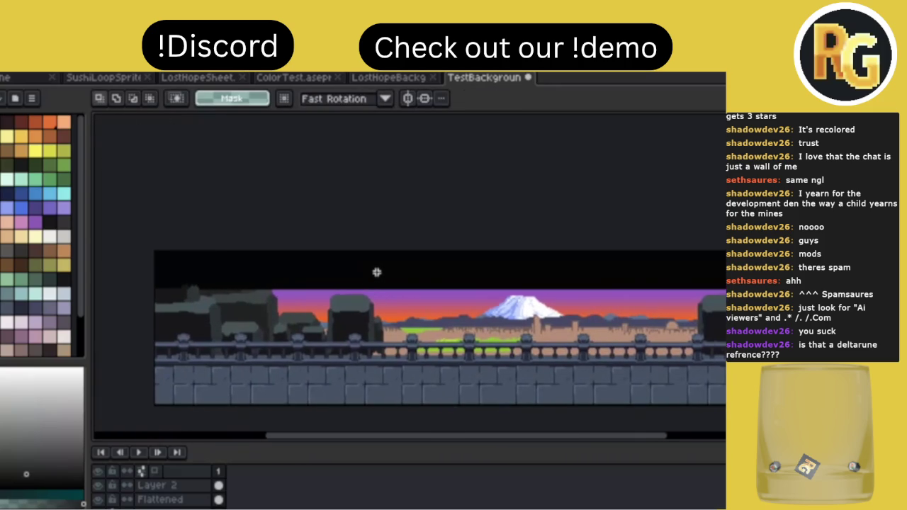
pyautogui.hscroll(4, 377, 272)
pyautogui.hscroll(2, 377, 272)
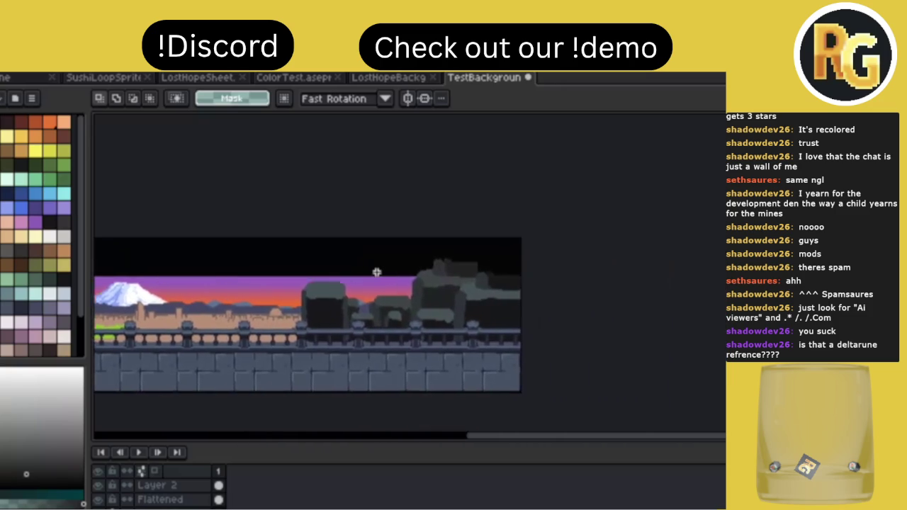
pyautogui.scroll(2, 378, 272)
pyautogui.moveTo(388, 282); pyautogui.dragTo(718, 186)
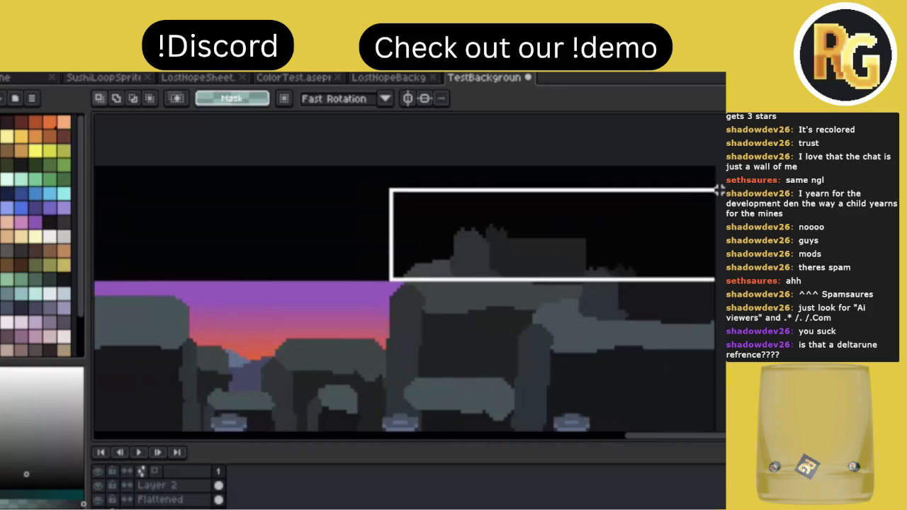
pyautogui.hotkey('ctrl', 'd')
# Review the skyline and make the Flattened layer active.
pyautogui.scroll(-2, 718, 190)
pyautogui.hscroll(-1, 720, 191)
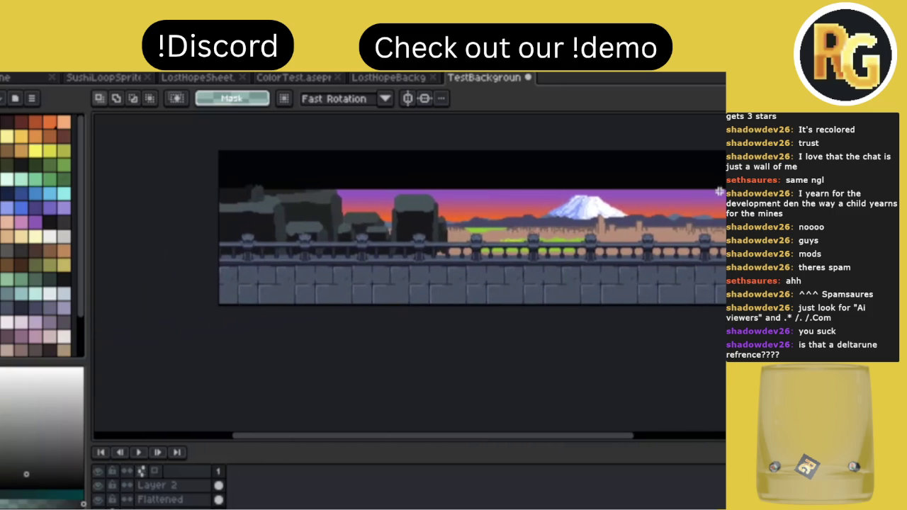
pyautogui.hscroll(-1, 720, 191)
pyautogui.scroll(-2, 720, 192)
pyautogui.scroll(1, 720, 192)
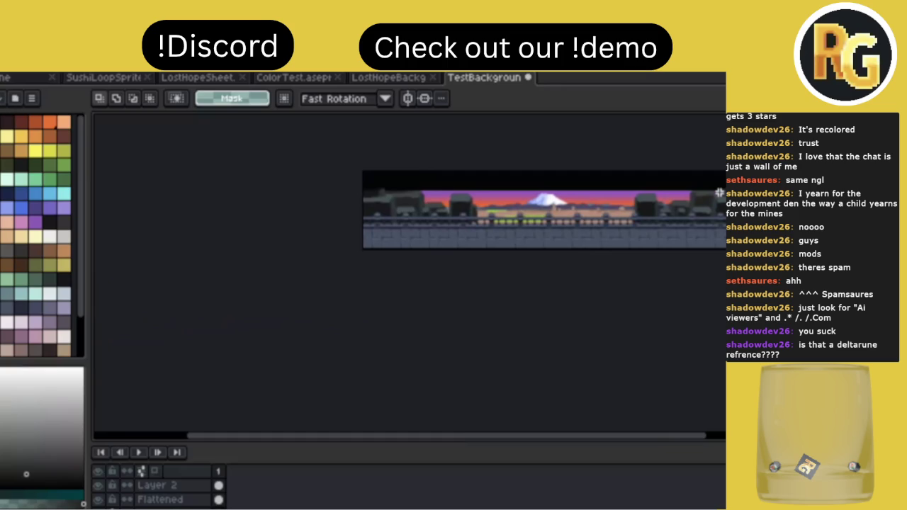
pyautogui.hscroll(-1, 720, 192)
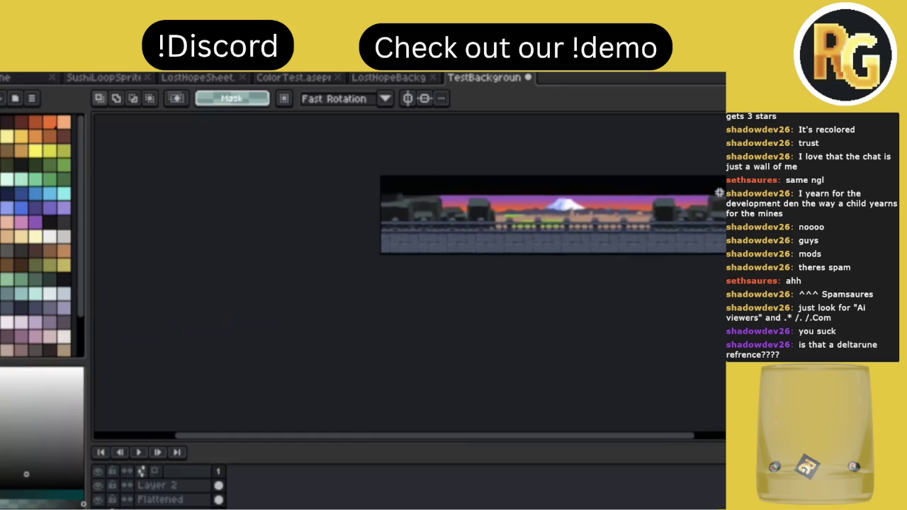
pyautogui.hscroll(1, 719, 192)
pyautogui.scroll(1, 719, 191)
pyautogui.scroll(1, 720, 190)
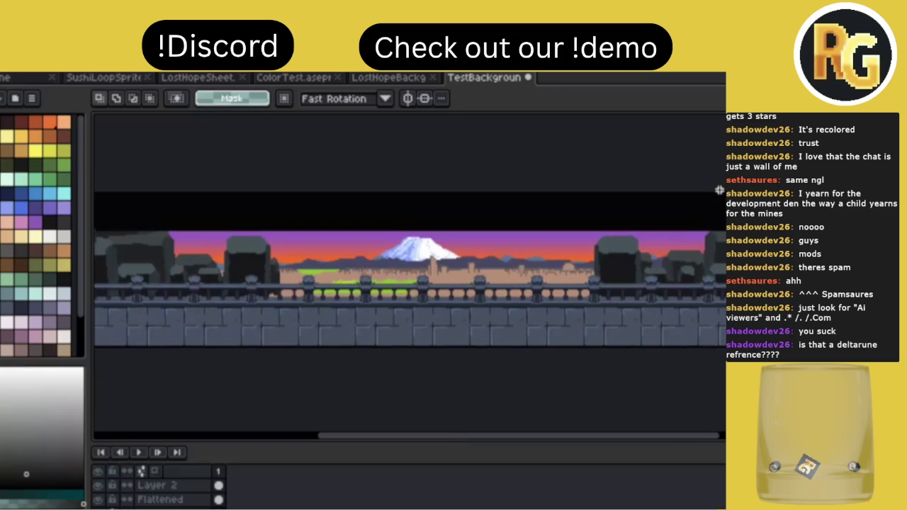
pyautogui.click(160, 500)
# Select and delete the remaining tree tops above the sky line.
pyautogui.hscroll(2, 706, 268)
pyautogui.scroll(1, 709, 225)
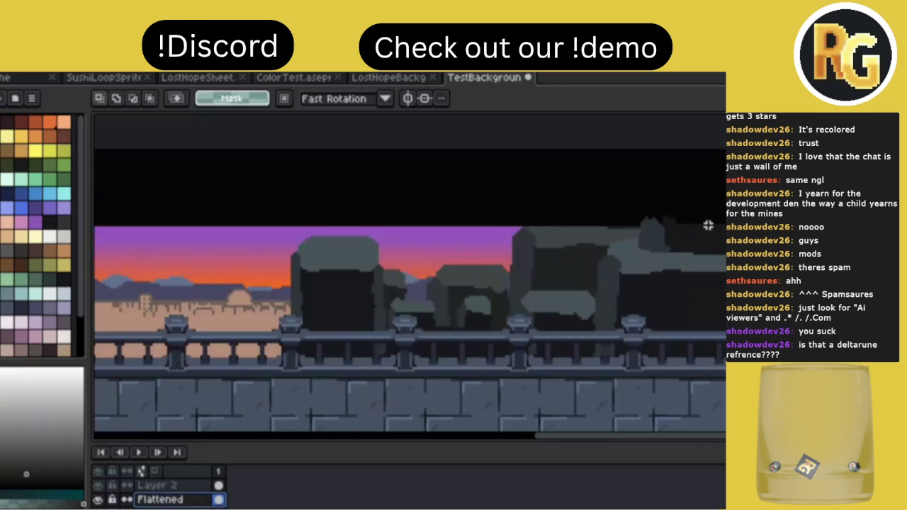
pyautogui.scroll(1, 624, 223)
pyautogui.scroll(1, 624, 223)
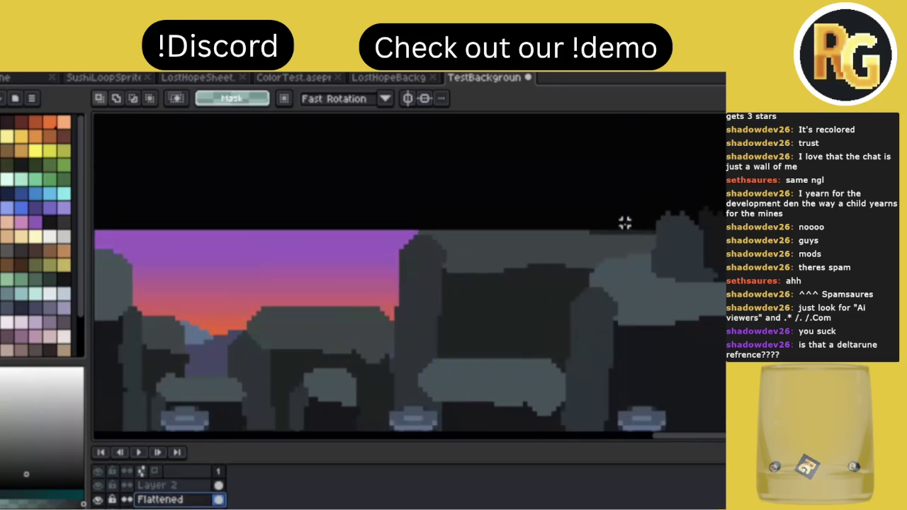
pyautogui.moveTo(625, 225); pyautogui.dragTo(726, 172)
pyautogui.press('Delete')
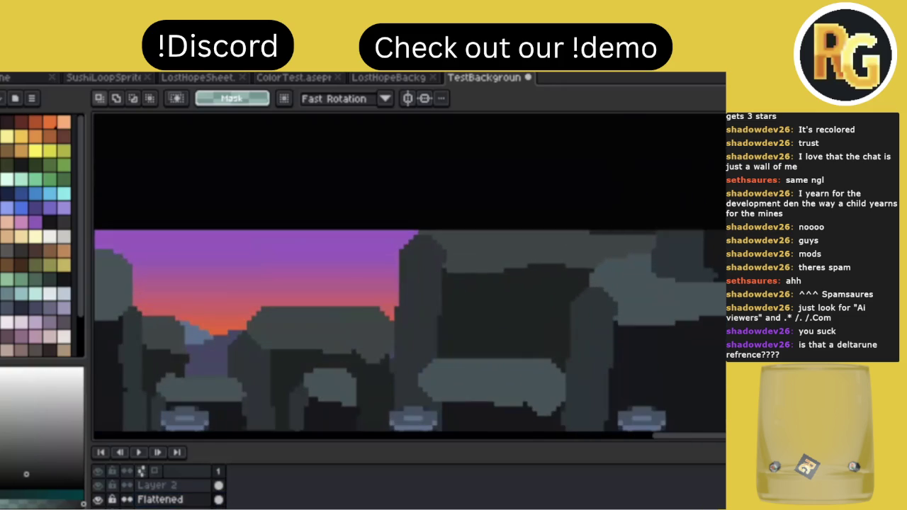
# Erase the tree bump above the skyline and zoom out over the whole strip.
pyautogui.scroll(-2, 409, 277)
pyautogui.scroll(-1, 409, 276)
pyautogui.scroll(1, 410, 276)
pyautogui.hscroll(-1, 410, 276)
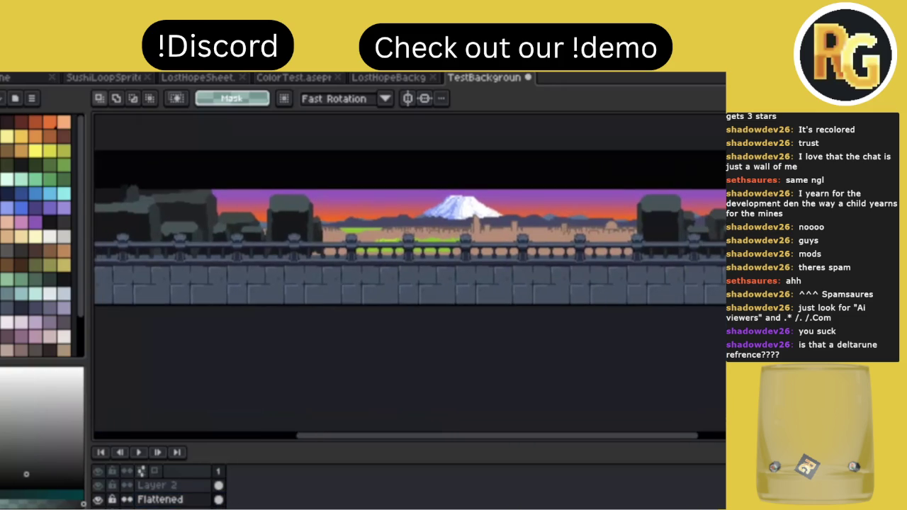
pyautogui.hscroll(-1, 405, 192)
pyautogui.hscroll(-2, 406, 192)
pyautogui.hscroll(-3, 406, 191)
pyautogui.scroll(2, 418, 194)
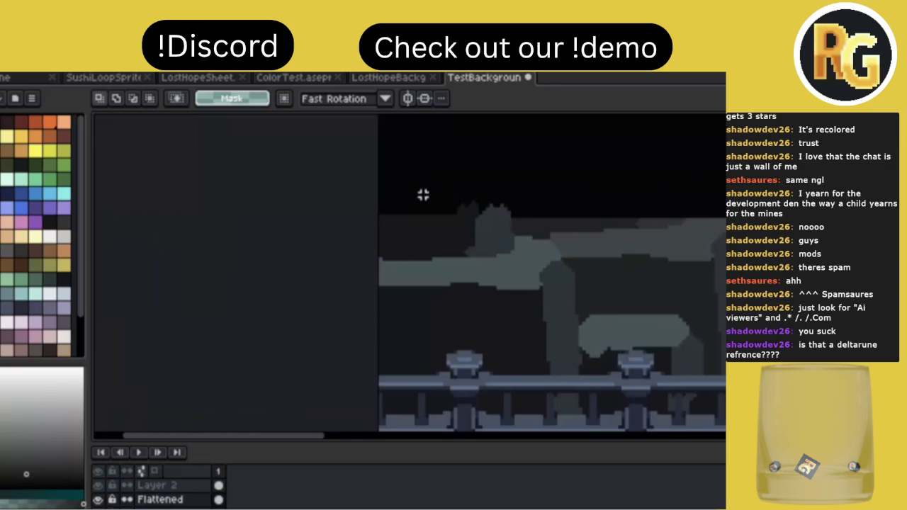
pyautogui.moveTo(528, 216); pyautogui.dragTo(316, 158)
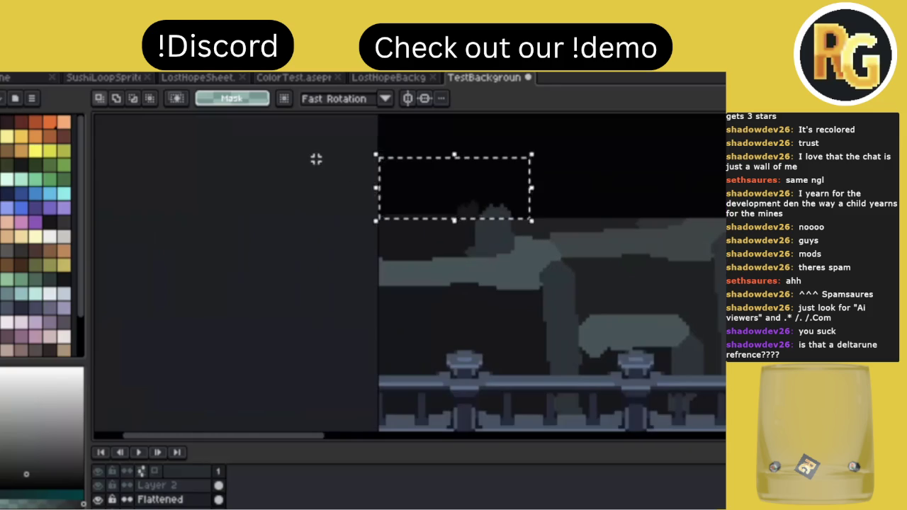
pyautogui.hotkey('ctrl', 'd')
pyautogui.scroll(-2, 537, 232)
pyautogui.hscroll(2, 536, 232)
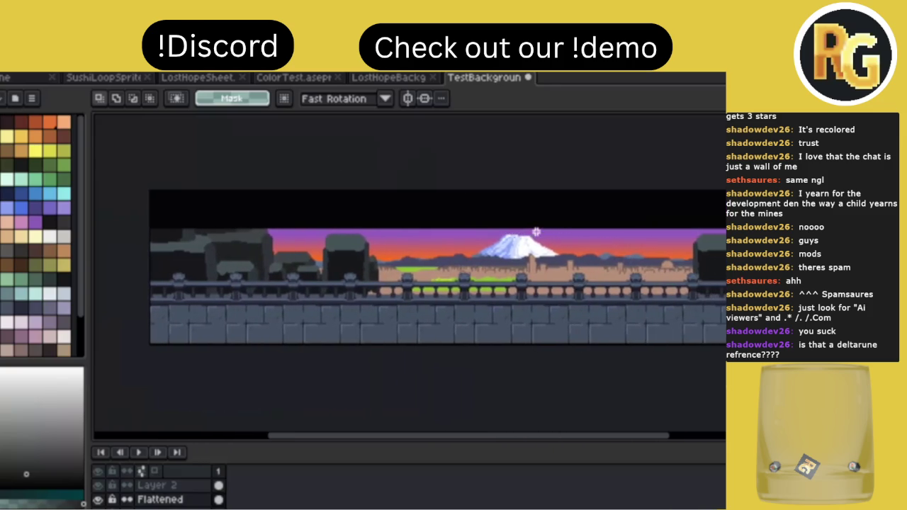
pyautogui.hscroll(1, 537, 232)
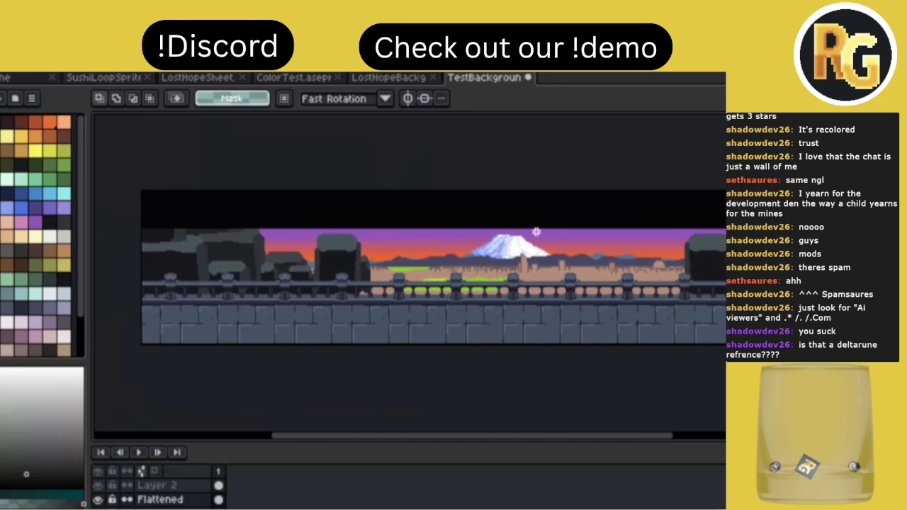
# Try a Magic Wand selection of the upper sky band, deselect, and save TestBackground.
pyautogui.hscroll(3, 537, 232)
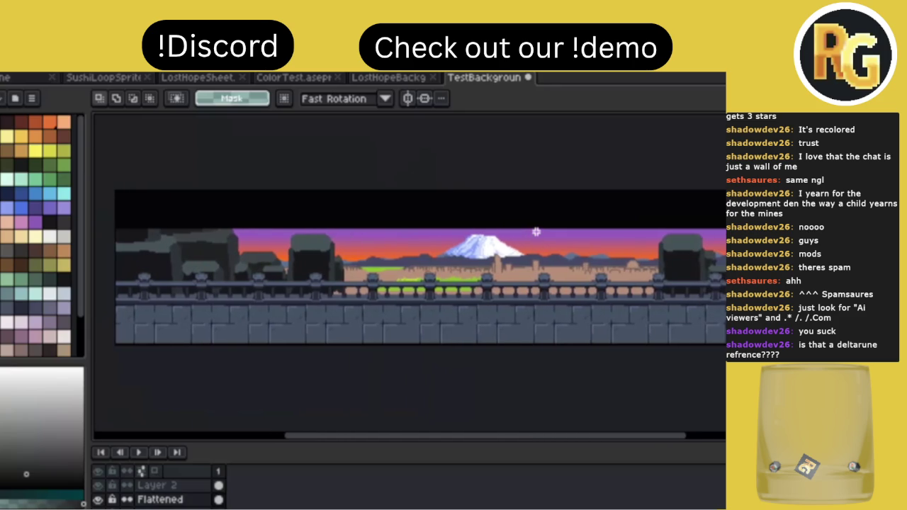
pyautogui.hscroll(2, 537, 231)
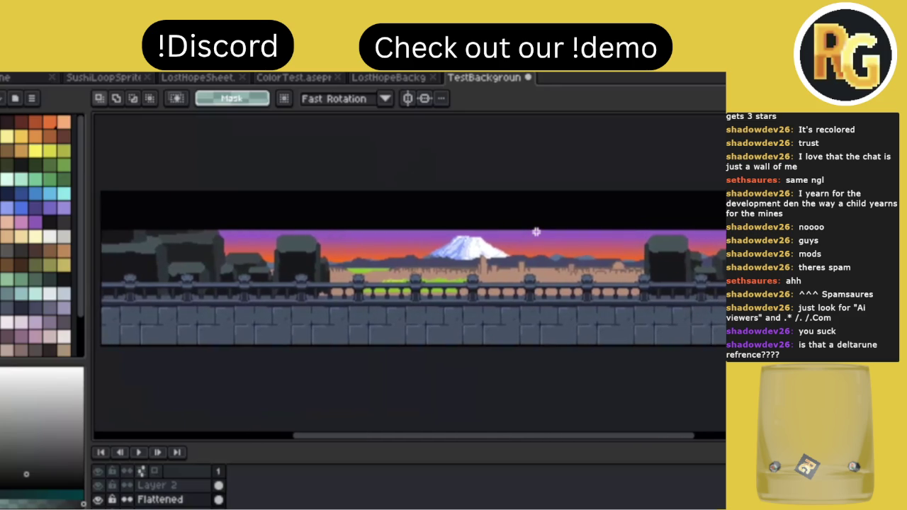
pyautogui.hscroll(-1, 536, 232)
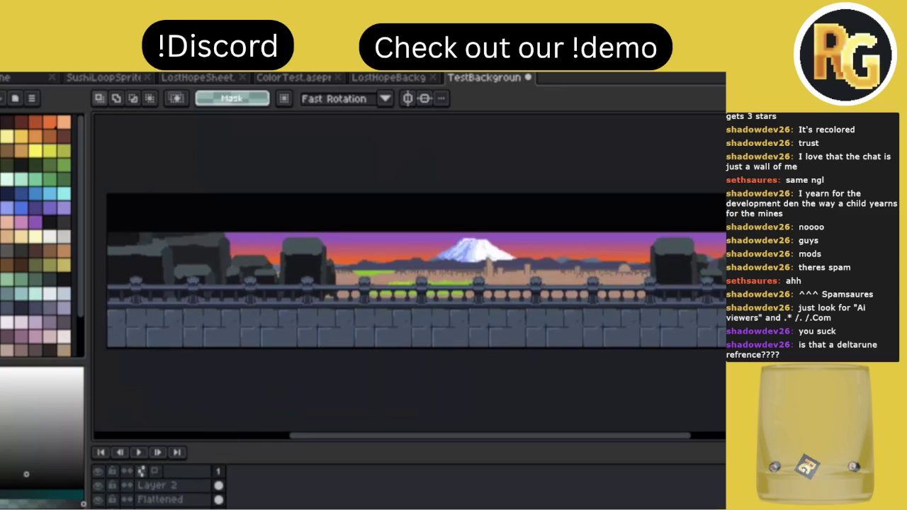
pyautogui.press('w')
pyautogui.click(424, 248)
pyautogui.hotkey('ctrl', 'd')
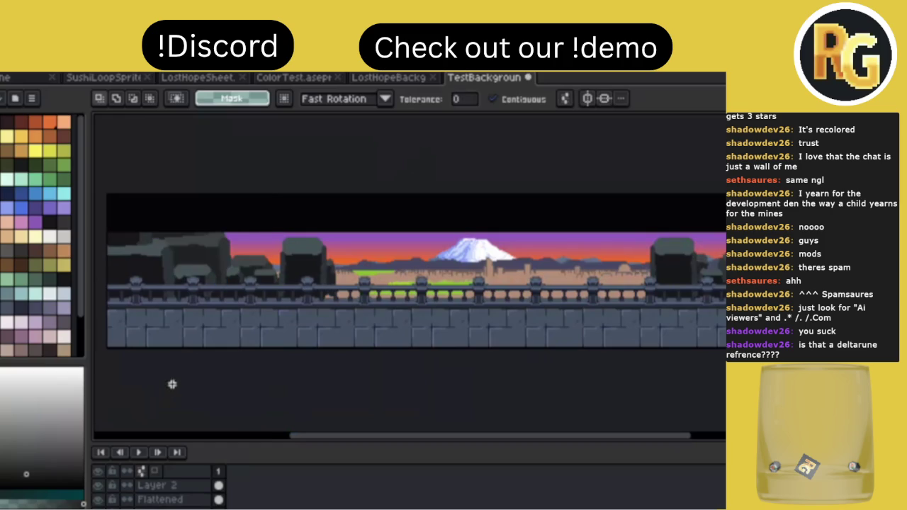
pyautogui.hotkey('ctrl', 's')
pyautogui.hscroll(1, 378, 300)
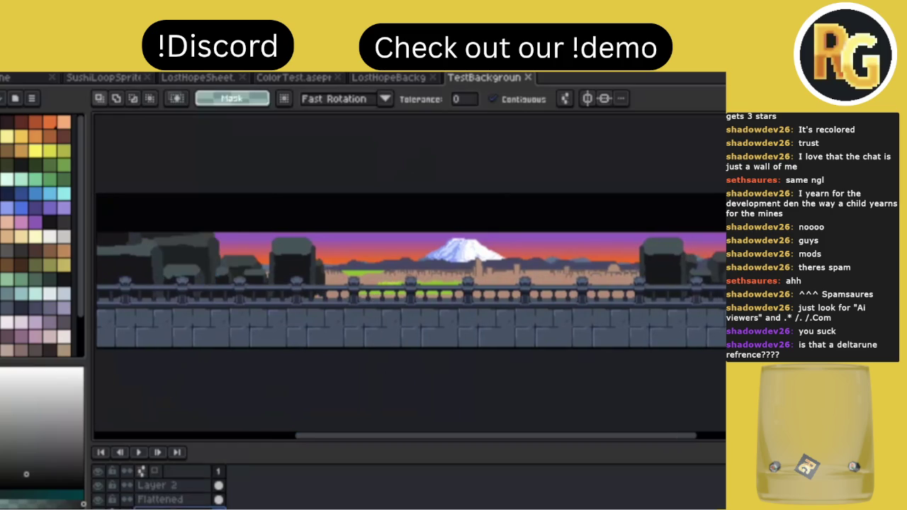
pyautogui.scroll(2, 317, 313)
# Add a few grey Pencil pixels to the railing and save TestBackground.
pyautogui.press('b')
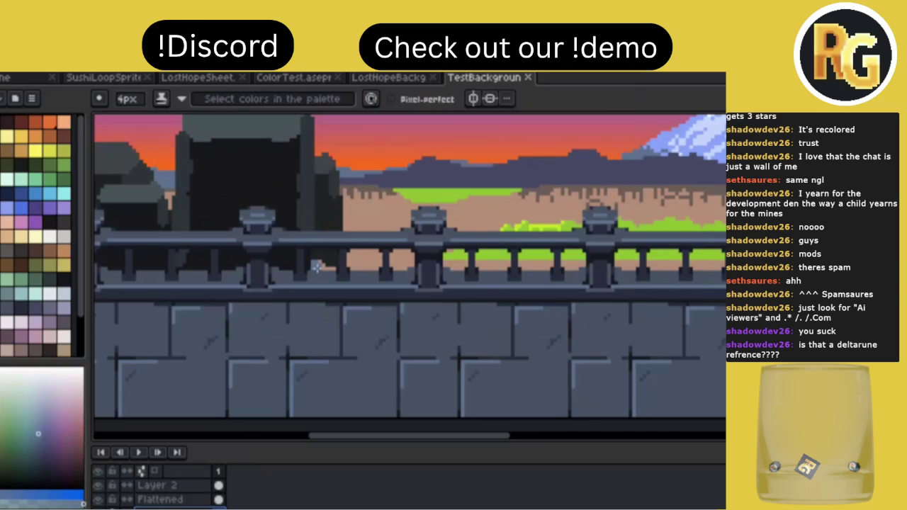
pyautogui.keyDown('alt'); pyautogui.click(317, 256); pyautogui.keyUp('alt')
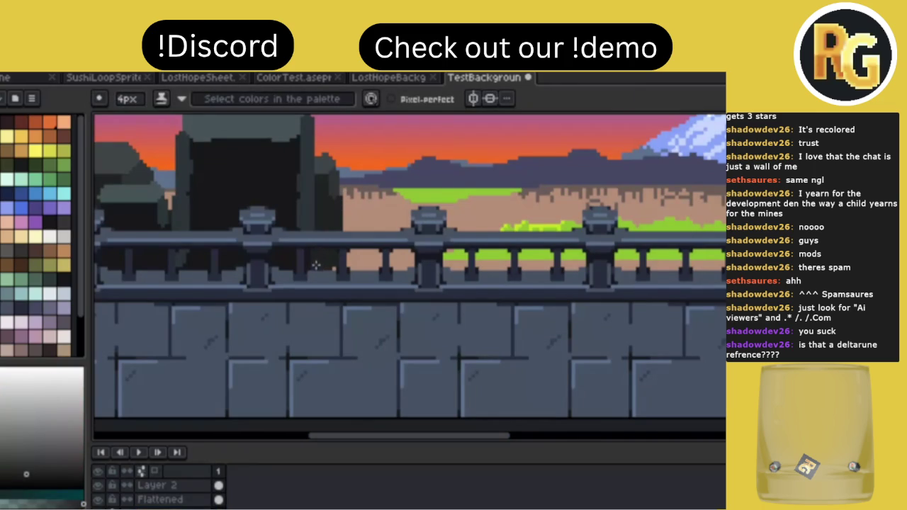
pyautogui.scroll(-2, 454, 249)
pyautogui.hotkey('ctrl', 's')
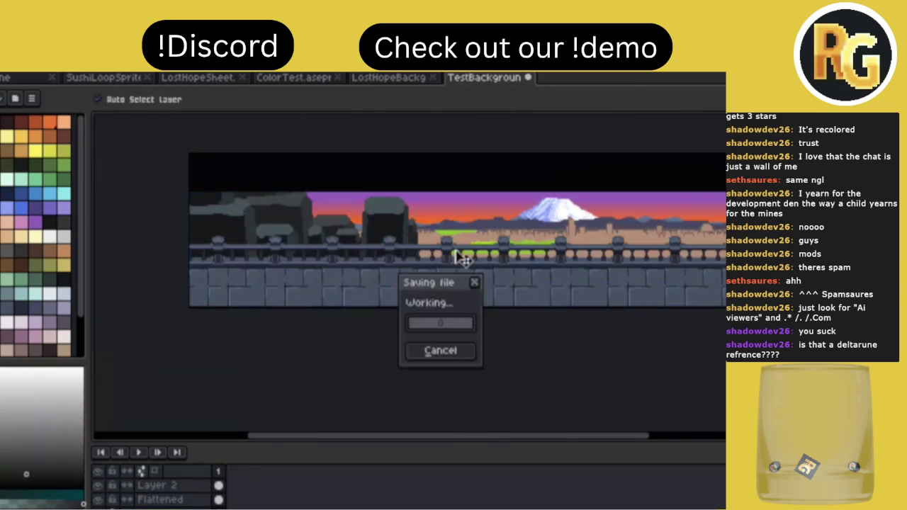
pyautogui.scroll(-1, 455, 248)
pyautogui.scroll(-1, 458, 249)
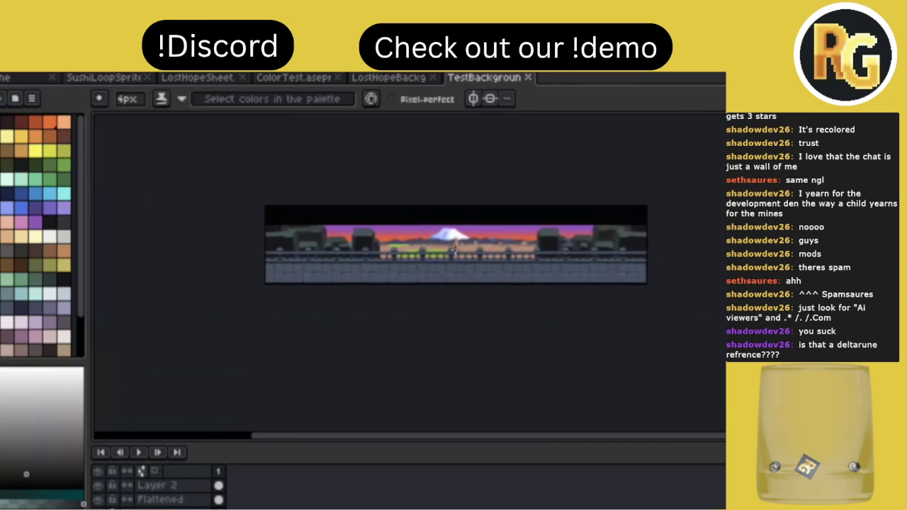
pyautogui.scroll(2, 415, 231)
pyautogui.hscroll(-1, 415, 231)
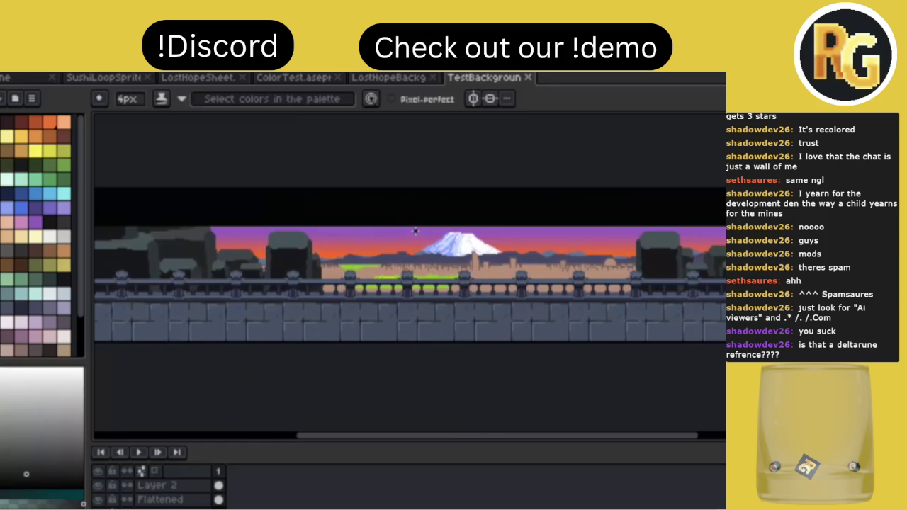
pyautogui.hscroll(-2, 416, 231)
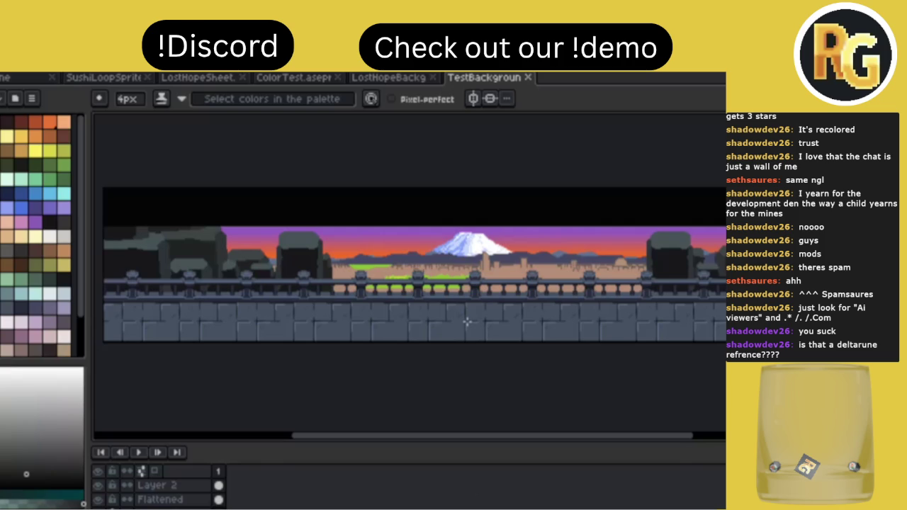
pyautogui.scroll(1, 467, 321)
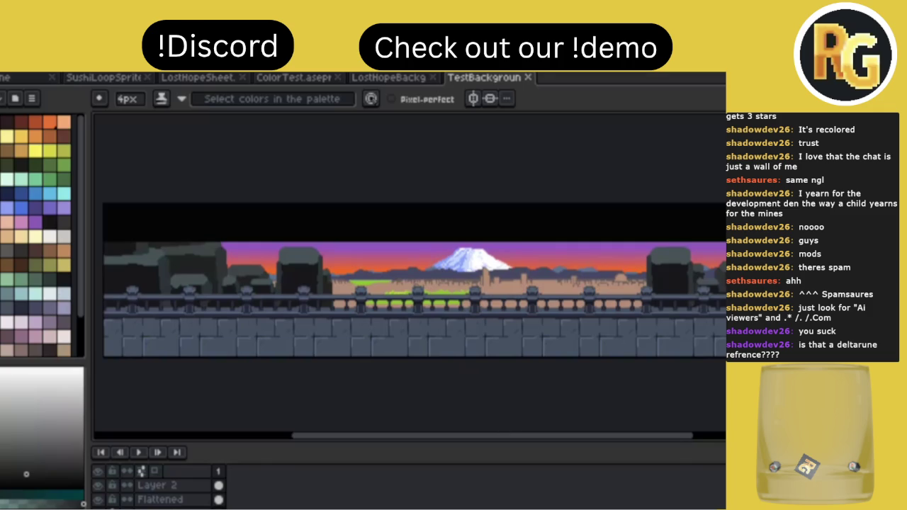
pyautogui.click(391, 79)
# Browse the LostHopeBackground, ColorTest and LostHopeSheet tabs, ending on SushiLoopSprite.
pyautogui.click(291, 79)
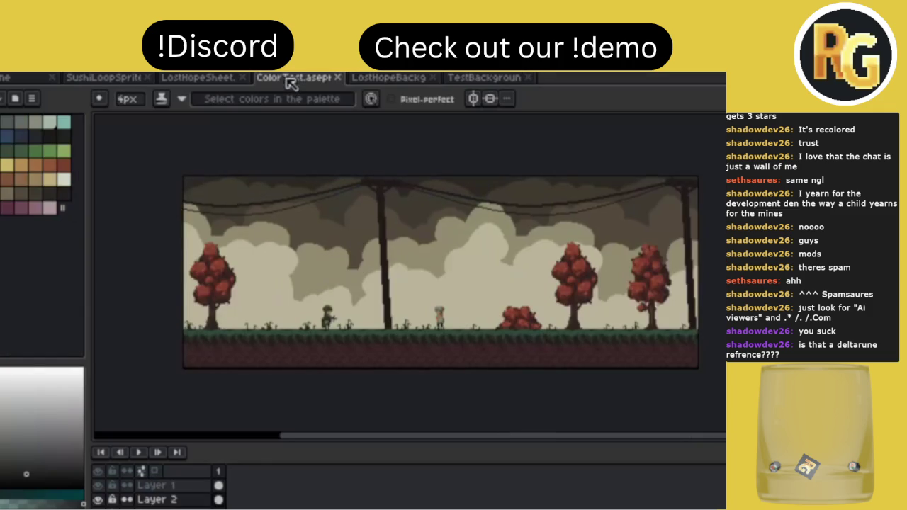
pyautogui.hscroll(2, 433, 288)
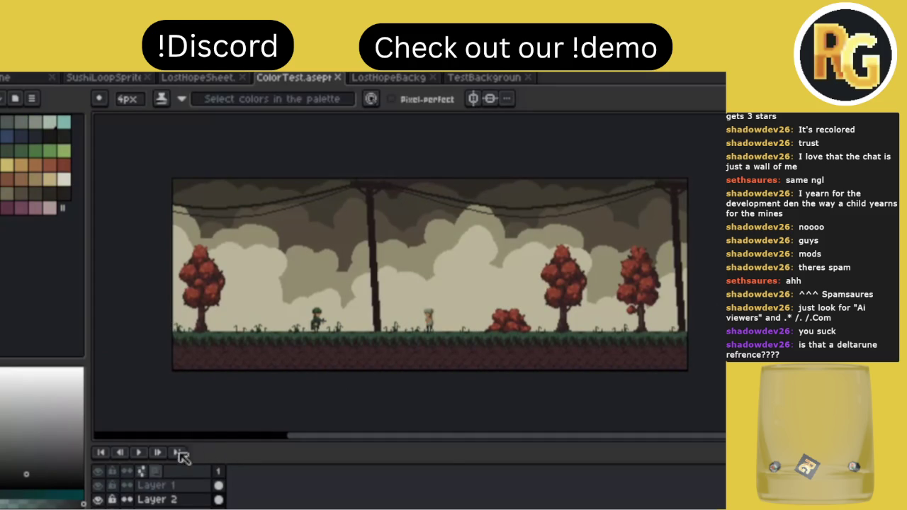
pyautogui.click(200, 79)
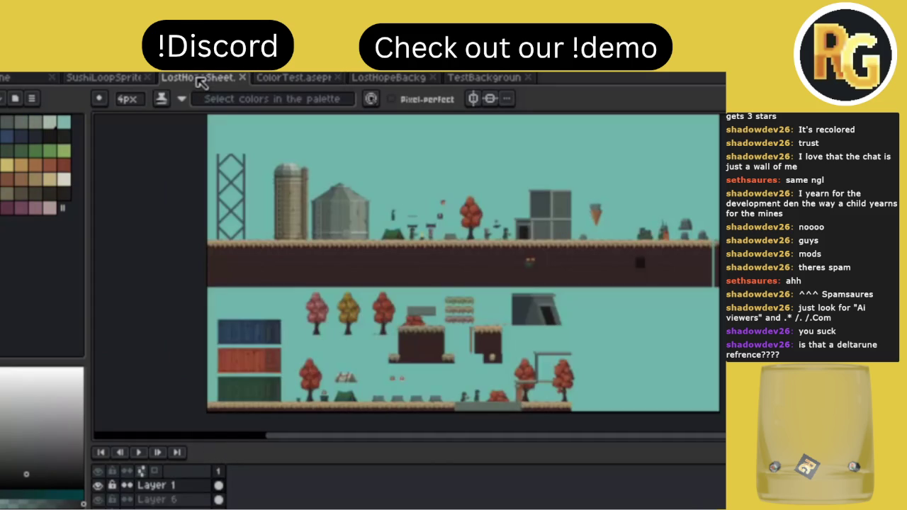
pyautogui.click(96, 80)
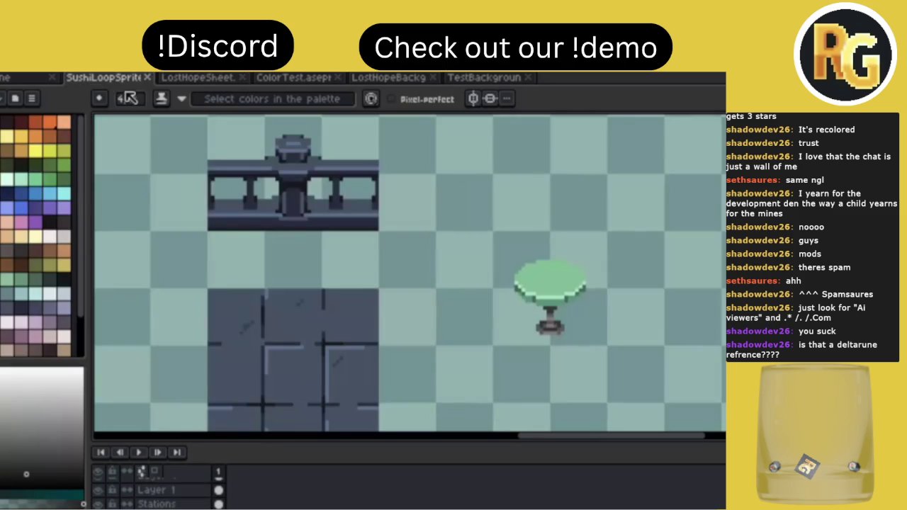
# Pan over SushiLoopSprite's planters and tiles, then switch back to the TestBackground tab.
pyautogui.hscroll(5, 440, 354)
pyautogui.hscroll(3, 439, 354)
pyautogui.hscroll(3, 440, 354)
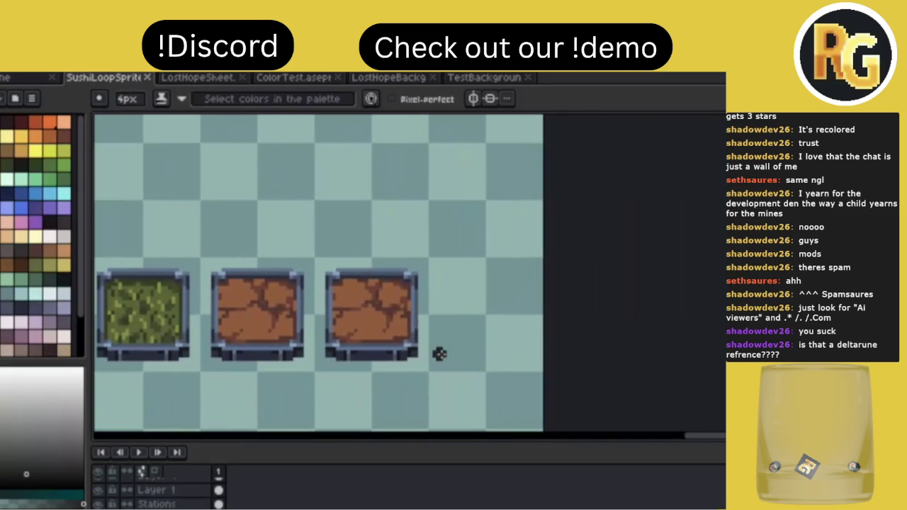
pyautogui.scroll(-1, 425, 326)
pyautogui.scroll(-1, 409, 301)
pyautogui.scroll(-1, 409, 301)
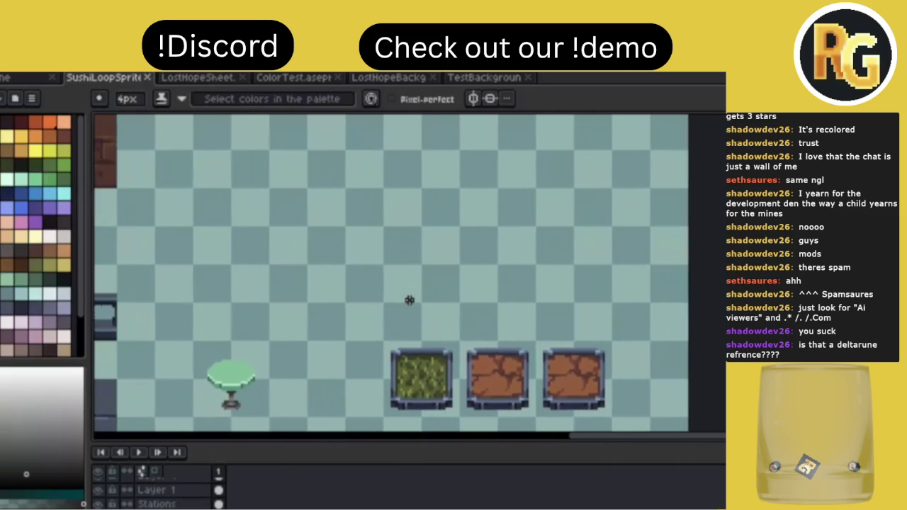
pyautogui.hscroll(2, 409, 301)
pyautogui.scroll(-1, 408, 300)
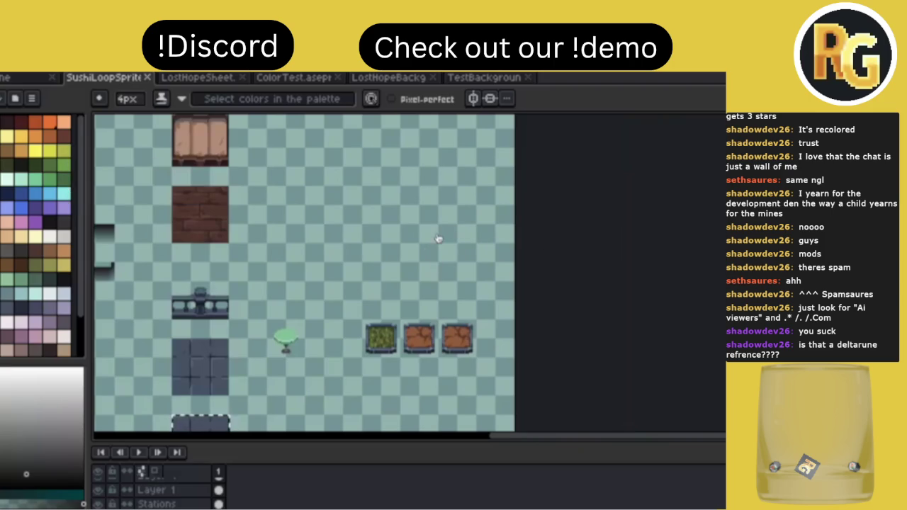
pyautogui.scroll(-2, 466, 312)
pyautogui.scroll(2, 466, 308)
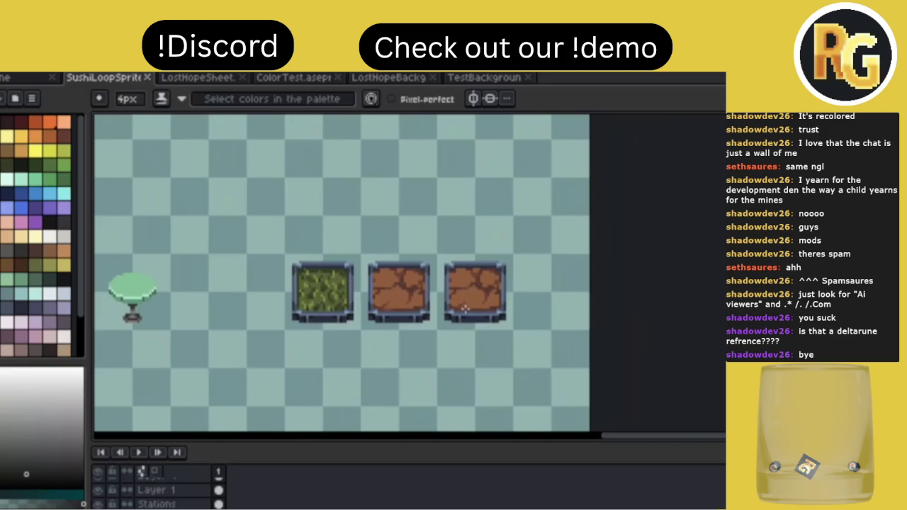
pyautogui.hscroll(-2, 464, 306)
pyautogui.scroll(3, 464, 306)
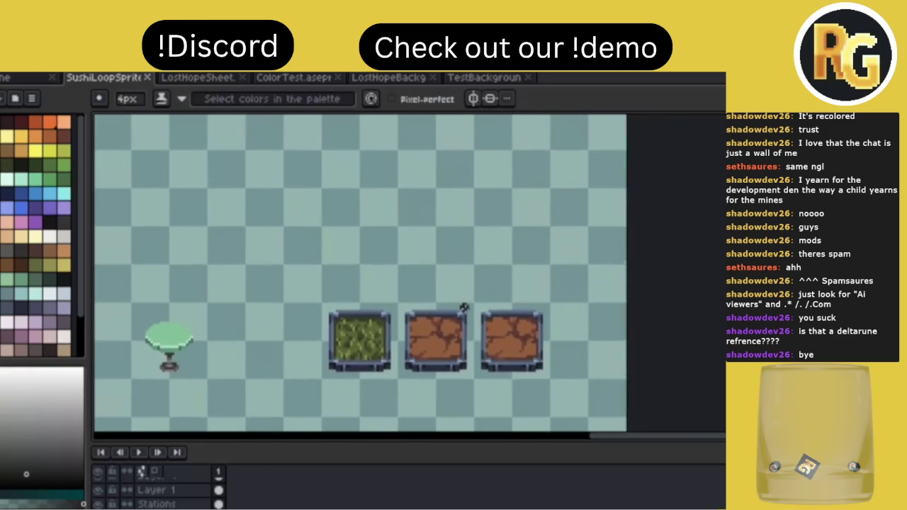
pyautogui.scroll(-2, 464, 308)
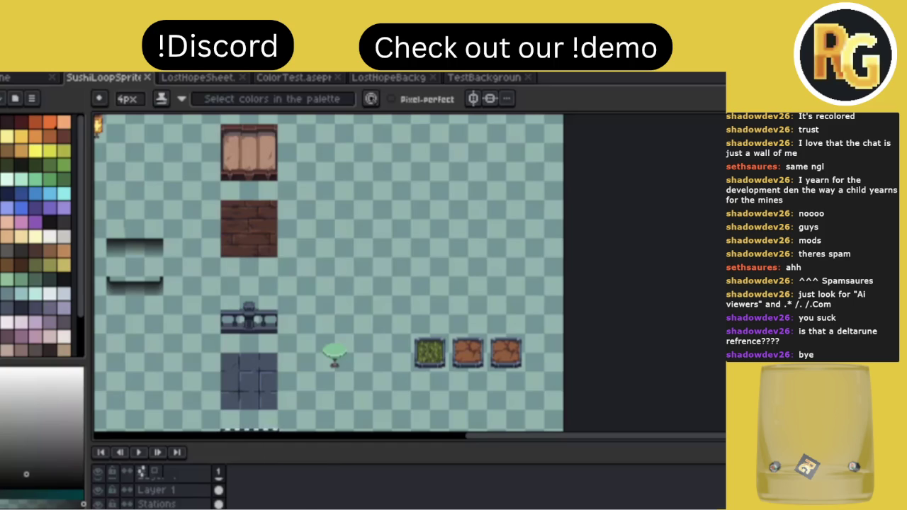
pyautogui.click(484, 78)
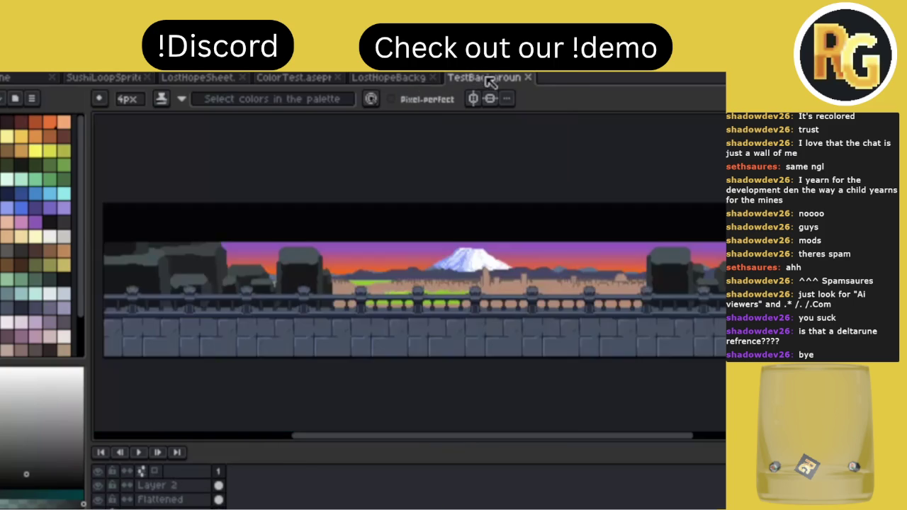
# Pan across the castle-wall canvas and switch from the Pencil to the Rectangular Marquee tool.
pyautogui.scroll(-1, 402, 358)
pyautogui.scroll(1, 403, 358)
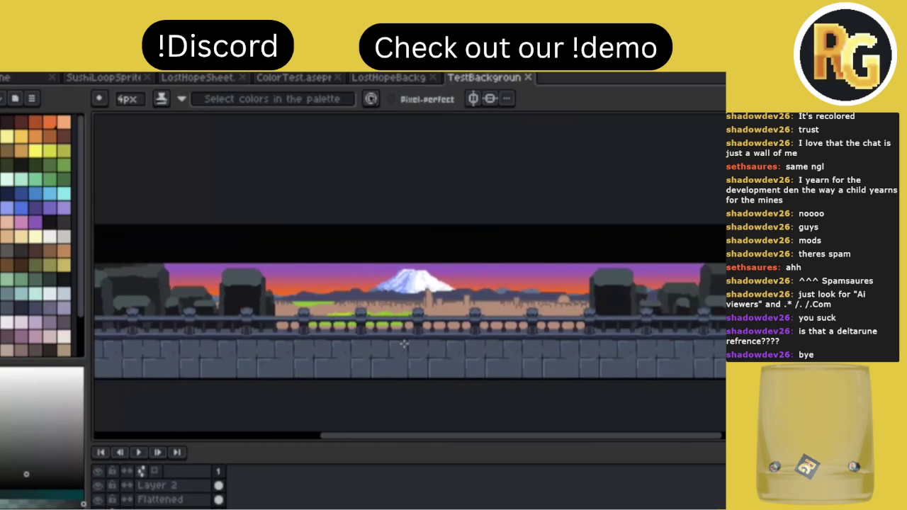
pyautogui.hscroll(-2, 403, 345)
pyautogui.hscroll(-2, 404, 344)
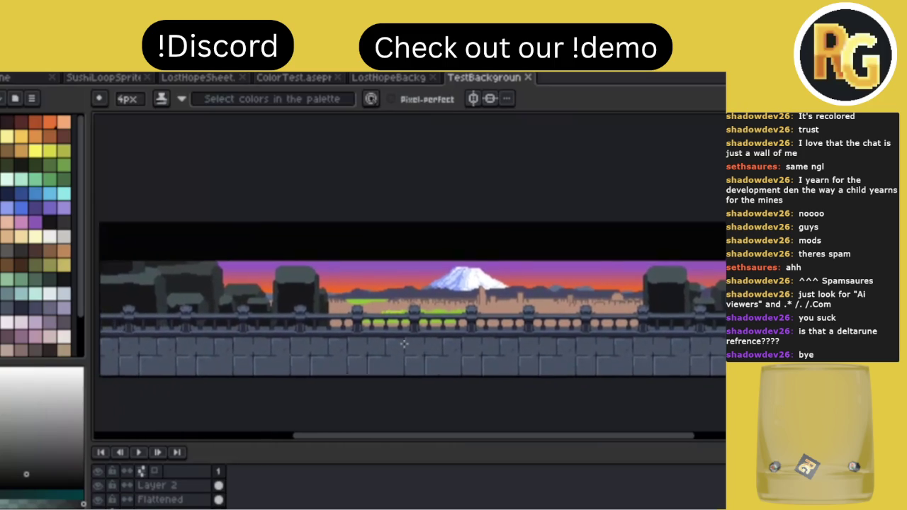
pyautogui.hscroll(-2, 404, 344)
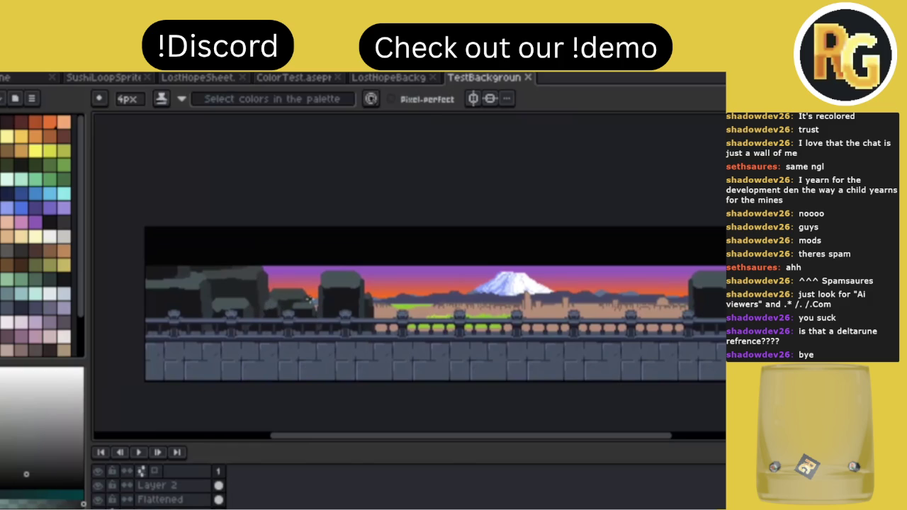
pyautogui.hscroll(3, 313, 300)
pyautogui.hscroll(2, 316, 299)
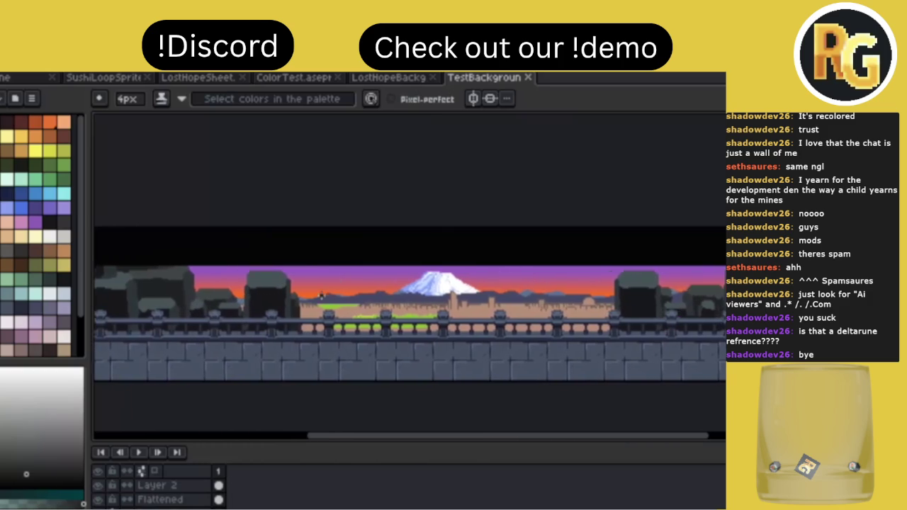
pyautogui.hscroll(1, 319, 297)
pyautogui.scroll(-1, 321, 295)
pyautogui.scroll(1, 321, 295)
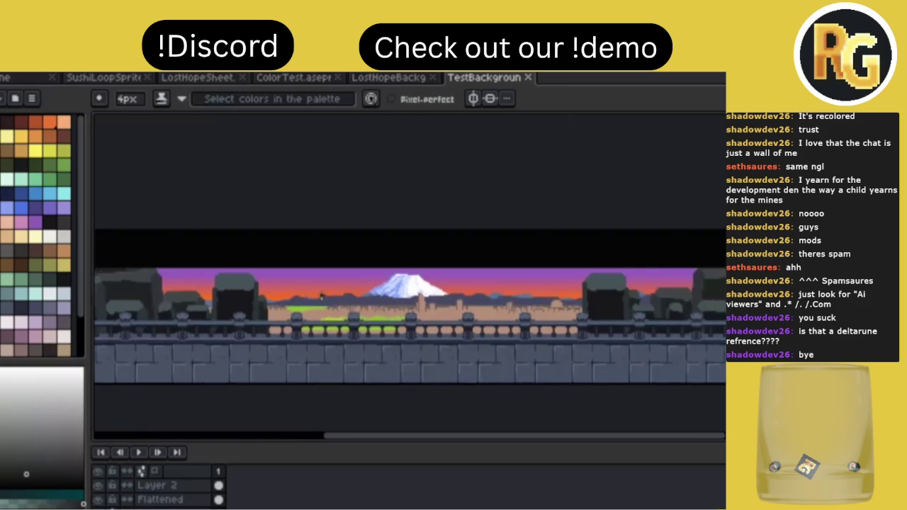
pyautogui.hscroll(-1, 321, 294)
pyautogui.hscroll(-1, 321, 295)
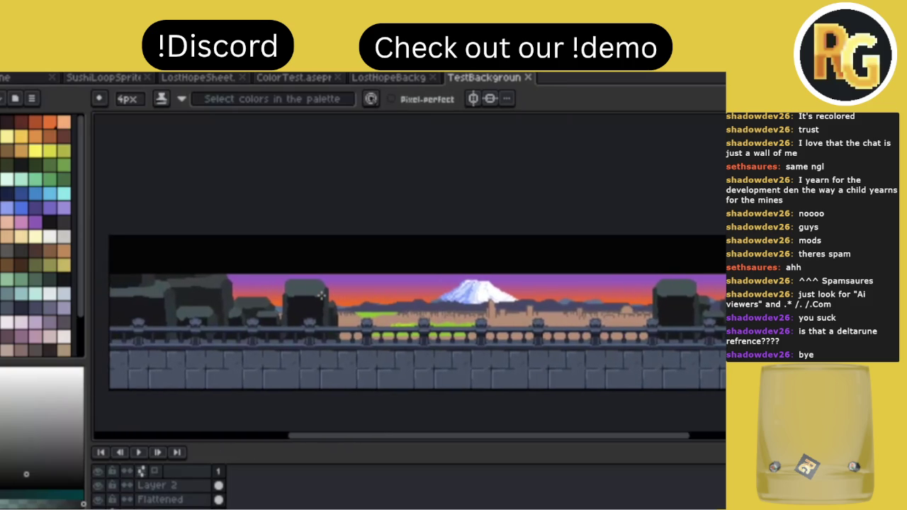
pyautogui.scroll(-1, 409, 318)
pyautogui.scroll(1, 409, 318)
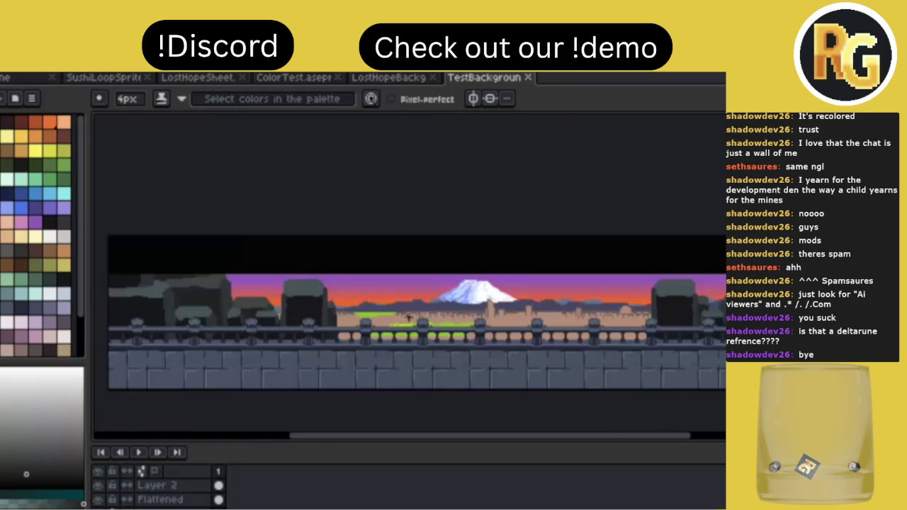
pyautogui.scroll(-1, 407, 317)
pyautogui.scroll(1, 407, 317)
pyautogui.hscroll(-2, 408, 317)
pyautogui.hscroll(-1, 410, 317)
pyautogui.press('m')
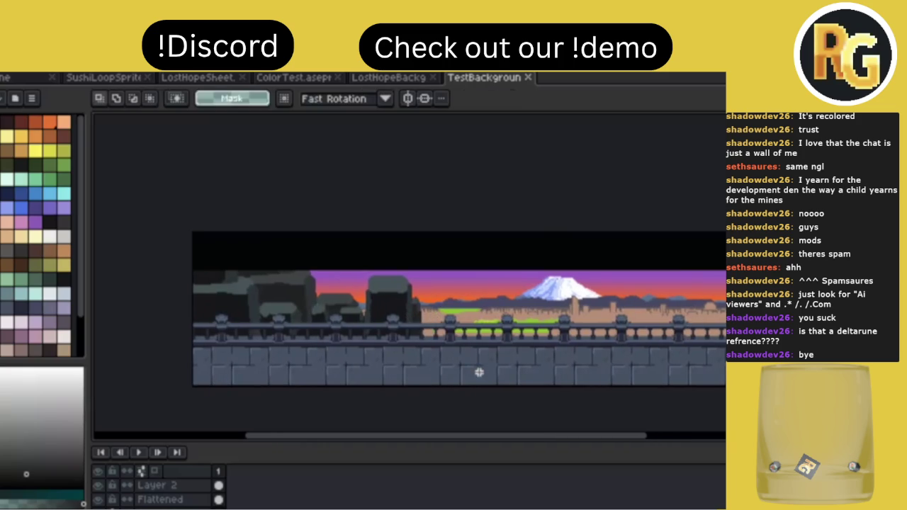
pyautogui.click(160, 500)
pyautogui.click(100, 500)
pyautogui.click(99, 500)
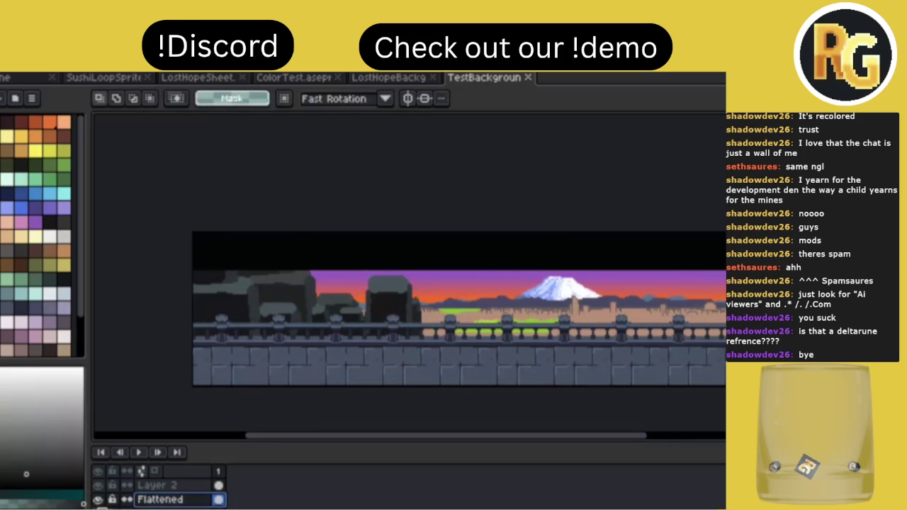
pyautogui.moveTo(157, 249); pyautogui.dragTo(498, 389)
pyautogui.moveTo(390, 345); pyautogui.dragTo(560, 308)
pyautogui.hotkey('ctrl', 'z')
pyautogui.hotkey('ctrl', 'z')
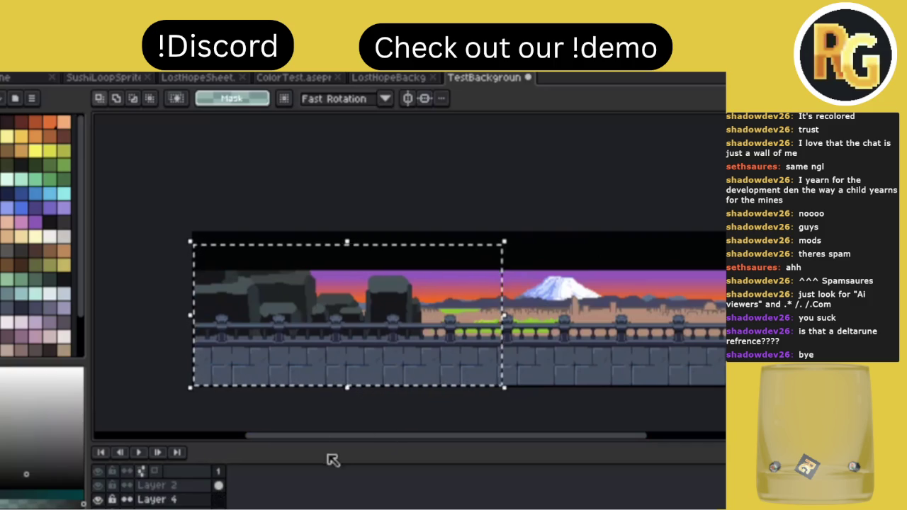
pyautogui.hotkey('ctrl', 'd')
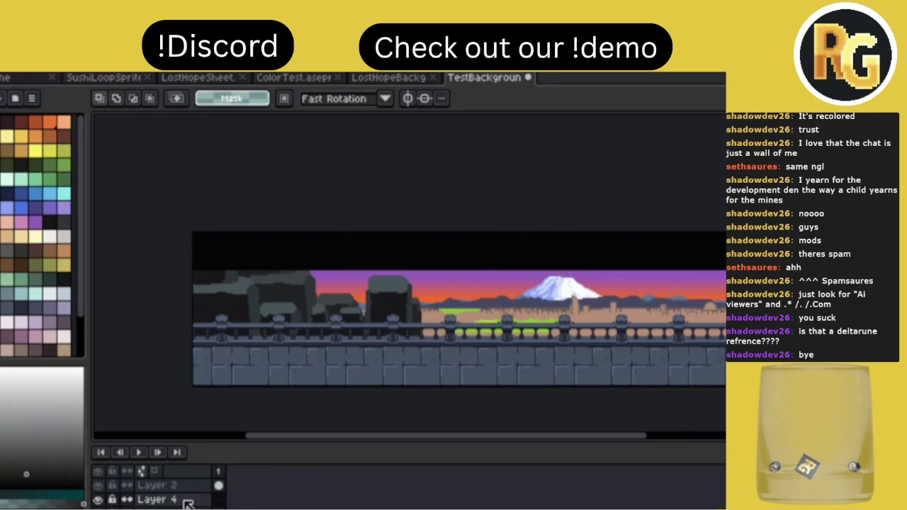
pyautogui.click(180, 499)
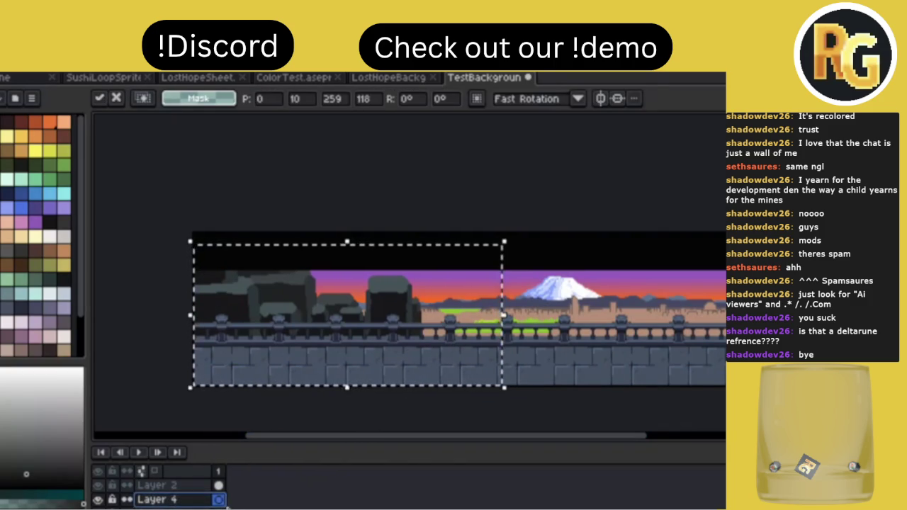
pyautogui.click(294, 479)
pyautogui.click(441, 453)
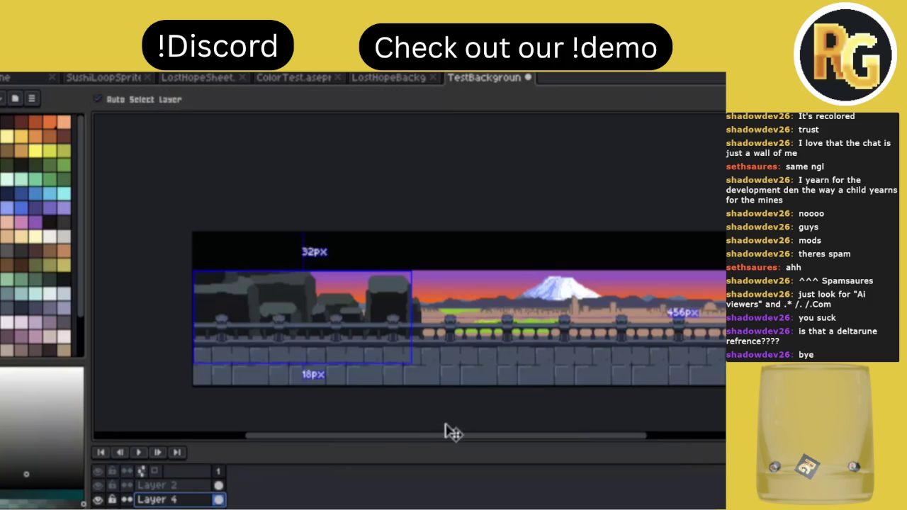
pyautogui.press('m')
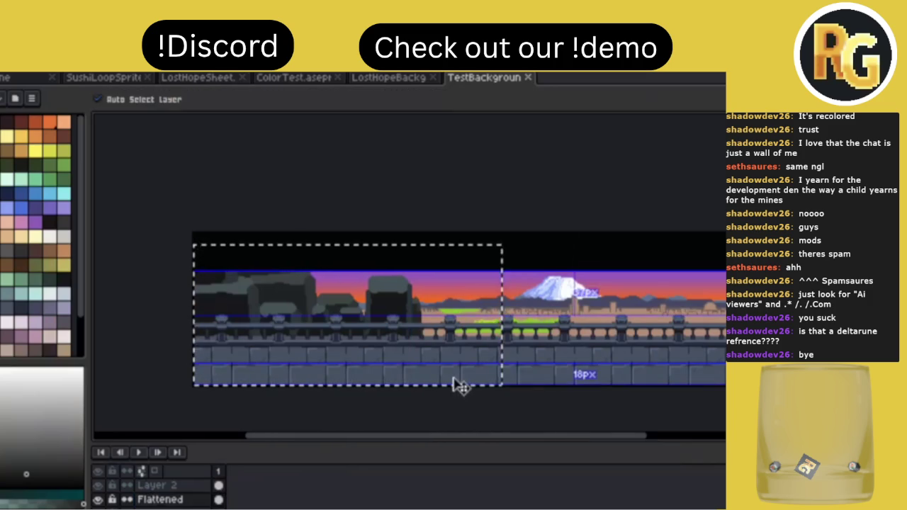
pyautogui.hotkey('ctrl', 'd')
pyautogui.click(98, 500)
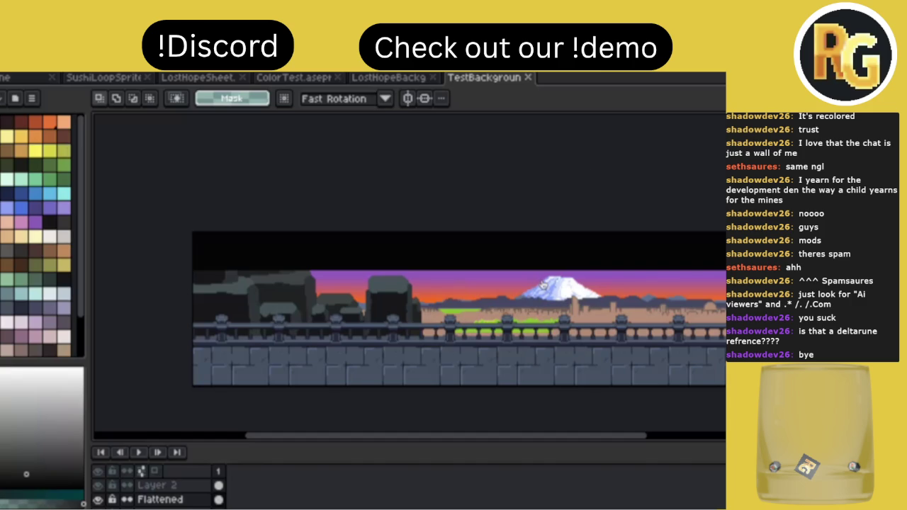
# Select the dark left pillar strip and move it to about 98, -2.
pyautogui.hscroll(2, 205, 338)
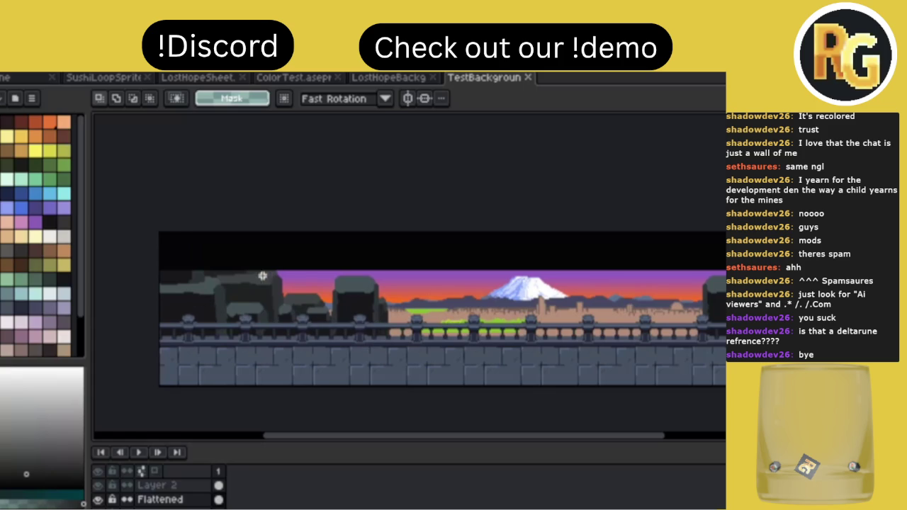
pyautogui.moveTo(144, 231); pyautogui.dragTo(431, 351)
pyautogui.press('v')
pyautogui.hotkey('shift', 'n')
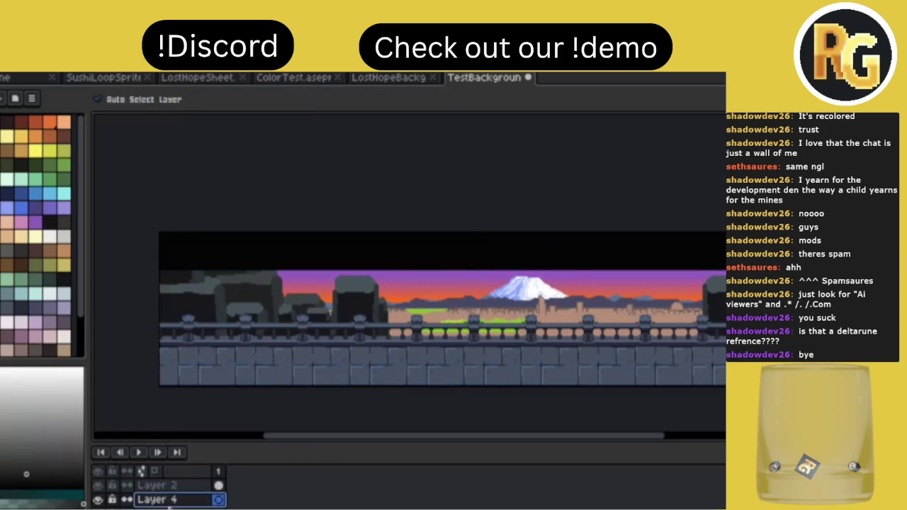
pyautogui.hotkey('ctrl', 'z')
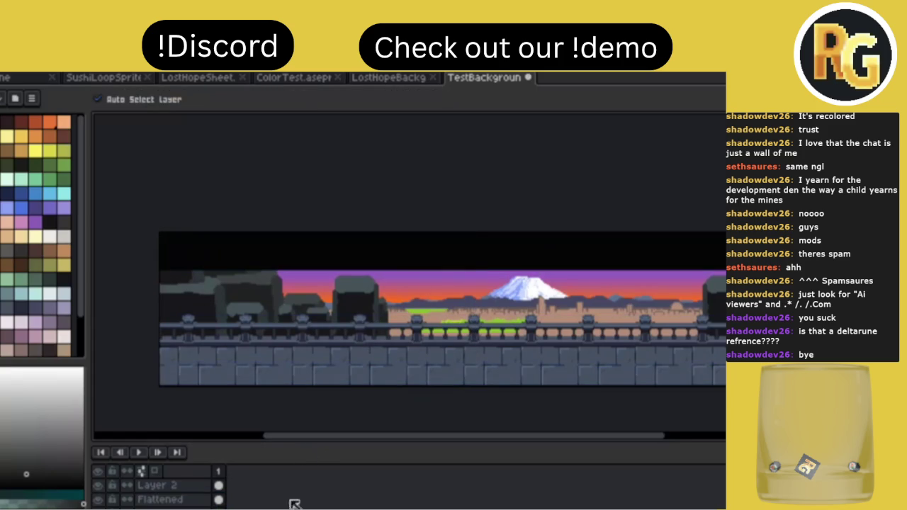
pyautogui.hotkey('ctrl', 'z')
pyautogui.moveTo(291, 312)
pyautogui.mouseDown()
pyautogui.moveTo(432, 294)
pyautogui.moveTo(406, 296)
pyautogui.mouseUp()
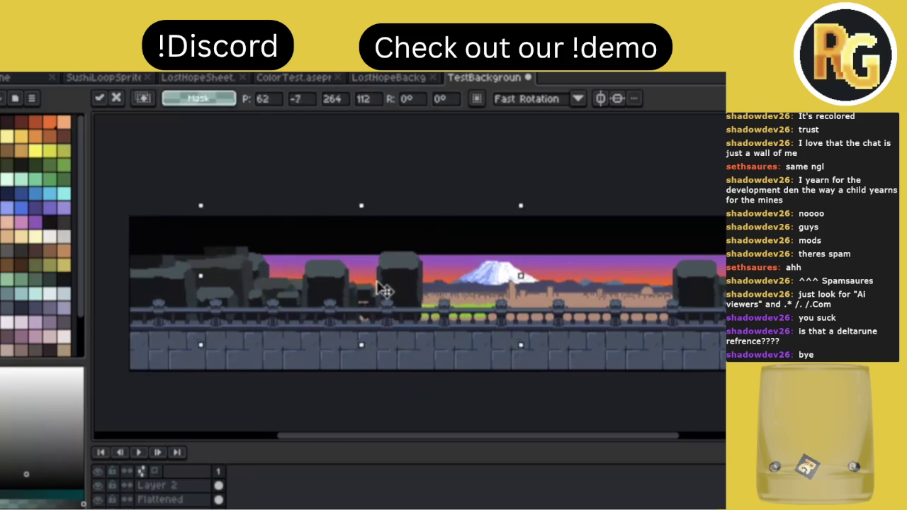
pyautogui.moveTo(406, 295); pyautogui.dragTo(423, 296)
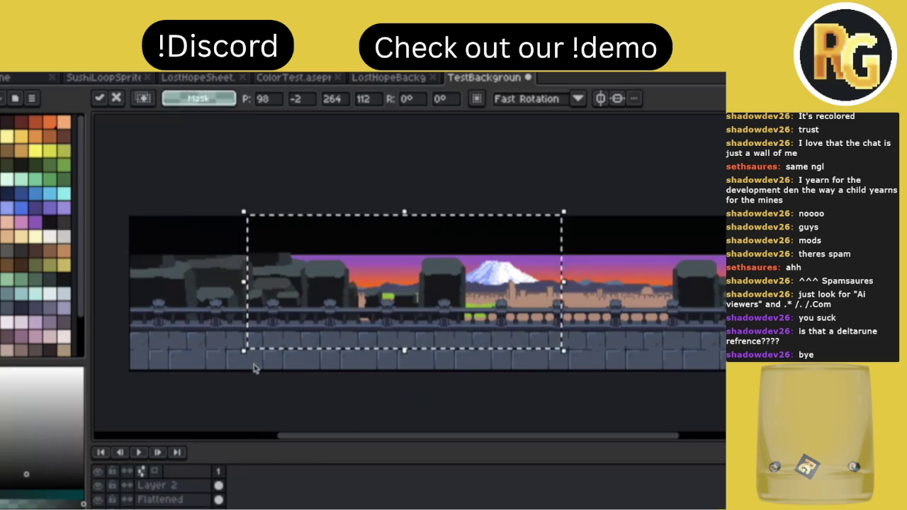
pyautogui.hotkey('ctrl', 'b')
# Apply Brightness -14 and Contrast -36 to the moved pillar strip.
pyautogui.moveTo(528, 428); pyautogui.dragTo(516, 422)
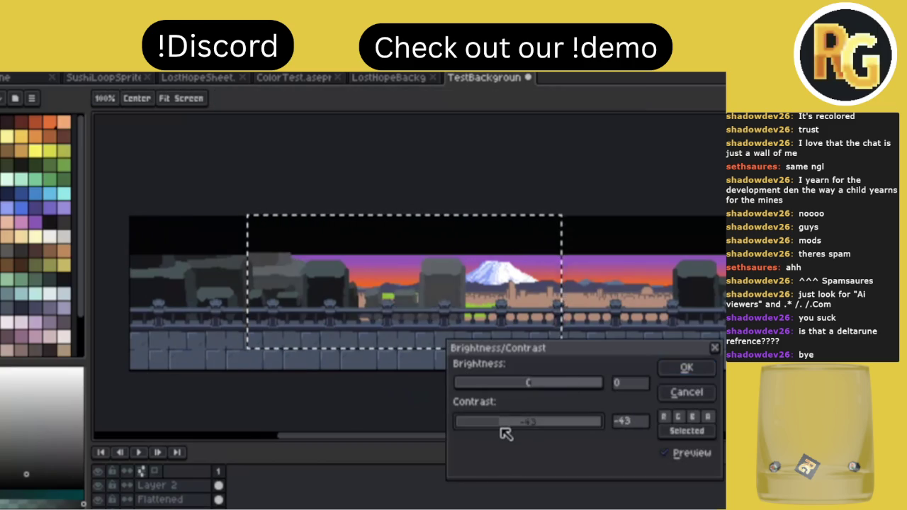
pyautogui.click(532, 389)
pyautogui.moveTo(532, 389); pyautogui.dragTo(534, 392)
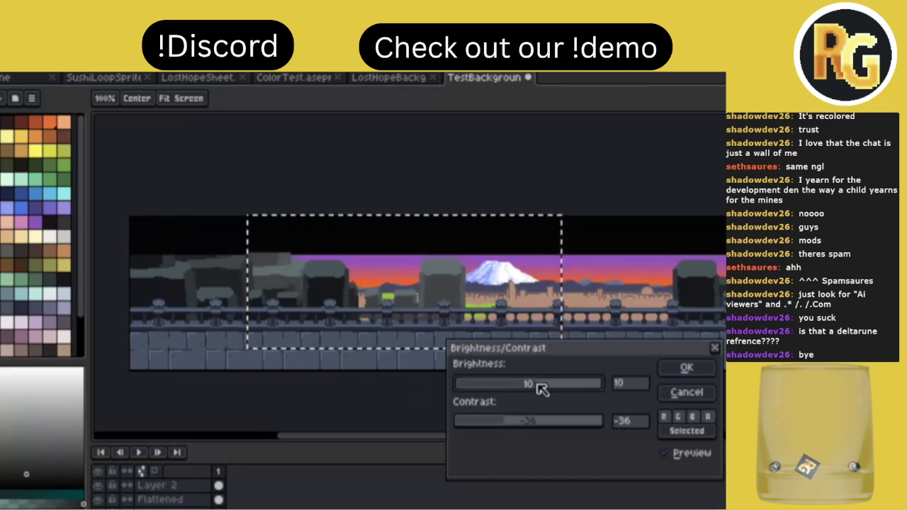
pyautogui.click(684, 368)
# Draw a new marquee over the pillars, then deselect it.
pyautogui.moveTo(350, 234); pyautogui.dragTo(527, 372)
pyautogui.click(586, 349)
pyautogui.scroll(-1, 586, 348)
pyautogui.scroll(1, 514, 326)
pyautogui.moveTo(514, 327); pyautogui.dragTo(381, 319)
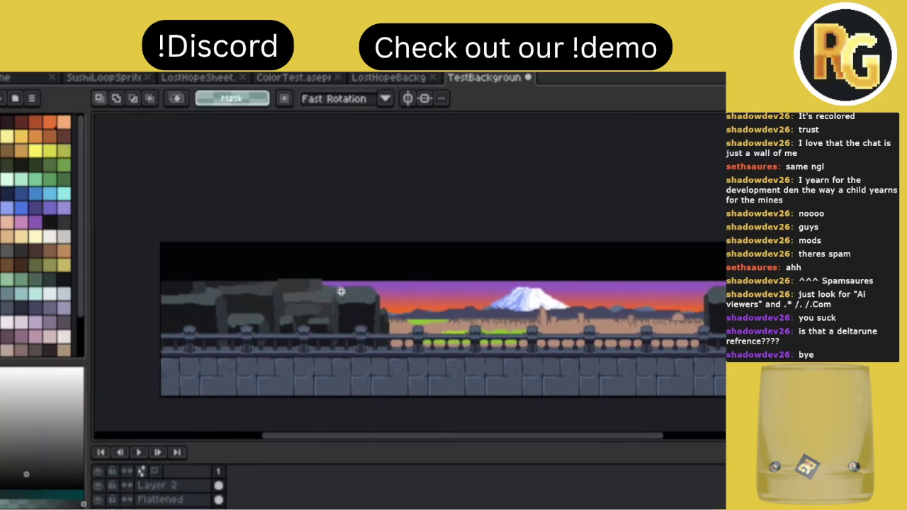
# Delete the leftover rock pixels in the left part of the wall so sky shows through.
pyautogui.hscroll(3, 462, 306)
pyautogui.hscroll(-3, 340, 308)
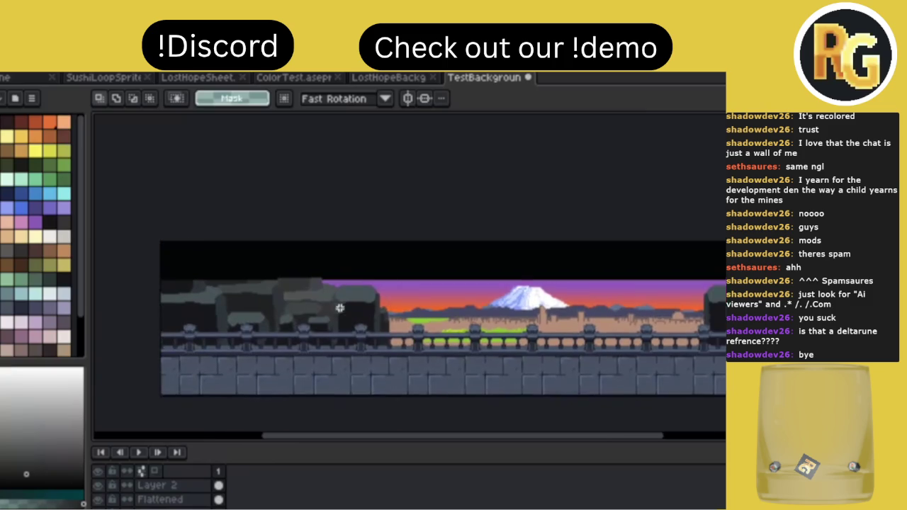
pyautogui.hscroll(-2, 340, 308)
pyautogui.hscroll(2, 333, 256)
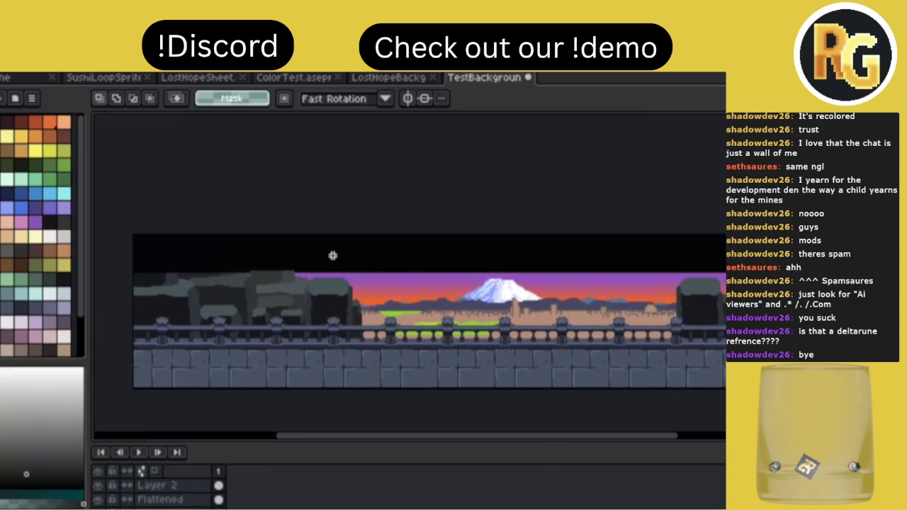
pyautogui.moveTo(206, 239); pyautogui.dragTo(451, 358)
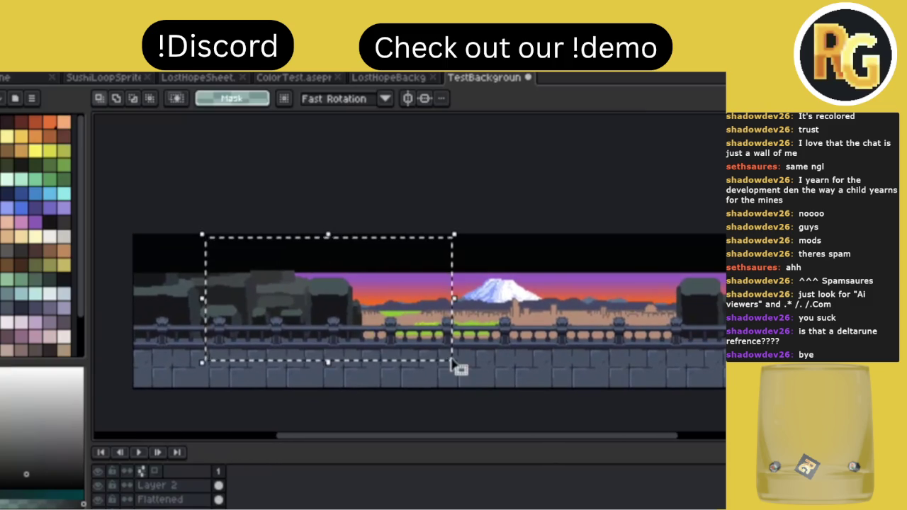
pyautogui.press('Delete')
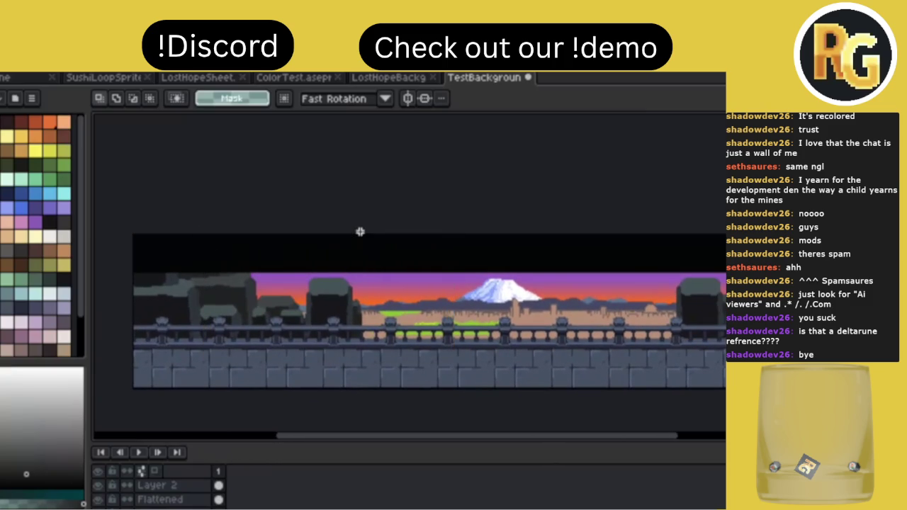
# Deselect and play the animation to preview the scrolling background.
pyautogui.moveTo(366, 236); pyautogui.dragTo(363, 237)
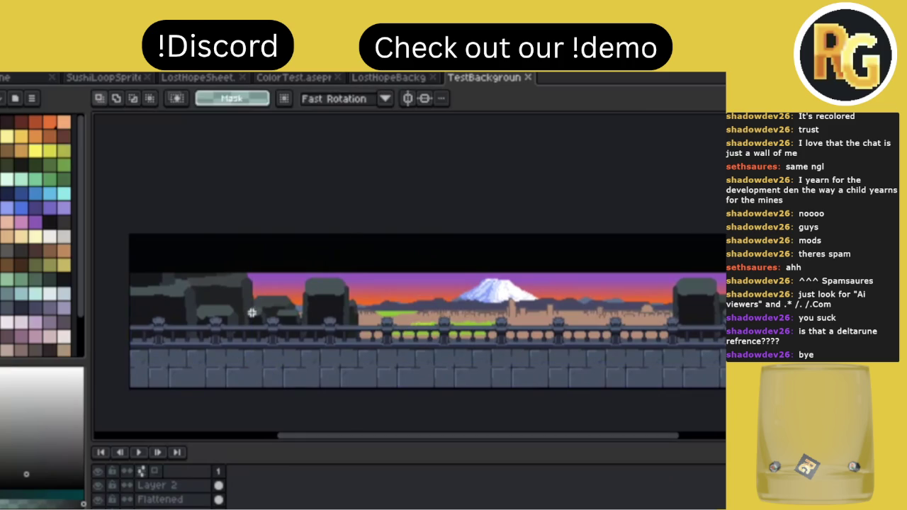
pyautogui.moveTo(252, 313); pyautogui.dragTo(314, 332)
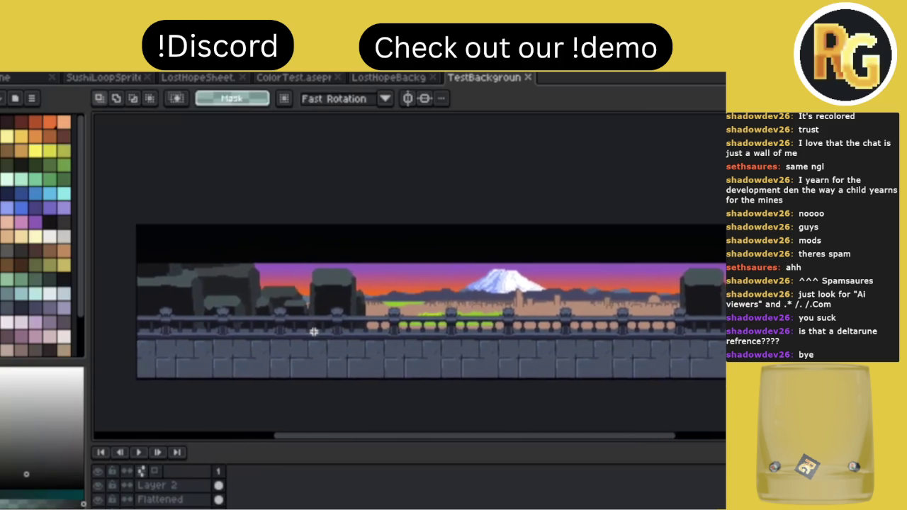
pyautogui.press('Return')
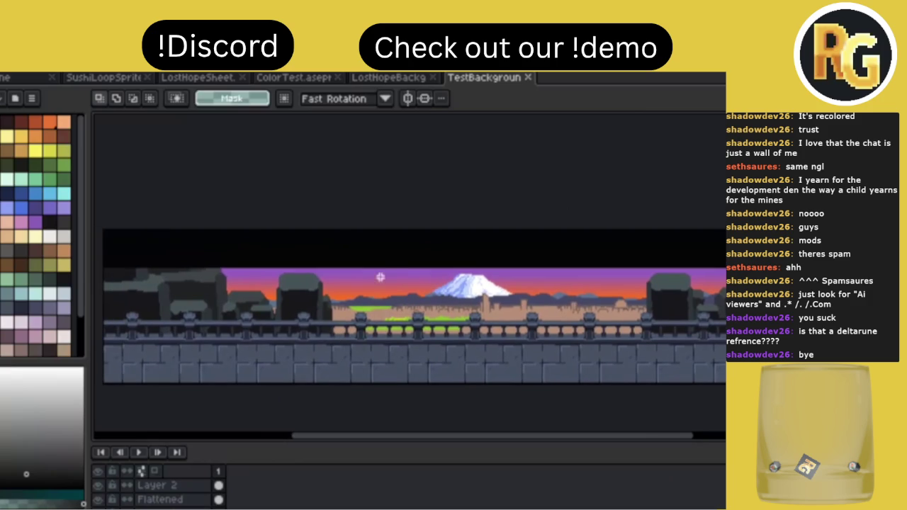
pyautogui.scroll(1, 381, 269)
pyautogui.scroll(-1, 381, 269)
pyautogui.hscroll(-2, 411, 279)
pyautogui.hscroll(-2, 411, 277)
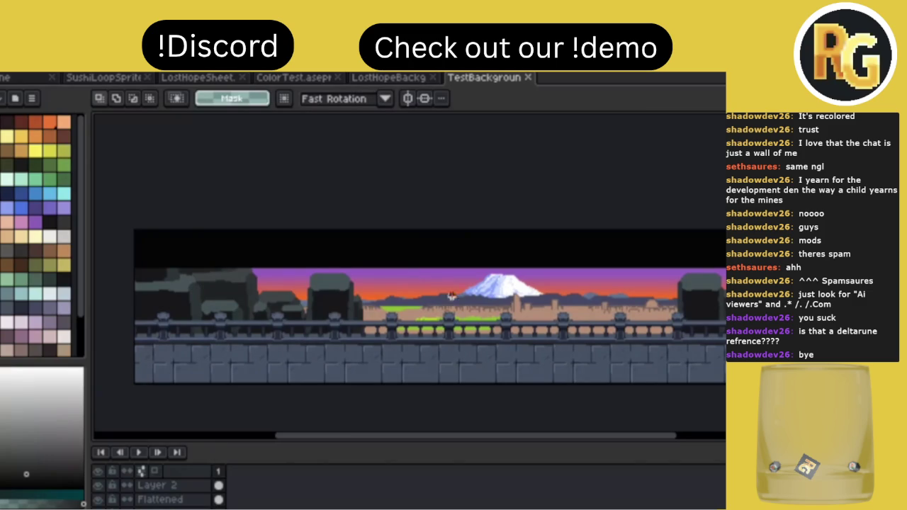
pyautogui.scroll(1, 563, 310)
pyautogui.scroll(-1, 504, 304)
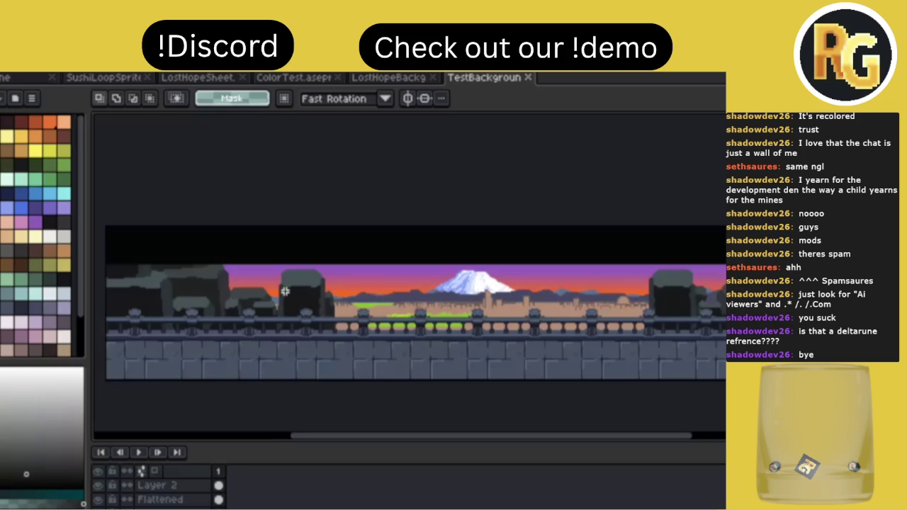
pyautogui.scroll(-1, 285, 291)
pyautogui.scroll(1, 284, 292)
pyautogui.hscroll(1, 284, 291)
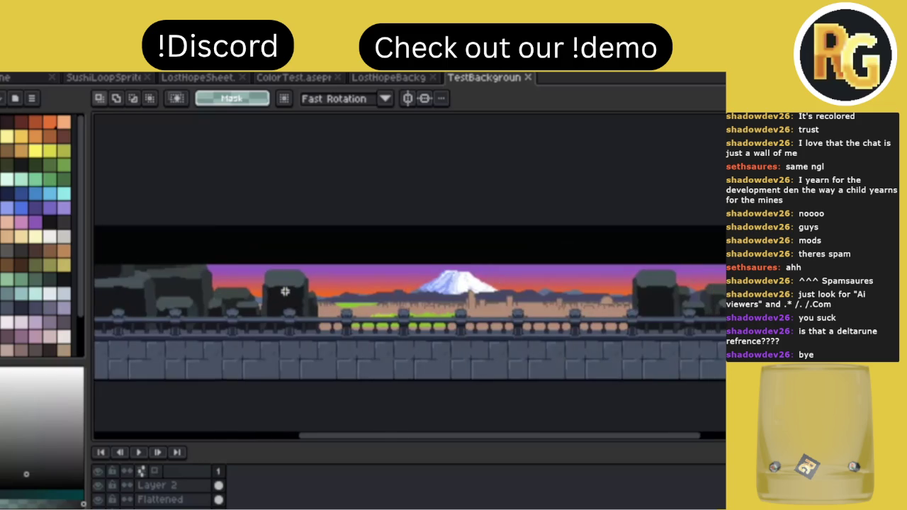
pyautogui.hscroll(1, 284, 291)
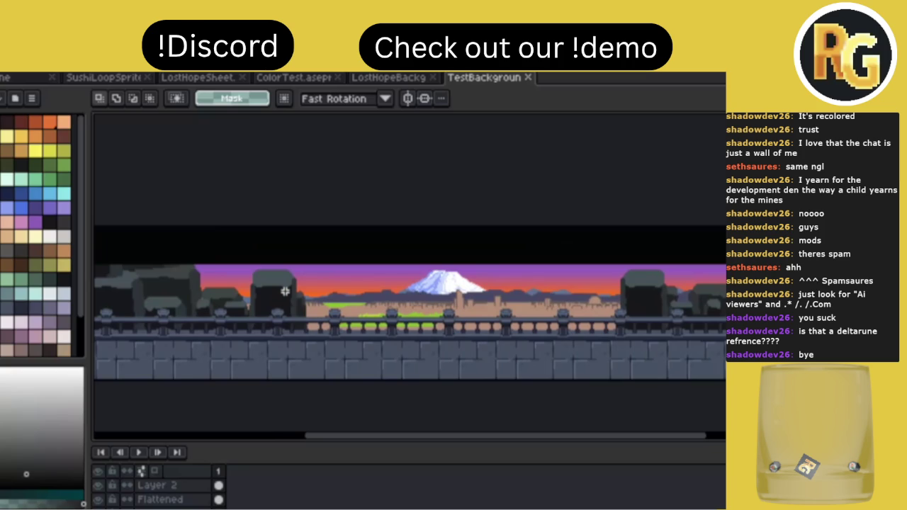
pyautogui.scroll(-2, 285, 291)
pyautogui.scroll(2, 285, 291)
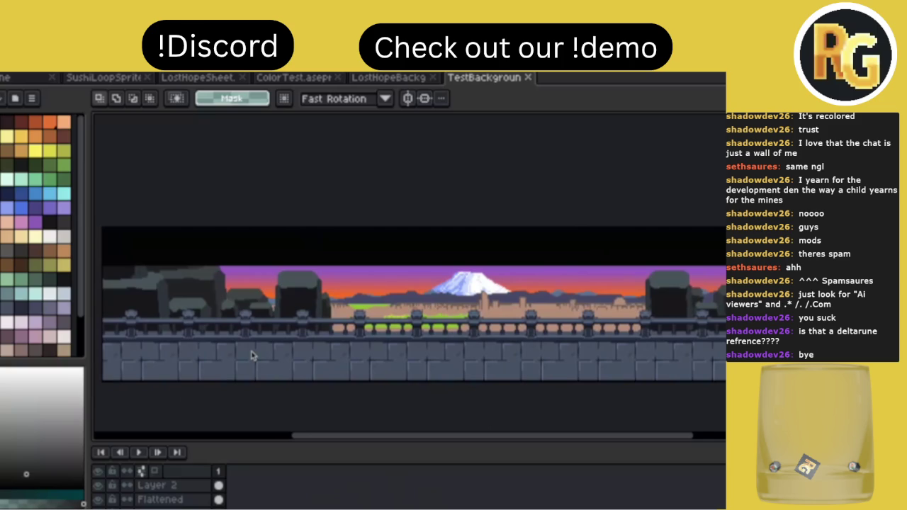
pyautogui.moveTo(252, 356); pyautogui.dragTo(470, 303)
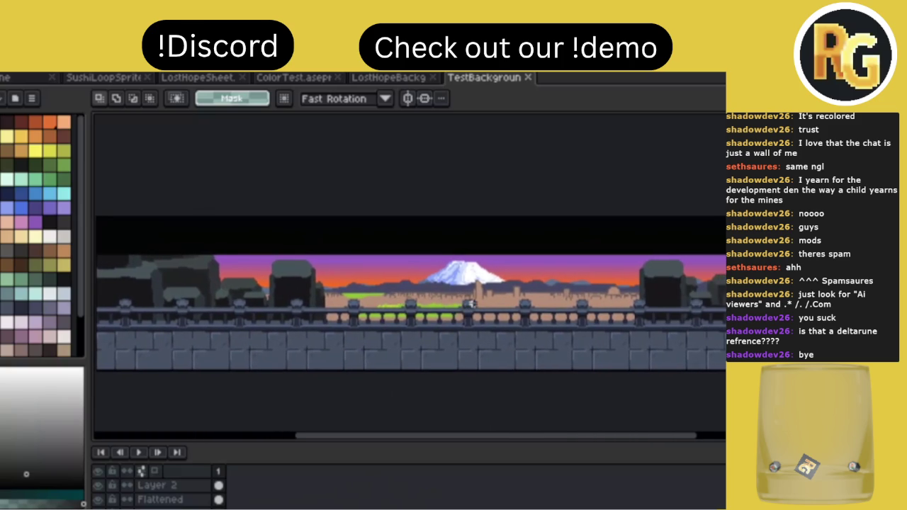
pyautogui.hscroll(-3, 473, 303)
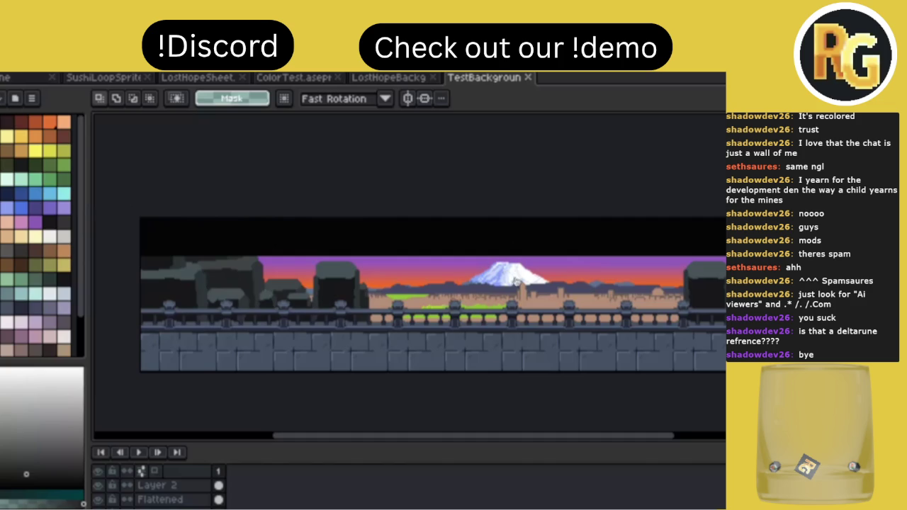
# Save TestBackground, close it and LostHopeBackground, and bring up ColorTest.aseprite.
pyautogui.hotkey('ctrl', 's')
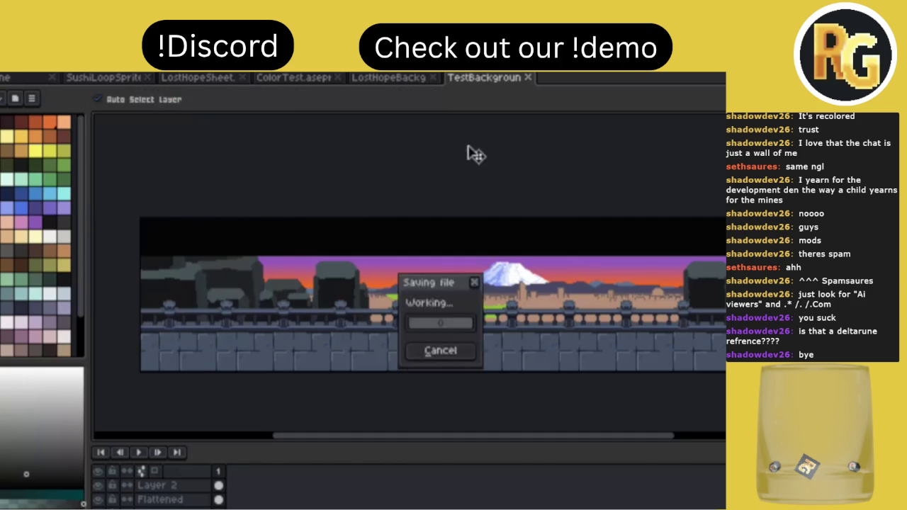
pyautogui.click(527, 78)
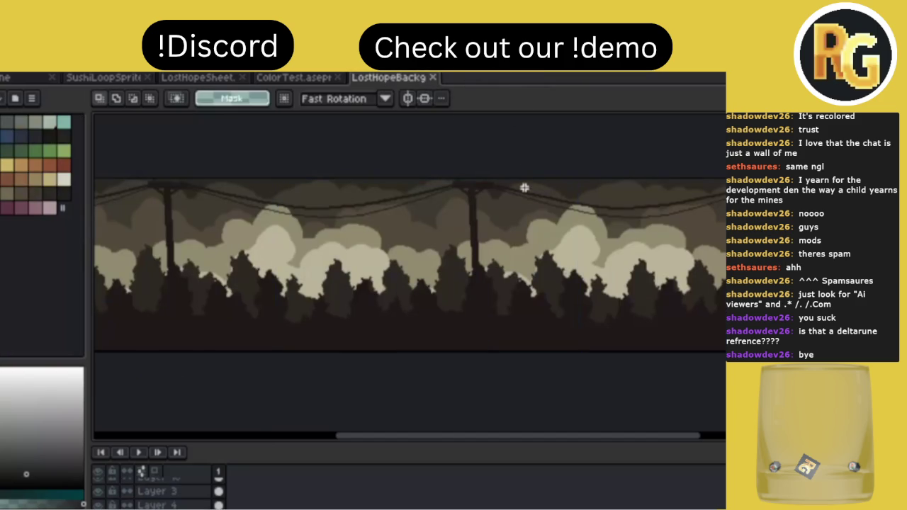
pyautogui.click(434, 77)
pyautogui.click(187, 80)
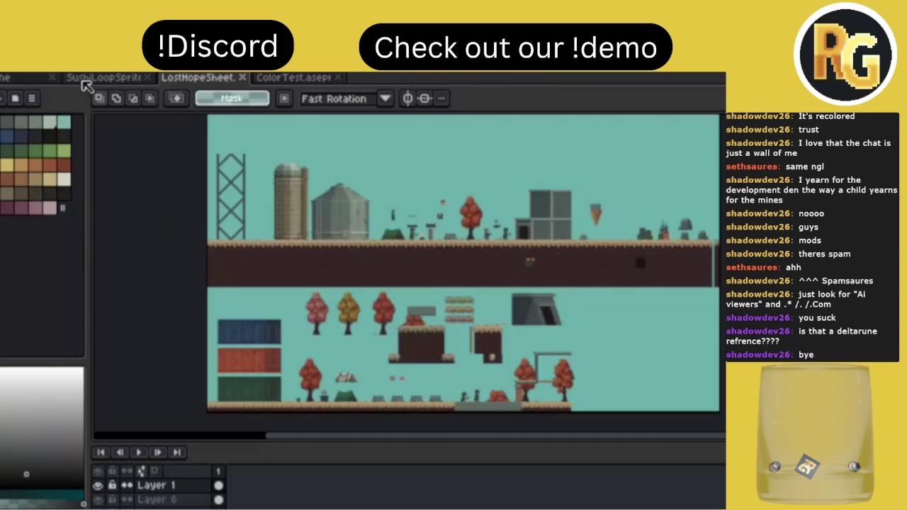
pyautogui.click(87, 79)
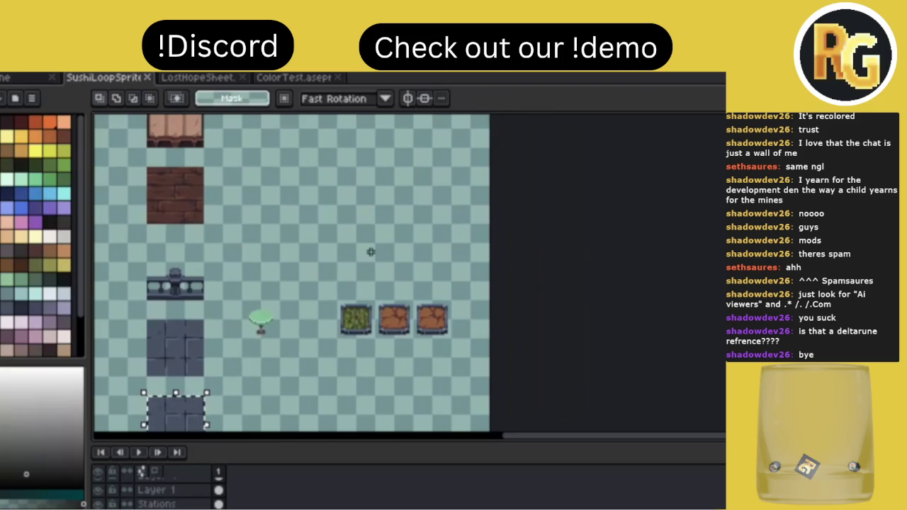
pyautogui.click(296, 79)
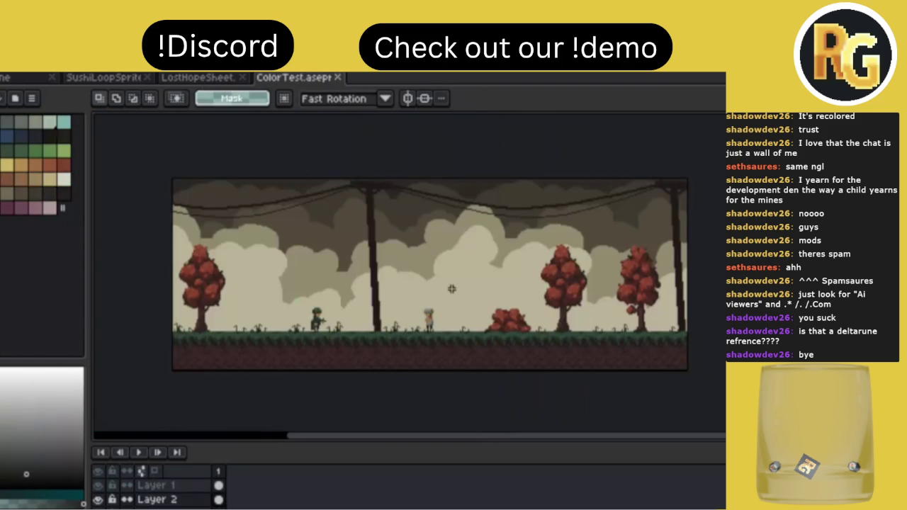
pyautogui.hscroll(-2, 452, 290)
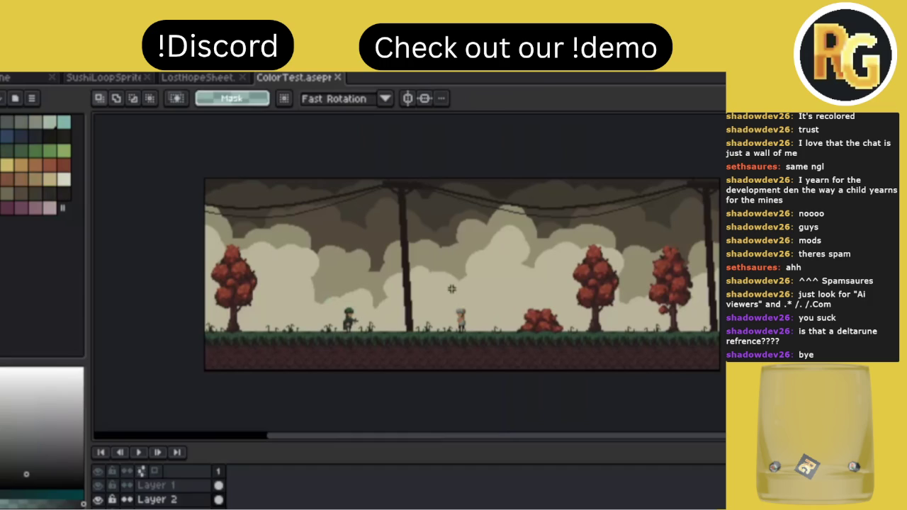
pyautogui.hscroll(2, 451, 289)
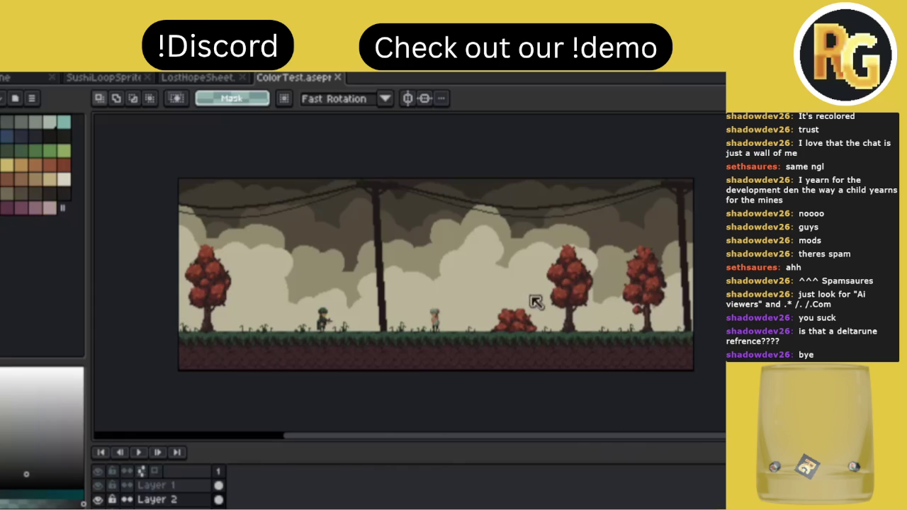
pyautogui.hscroll(-2, 448, 274)
# Zoom and pan around the Lost Hope sprite sheet to look it over.
pyautogui.click(201, 84)
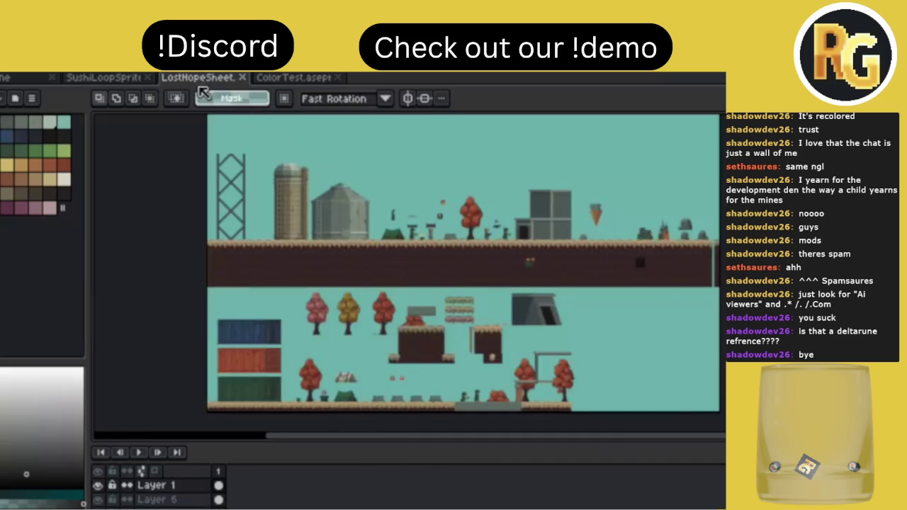
pyautogui.hscroll(2, 395, 298)
pyautogui.scroll(1, 395, 298)
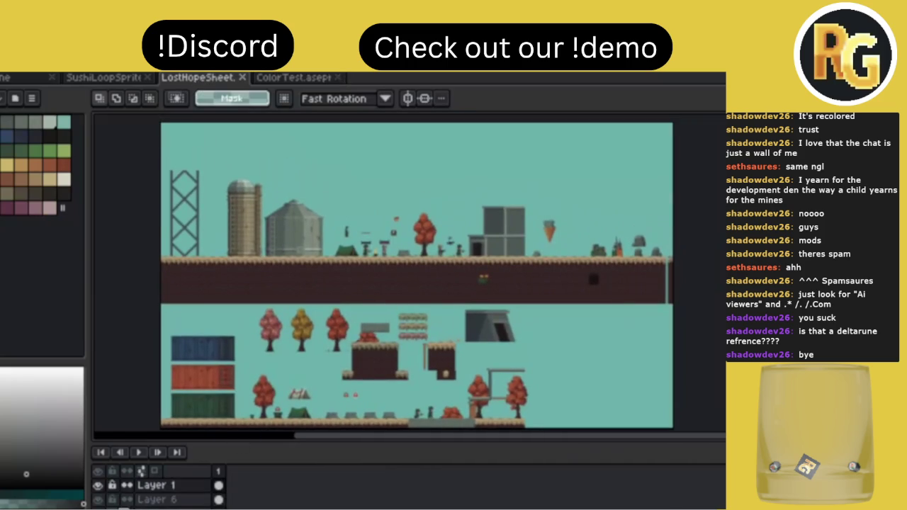
pyautogui.scroll(1, 460, 332)
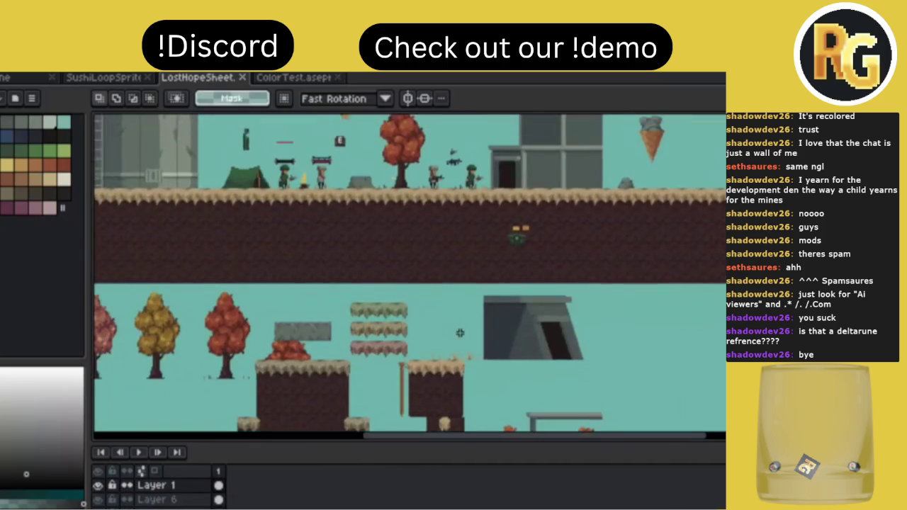
pyautogui.scroll(-1, 460, 332)
pyautogui.scroll(-3, 460, 332)
pyautogui.scroll(3, 460, 332)
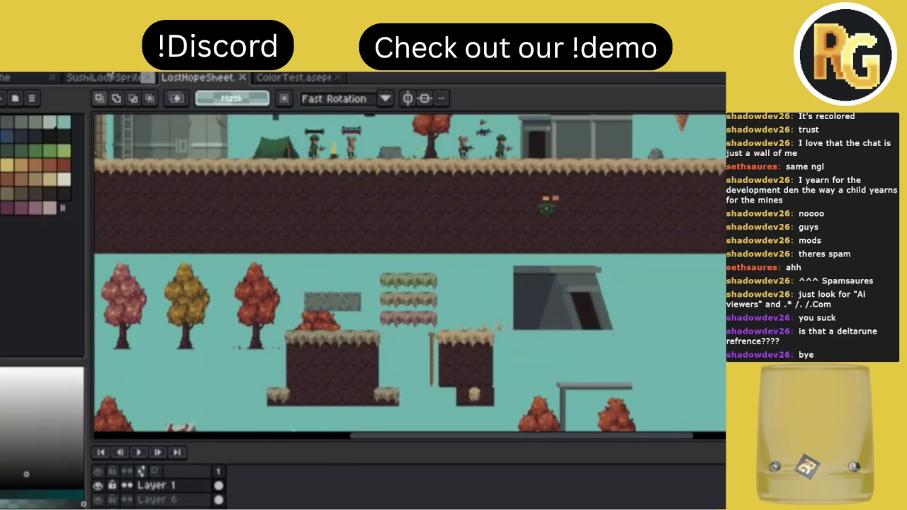
# Return to the SushiLoop sprite sheet and save it.
pyautogui.click(110, 78)
pyautogui.hotkey('ctrl', 's')
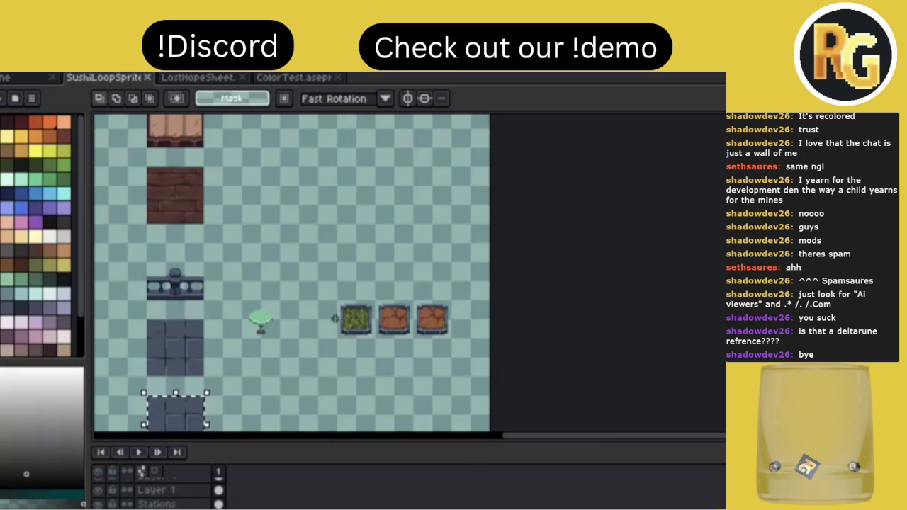
pyautogui.scroll(1, 335, 319)
pyautogui.scroll(1, 428, 326)
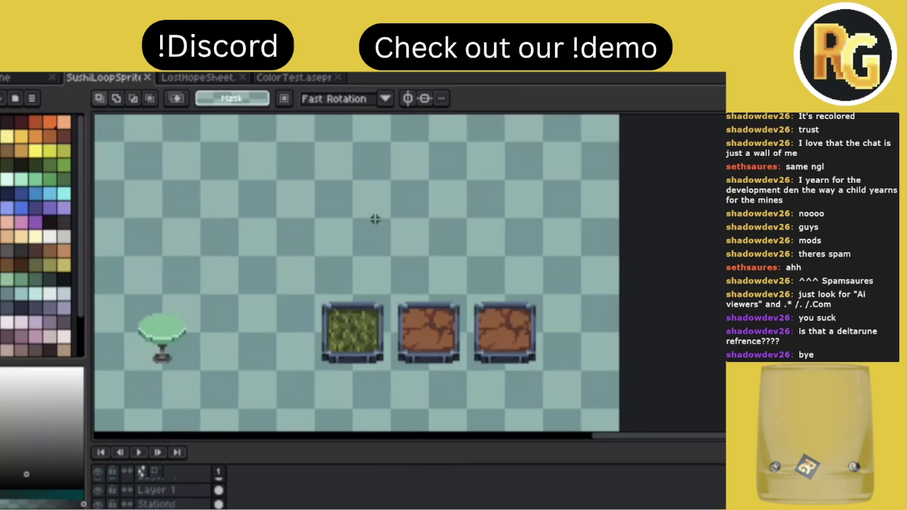
# Paint a black blob base, a white left leg and a white trapezoid outline.
pyautogui.scroll(1, 372, 219)
pyautogui.scroll(1, 362, 232)
pyautogui.click(49, 222)
pyautogui.press('b')
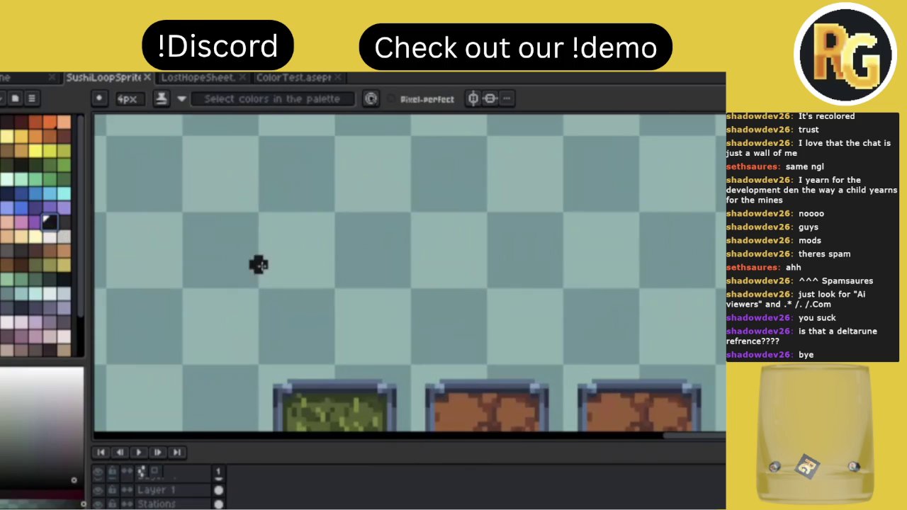
pyautogui.moveTo(262, 248)
pyautogui.mouseDown()
pyautogui.moveTo(359, 242)
pyautogui.moveTo(317, 284)
pyautogui.mouseUp()
pyautogui.moveTo(259, 252)
pyautogui.mouseDown()
pyautogui.moveTo(270, 175)
pyautogui.moveTo(333, 153)
pyautogui.moveTo(408, 223)
pyautogui.mouseUp()
pyautogui.moveTo(259, 176)
pyautogui.mouseDown()
pyautogui.moveTo(334, 246)
pyautogui.moveTo(424, 219)
pyautogui.mouseUp()
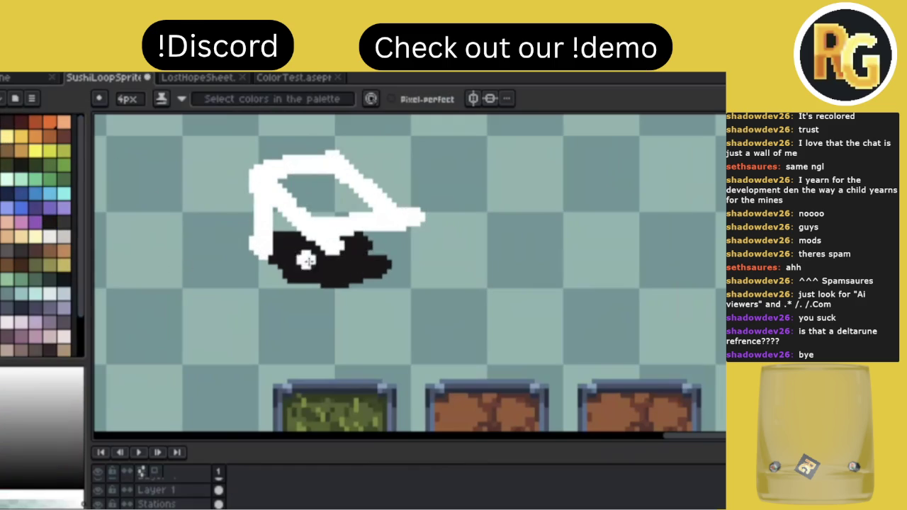
# Erase stray white pixels over the base and trim the outline's right end.
pyautogui.press('e')
pyautogui.moveTo(356, 220); pyautogui.dragTo(324, 253)
pyautogui.keyDown('alt'); pyautogui.click(330, 260); pyautogui.keyUp('alt')
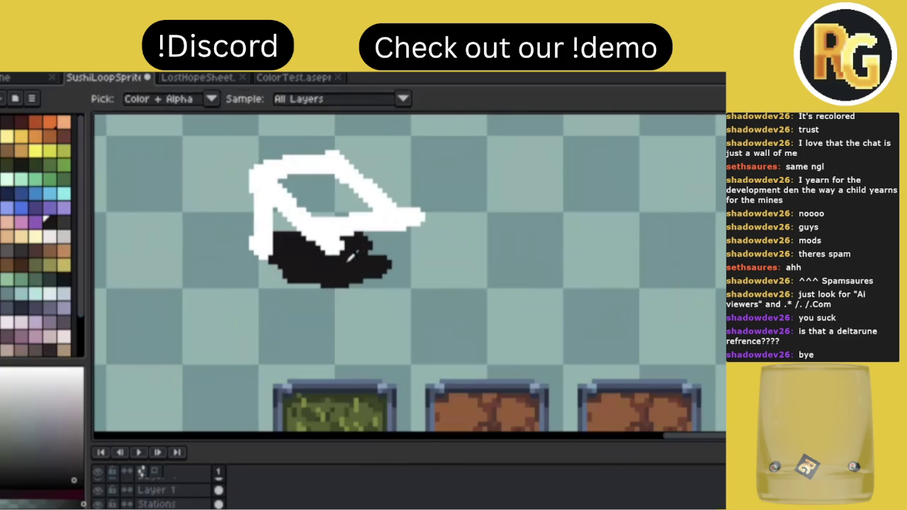
pyautogui.press('b')
pyautogui.press('e')
pyautogui.moveTo(424, 218)
pyautogui.mouseDown()
pyautogui.moveTo(415, 223)
pyautogui.moveTo(415, 208)
pyautogui.moveTo(418, 219)
pyautogui.mouseUp()
pyautogui.press('i')
pyautogui.click(346, 234)
pyautogui.press('b')
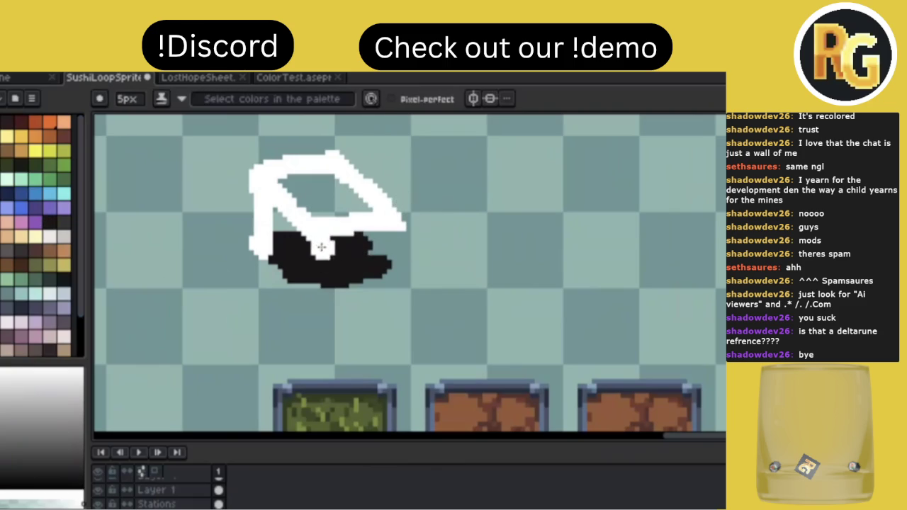
# Draw white front and right legs through the base with 5px and 4px brushes.
pyautogui.press('+')
pyautogui.press('+')
pyautogui.click(307, 245)
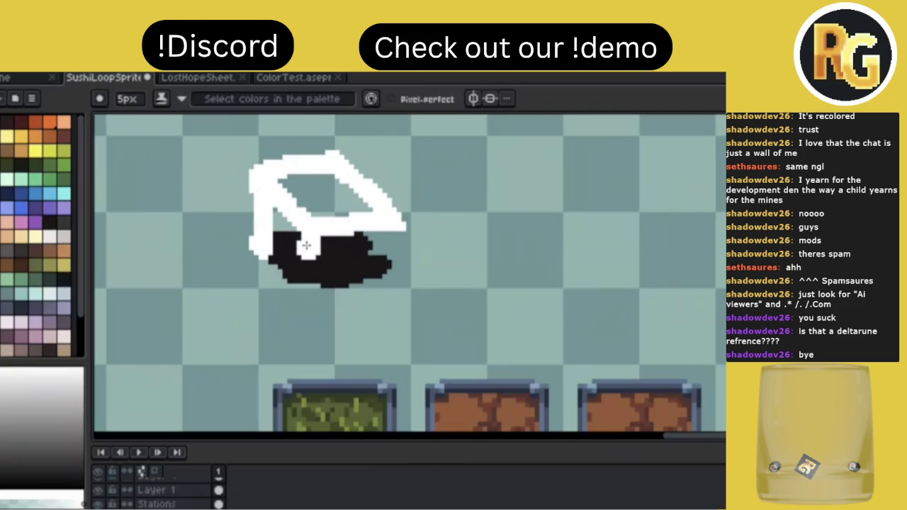
pyautogui.moveTo(306, 245); pyautogui.dragTo(309, 286)
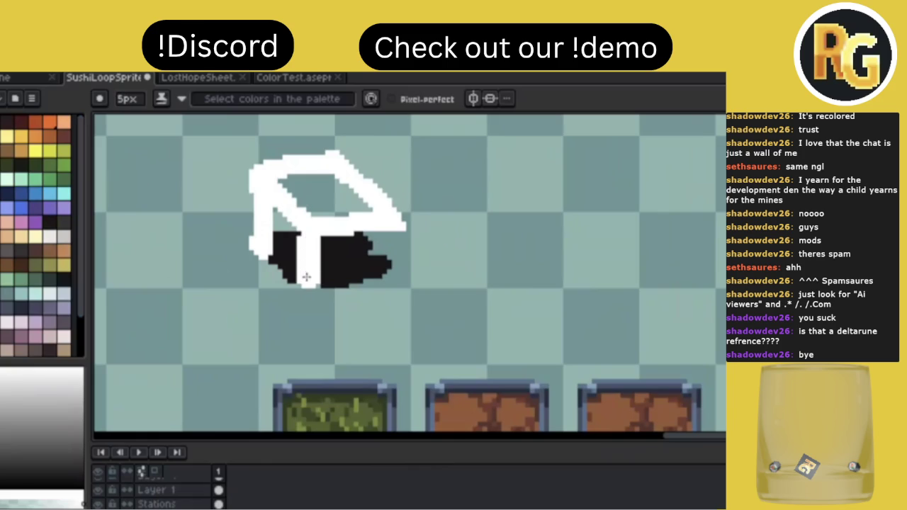
pyautogui.press('-')
pyautogui.moveTo(395, 231); pyautogui.dragTo(394, 275)
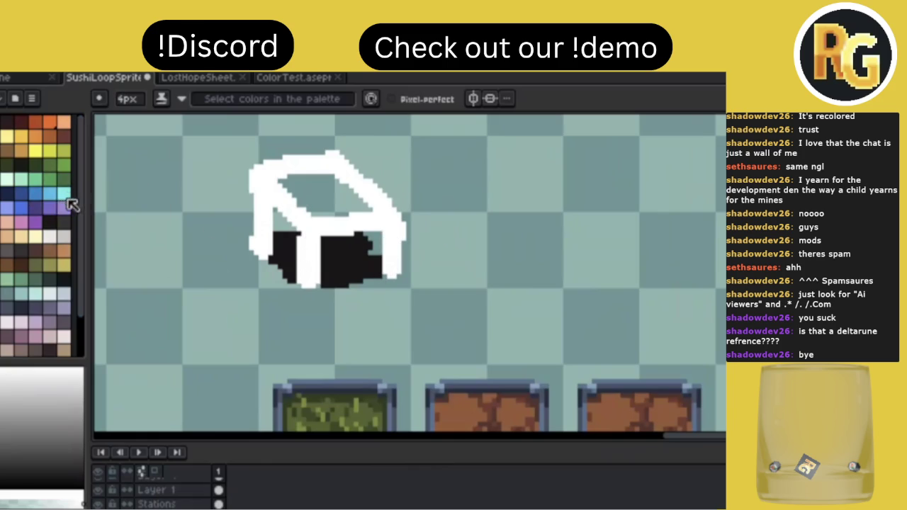
# Paint cyan on the prop's front, beside the left leg and across the top face.
pyautogui.click(64, 193)
pyautogui.moveTo(330, 250); pyautogui.dragTo(345, 244)
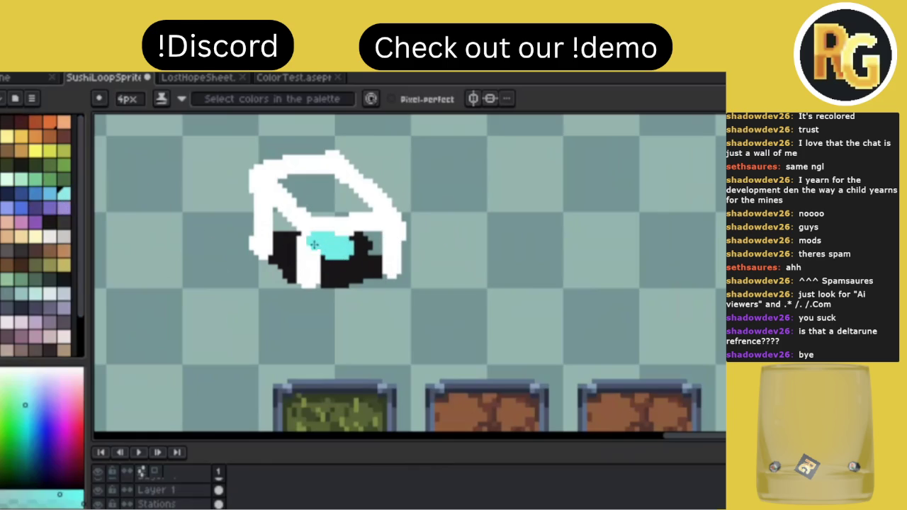
pyautogui.press('-')
pyautogui.press('-')
pyautogui.press('-')
pyautogui.moveTo(294, 231); pyautogui.dragTo(290, 255)
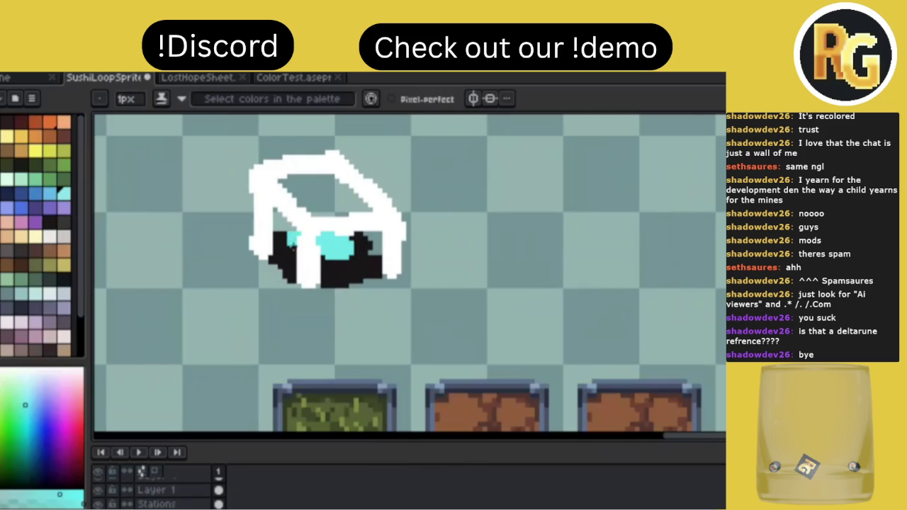
pyautogui.moveTo(308, 205); pyautogui.dragTo(342, 212)
pyautogui.press('g')
pyautogui.press('b')
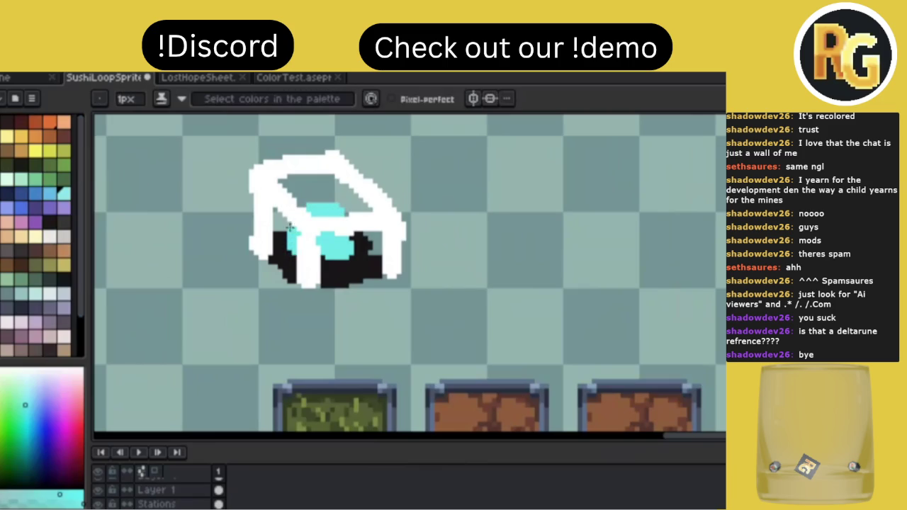
# Sample black, cyan and white from the sprite, then pick a new palette colour.
pyautogui.scroll(-2, 493, 201)
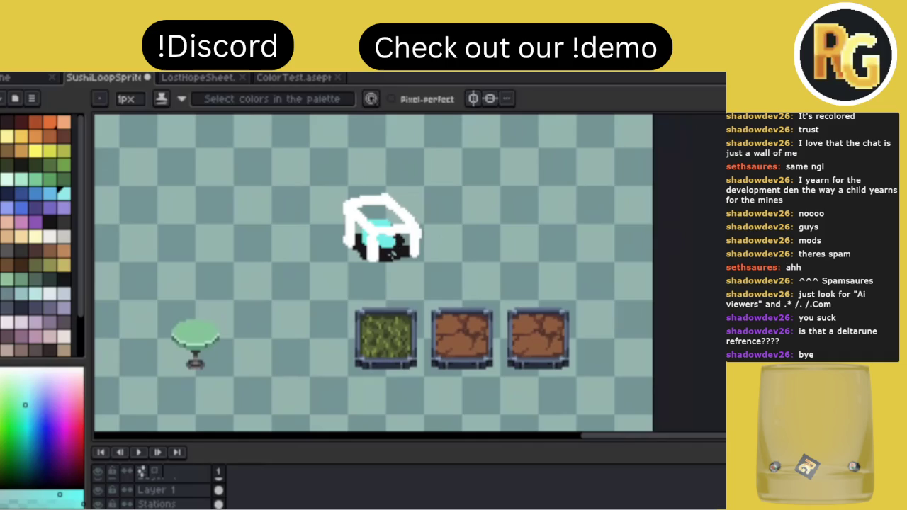
pyautogui.press('i')
pyautogui.click(411, 243)
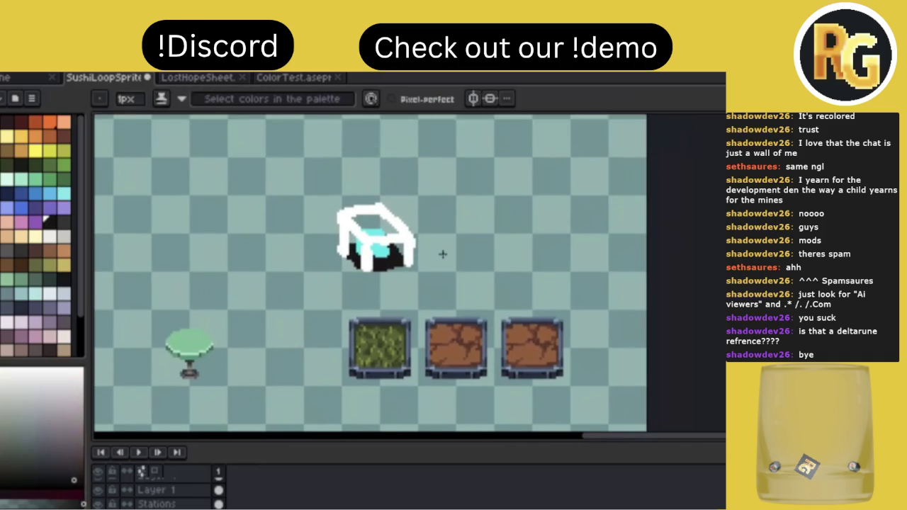
pyautogui.scroll(-2, 442, 254)
pyautogui.scroll(2, 442, 254)
pyautogui.keyDown('alt'); pyautogui.click(383, 241); pyautogui.keyUp('alt')
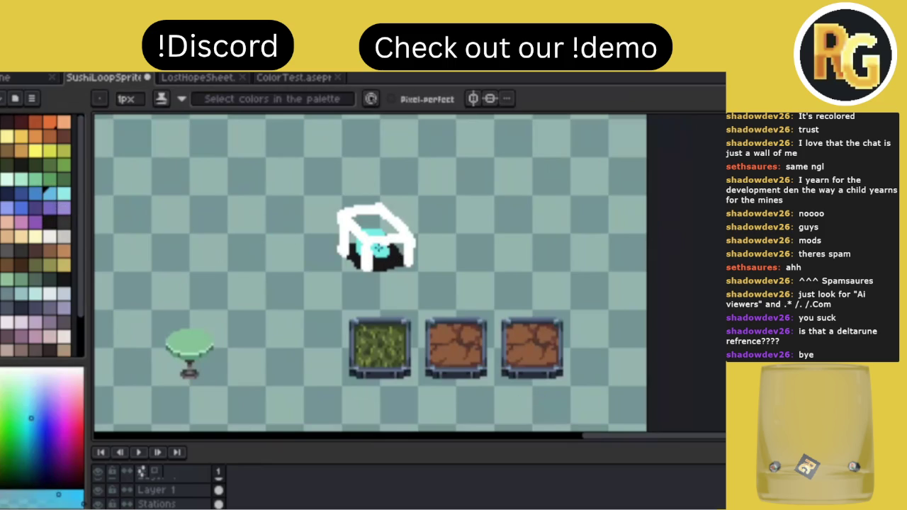
pyautogui.press('g')
pyautogui.keyDown('alt'); pyautogui.click(415, 227); pyautogui.keyUp('alt')
pyautogui.click(10, 189)
pyautogui.press('b')
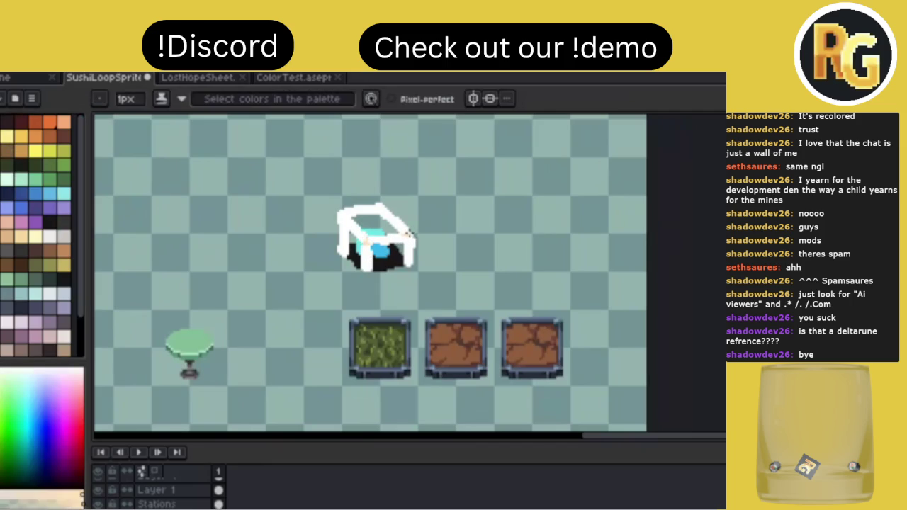
# Fill the white front legs with tan and sample white from the sprite.
pyautogui.press('g')
pyautogui.click(402, 235)
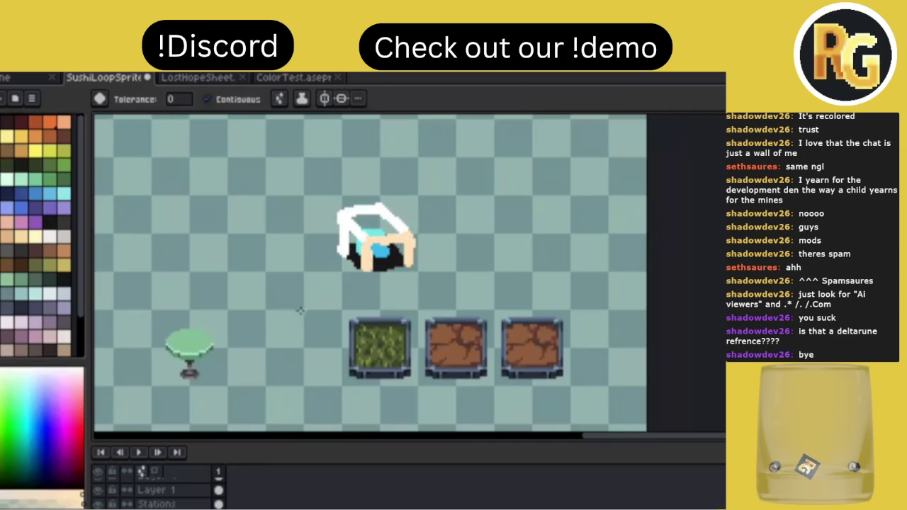
pyautogui.press('i')
pyautogui.click(370, 238)
pyautogui.press('b')
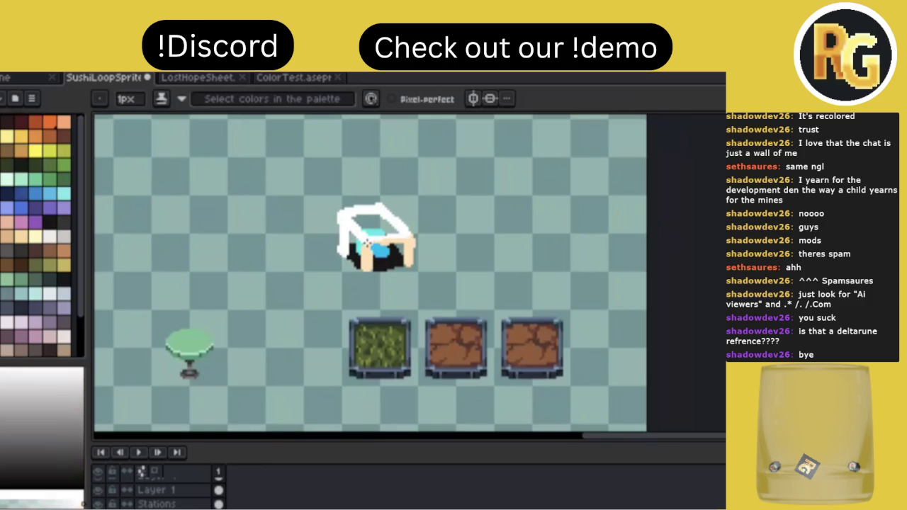
# Sample several colours from the prop, then choose a near-white palette swatch.
pyautogui.keyDown('alt'); pyautogui.click(369, 252); pyautogui.keyUp('alt')
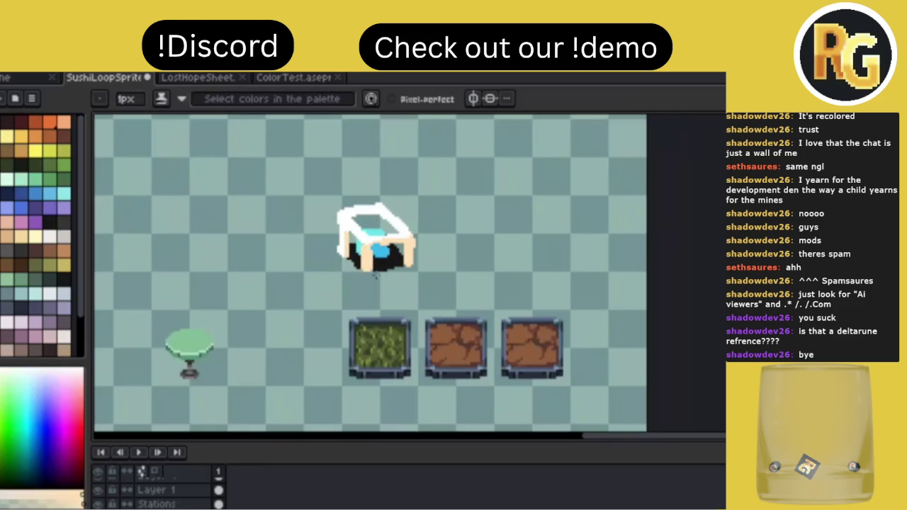
pyautogui.keyDown('alt'); pyautogui.click(374, 253); pyautogui.keyUp('alt')
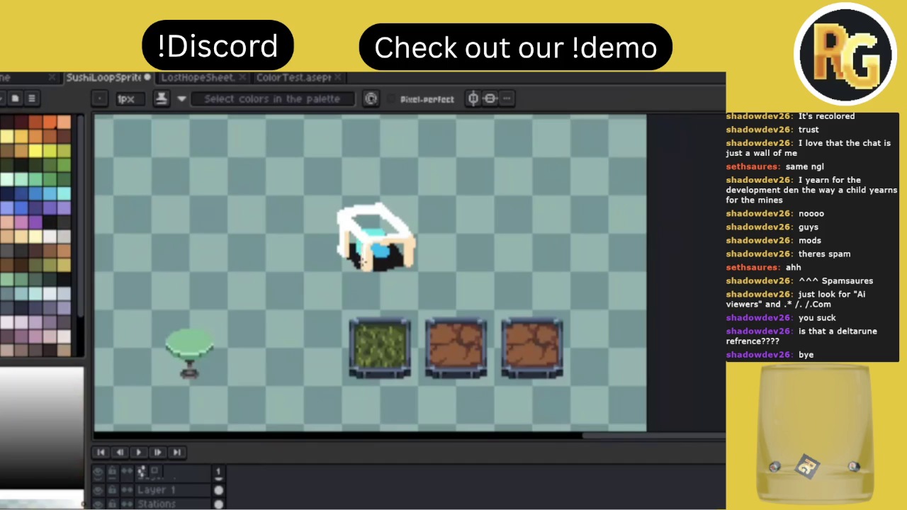
pyautogui.press('i')
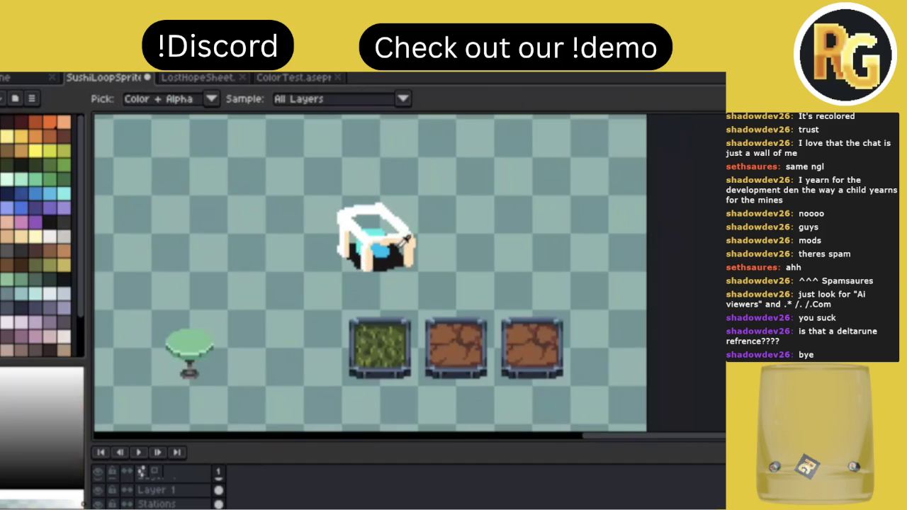
pyautogui.keyDown('alt'); pyautogui.click(405, 241); pyautogui.keyUp('alt')
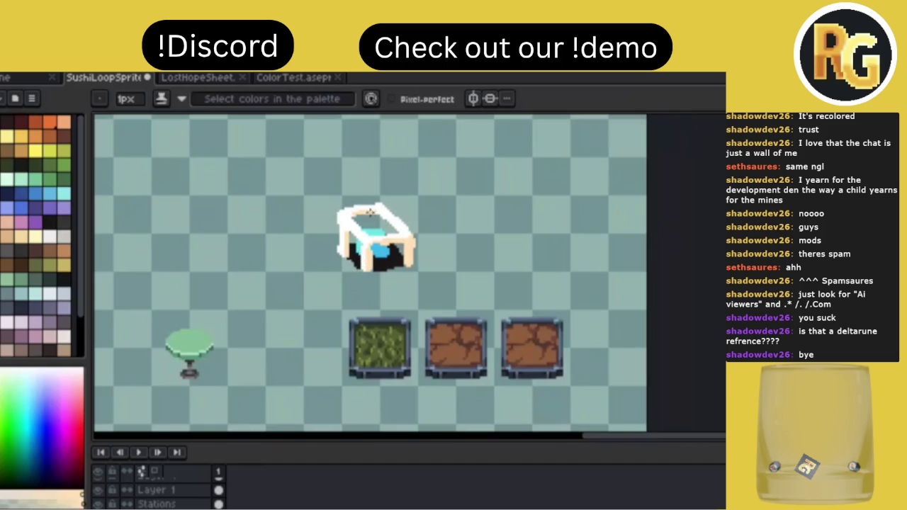
pyautogui.keyDown('alt'); pyautogui.click(373, 243); pyautogui.keyUp('alt')
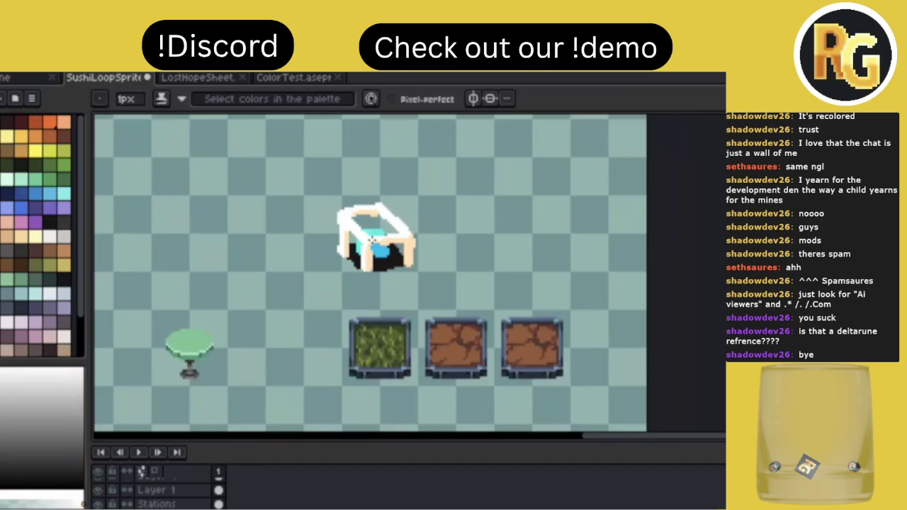
pyautogui.keyDown('alt'); pyautogui.click(369, 251); pyautogui.keyUp('alt')
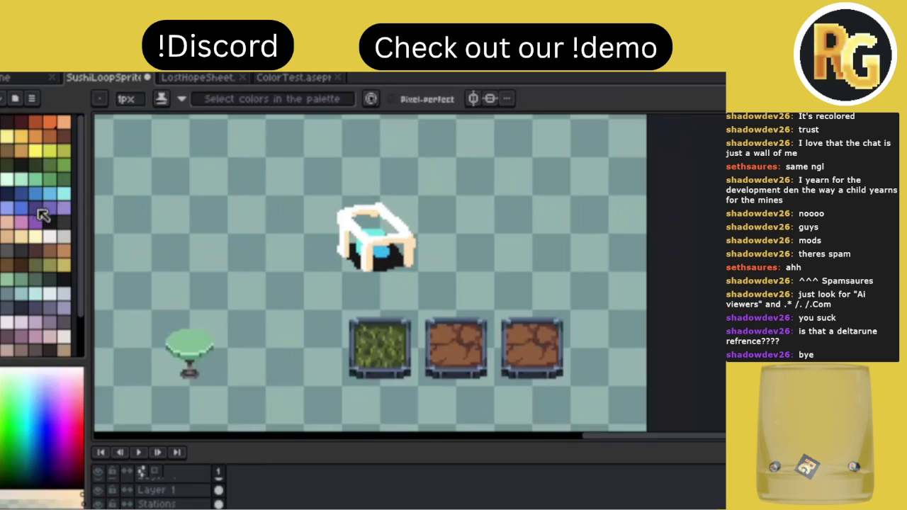
pyautogui.click(3, 213)
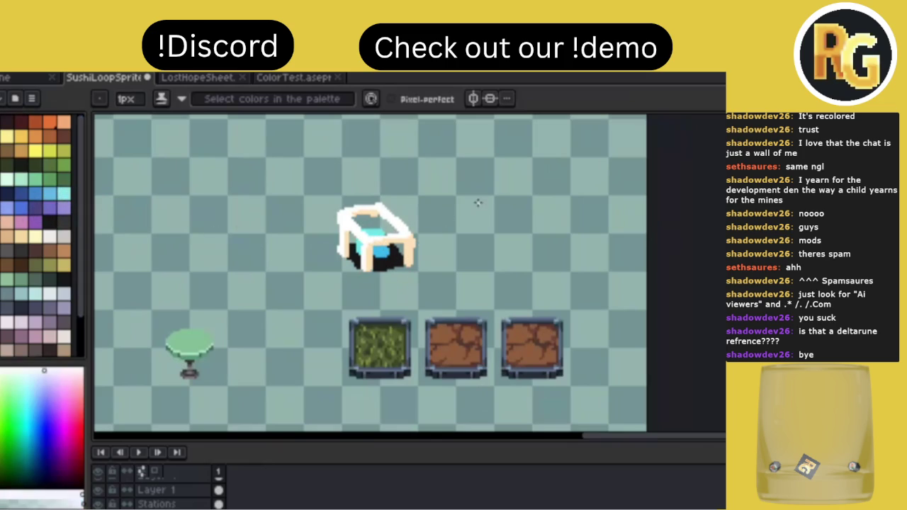
pyautogui.scroll(-2, 443, 189)
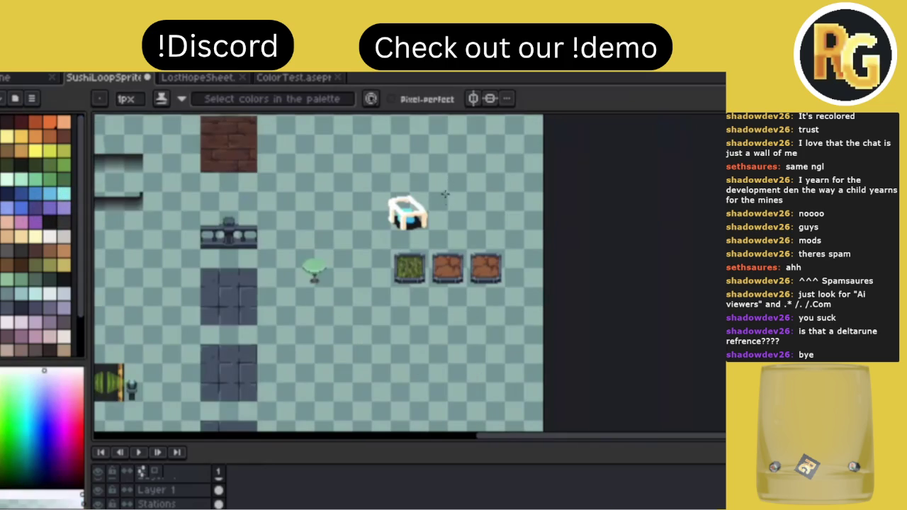
# Draw a 3px white vertical line up from the sprite.
pyautogui.moveTo(445, 194); pyautogui.dragTo(419, 284)
pyautogui.press('e')
pyautogui.press('-')
pyautogui.press('-')
pyautogui.moveTo(378, 273)
pyautogui.mouseDown()
pyautogui.moveTo(376, 168)
pyautogui.moveTo(393, 138)
pyautogui.mouseUp()
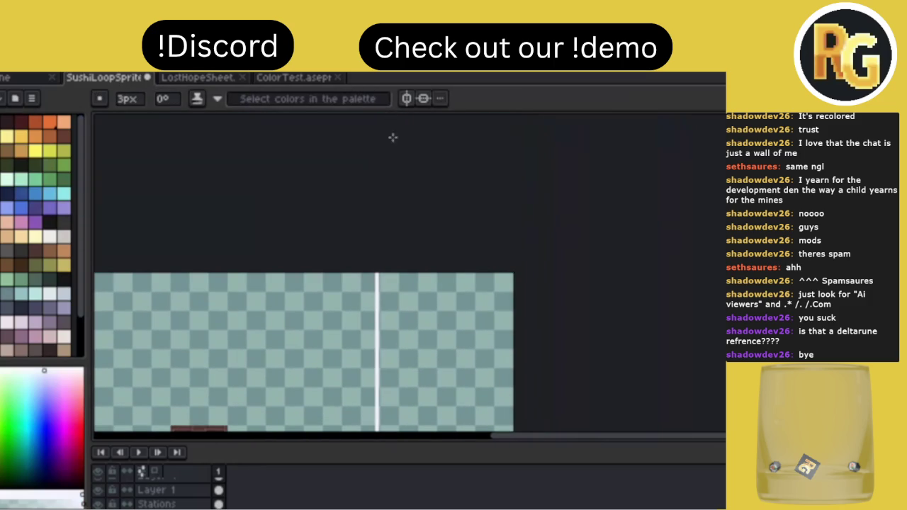
pyautogui.scroll(-5, 504, 286)
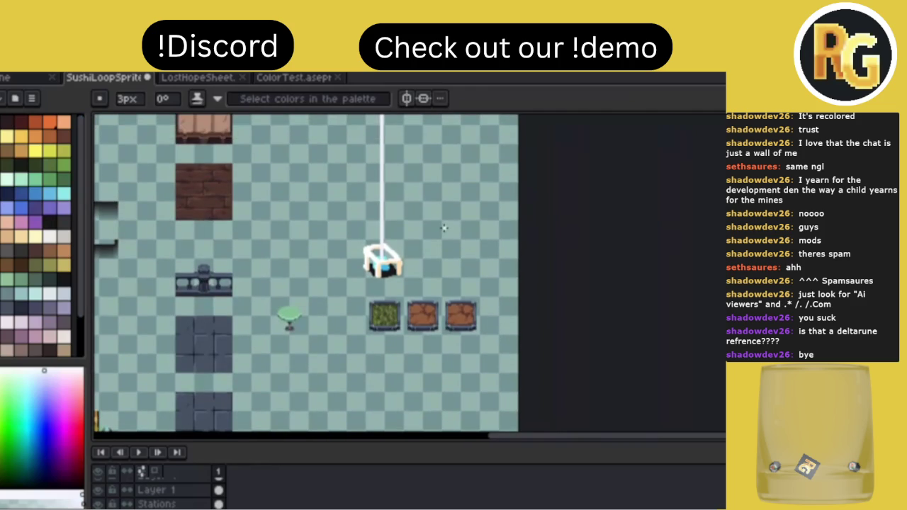
pyautogui.scroll(2, 444, 226)
pyautogui.scroll(2, 427, 261)
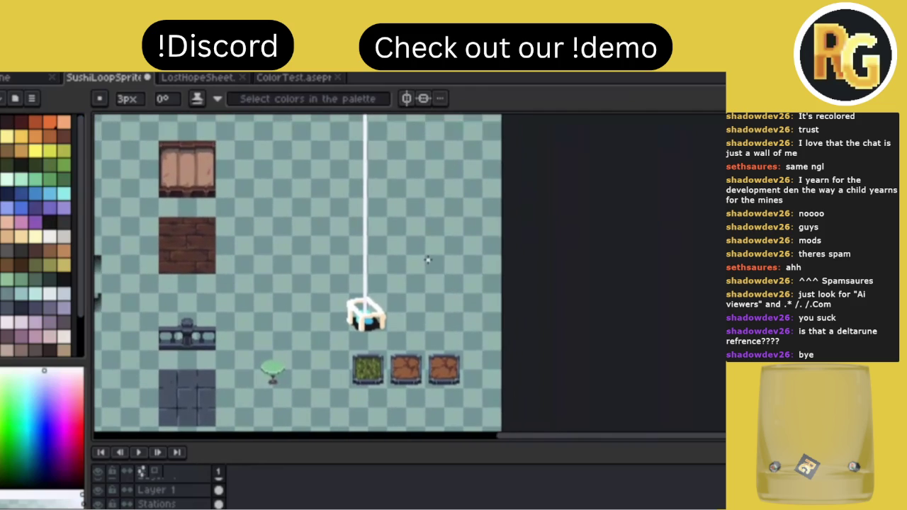
# Look over the new line and save the sprite sheet.
pyautogui.rightClick(432, 263)
pyautogui.scroll(-1, 428, 259)
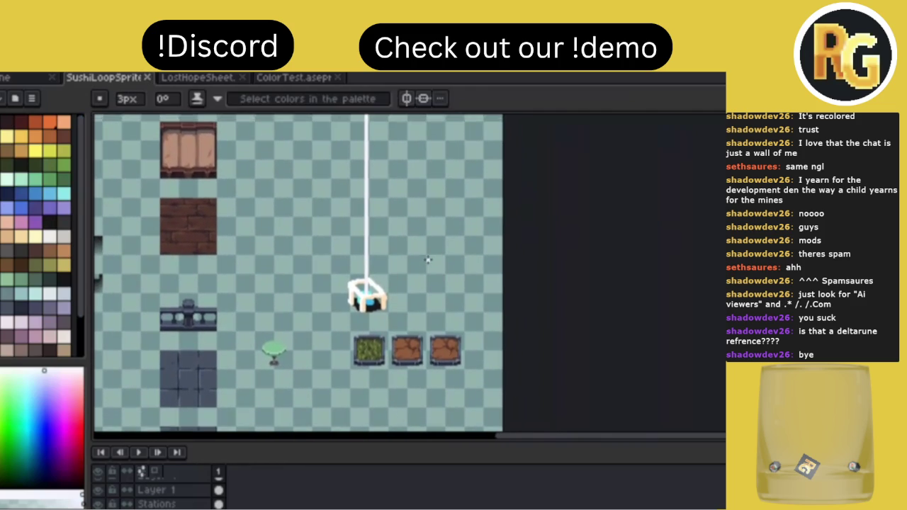
pyautogui.scroll(1, 429, 258)
pyautogui.scroll(1, 428, 257)
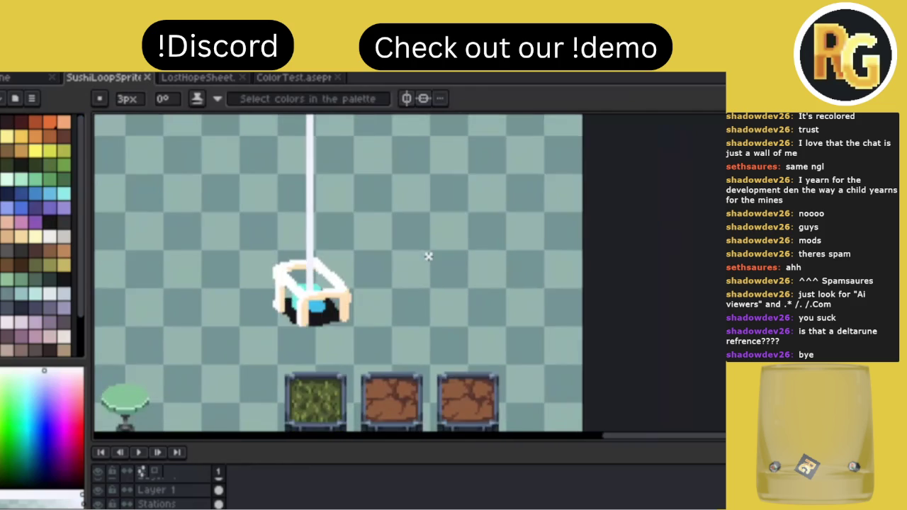
pyautogui.scroll(-2, 428, 257)
pyautogui.scroll(1, 428, 258)
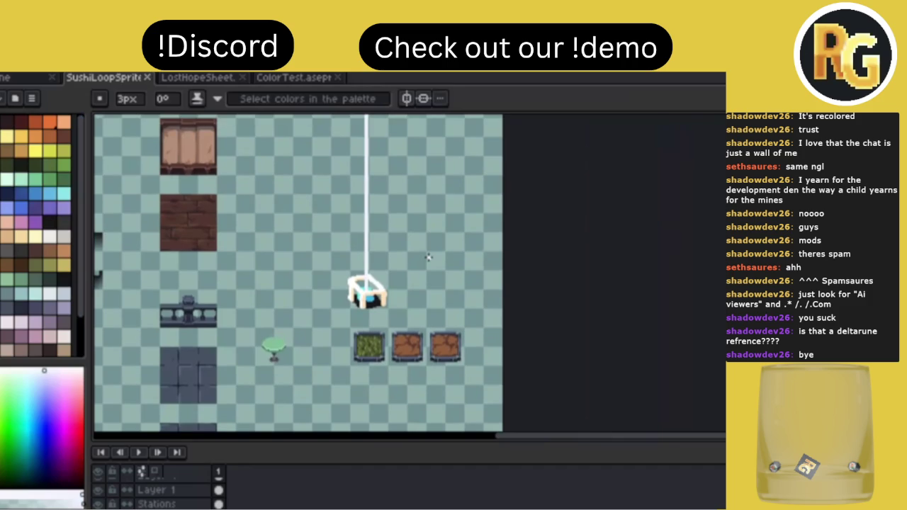
pyautogui.scroll(1, 428, 257)
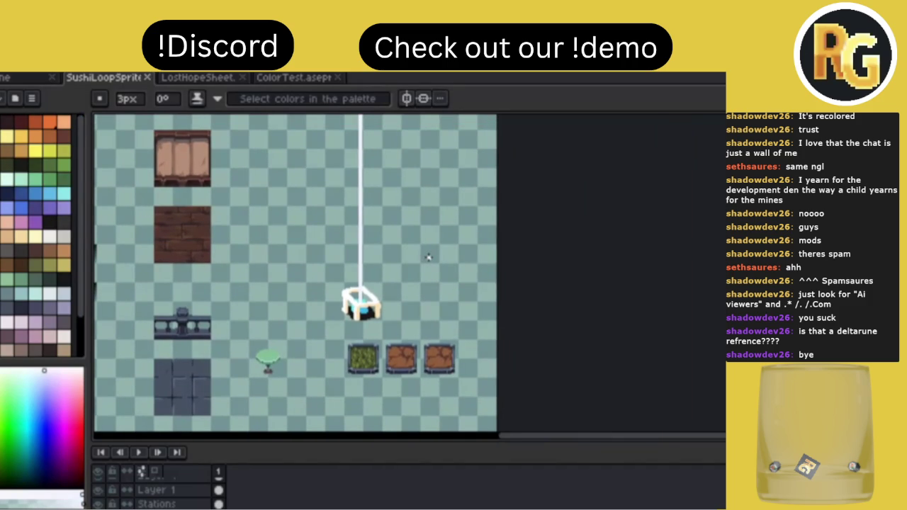
pyautogui.scroll(1, 428, 257)
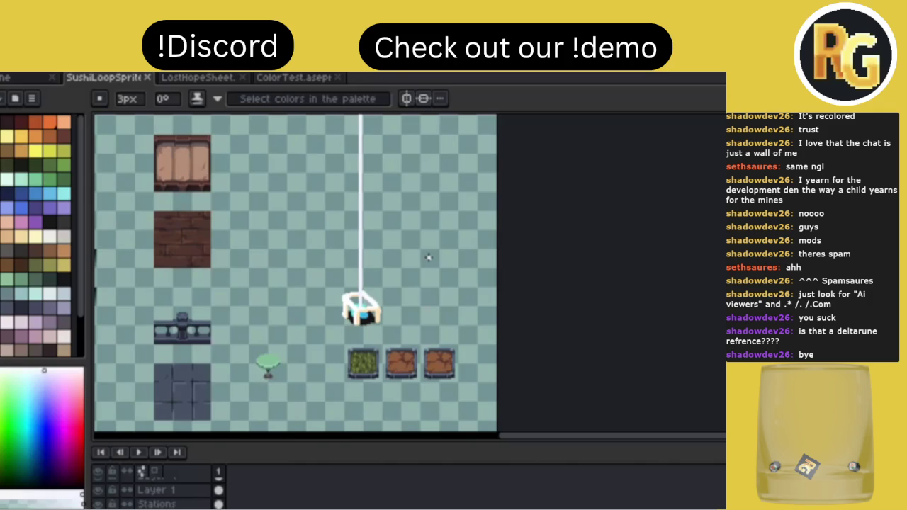
pyautogui.hotkey('ctrl', 's')
# Marquee-select the white-framed sprite with its line and move it up.
pyautogui.scroll(2, 511, 328)
pyautogui.press('m')
pyautogui.moveTo(423, 380)
pyautogui.mouseDown()
pyautogui.moveTo(284, 227)
pyautogui.moveTo(317, 181)
pyautogui.mouseUp()
pyautogui.press('Up')
pyautogui.press('Up')
pyautogui.press('Up')
pyautogui.press('Up')
pyautogui.press('Up')
pyautogui.scroll(2, 318, 183)
# Drop the moved sprite in place and zoom around the sheet.
pyautogui.hotkey('ctrl', 'd')
pyautogui.scroll(2, 318, 182)
pyautogui.scroll(1, 318, 181)
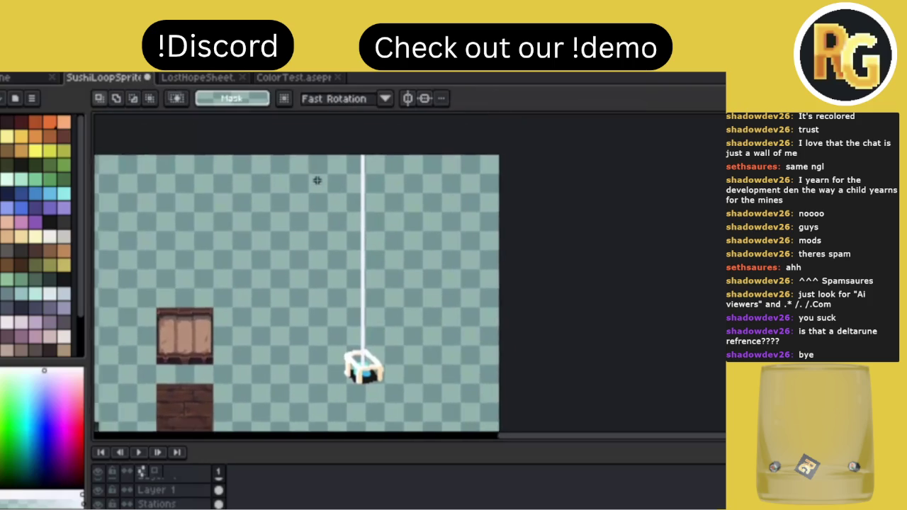
pyautogui.scroll(-3, 316, 182)
pyautogui.scroll(-3, 314, 179)
pyautogui.scroll(-1, 316, 182)
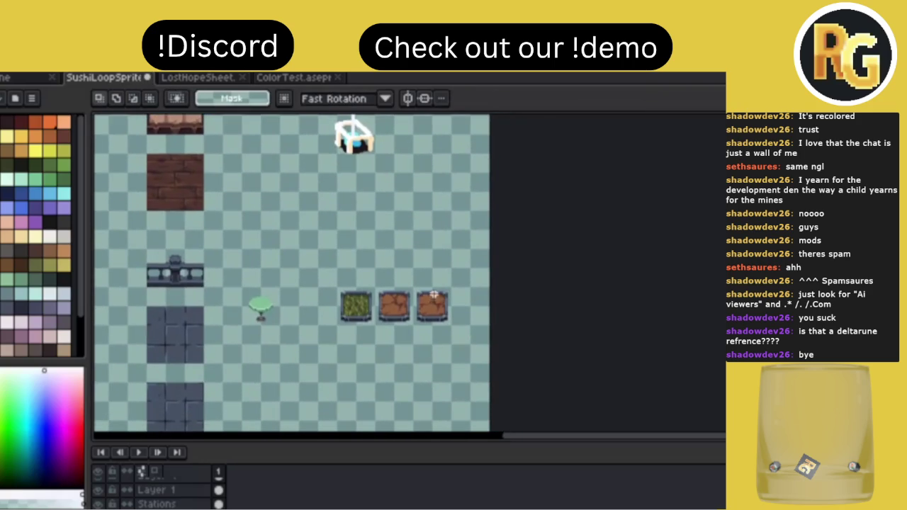
pyautogui.scroll(1, 434, 295)
pyautogui.scroll(1, 434, 297)
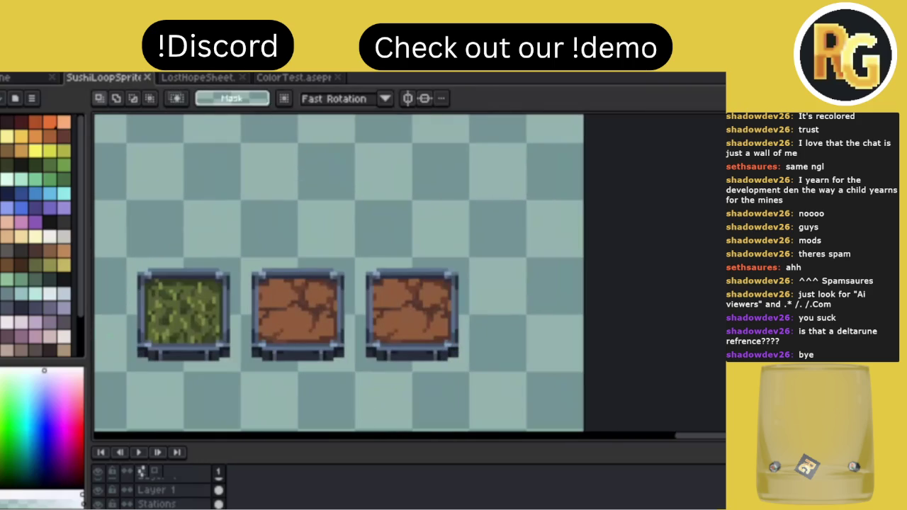
# Toggle the Stations layer's visibility and briefly select the rightmost brown pot.
pyautogui.click(156, 504)
pyautogui.click(99, 504)
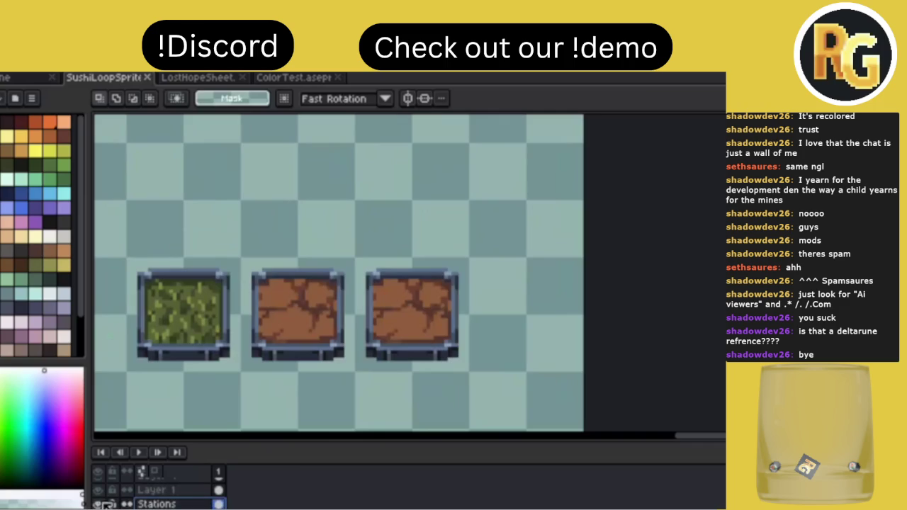
pyautogui.moveTo(368, 358); pyautogui.dragTo(454, 276)
pyautogui.hotkey('ctrl', 'd')
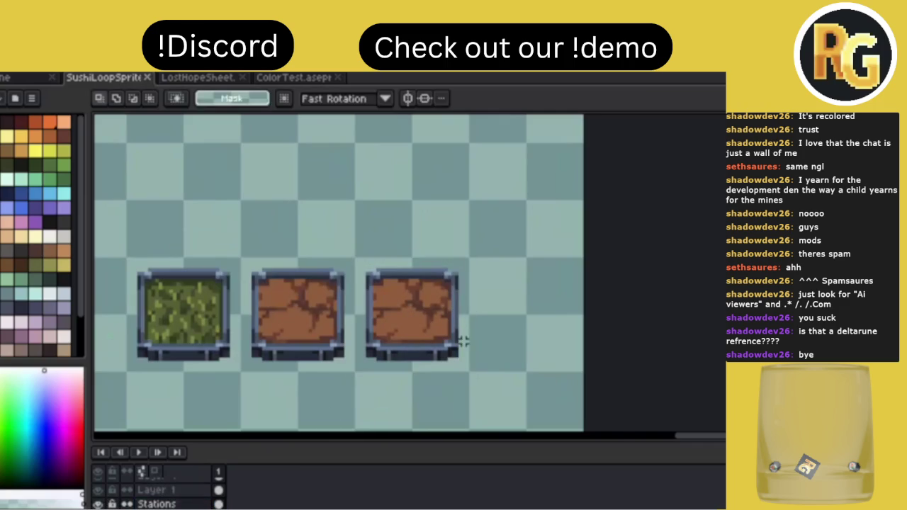
pyautogui.scroll(1, 463, 342)
pyautogui.hscroll(-1, 415, 318)
pyautogui.hscroll(-1, 399, 304)
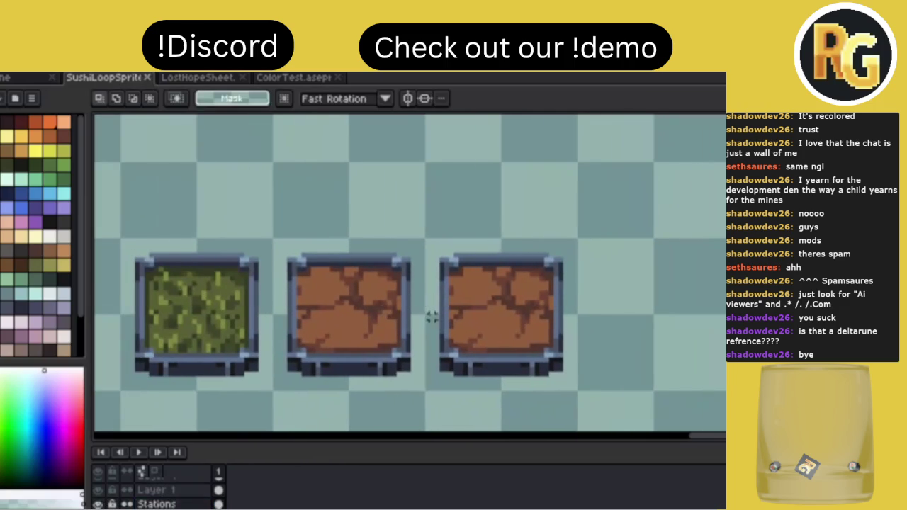
pyautogui.hscroll(1, 429, 316)
pyautogui.scroll(1, 429, 316)
pyautogui.hscroll(1, 430, 314)
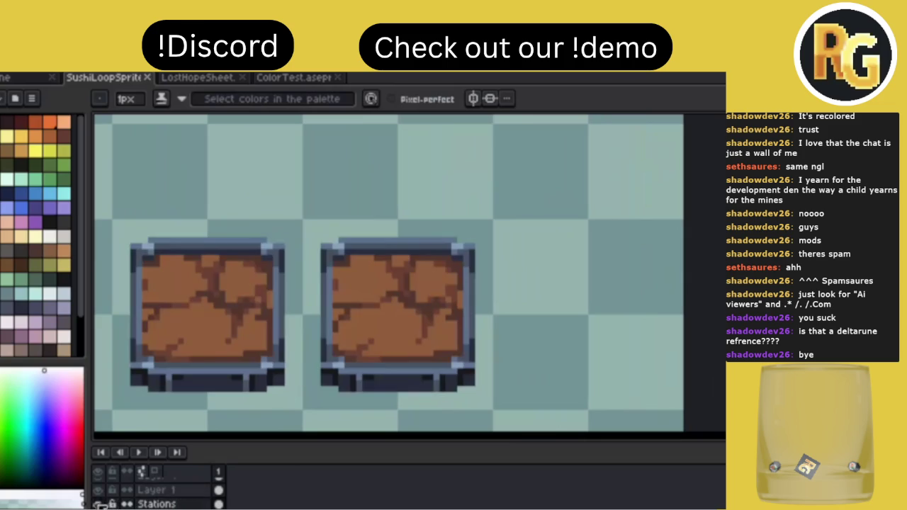
# Make Layer 1 active and choose a dark green colour.
pyautogui.click(149, 490)
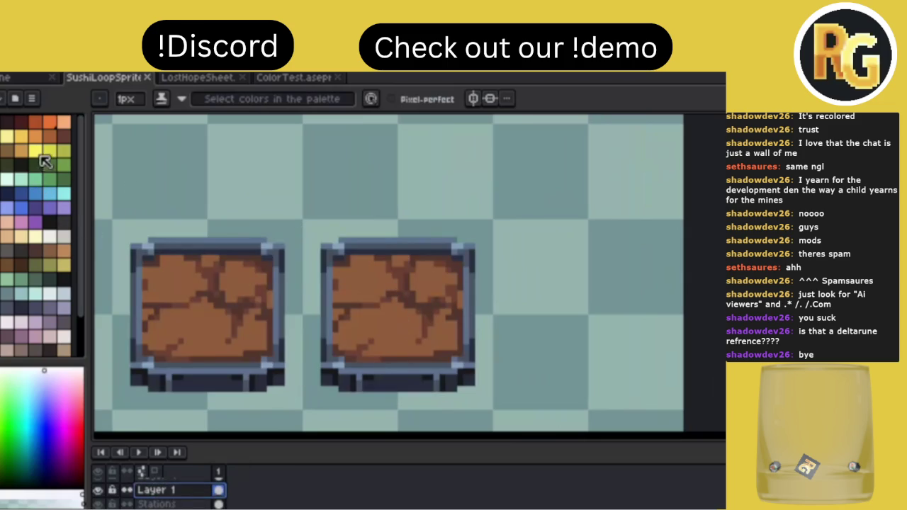
pyautogui.click(49, 164)
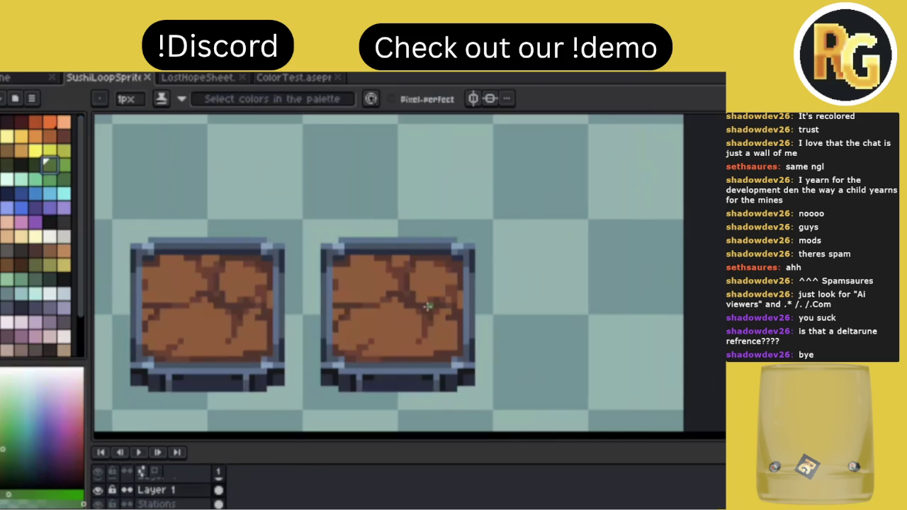
pyautogui.hscroll(3, 426, 306)
# Paint moss on the planter's top-right corner, left edge and inside, saving midway.
pyautogui.moveTo(343, 290)
pyautogui.mouseDown()
pyautogui.moveTo(356, 287)
pyautogui.moveTo(368, 305)
pyautogui.mouseUp()
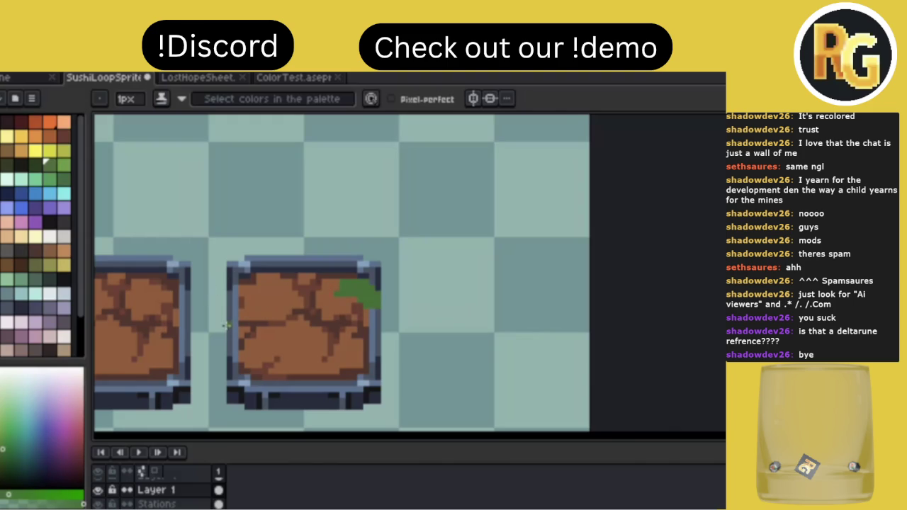
pyautogui.moveTo(224, 317); pyautogui.dragTo(242, 325)
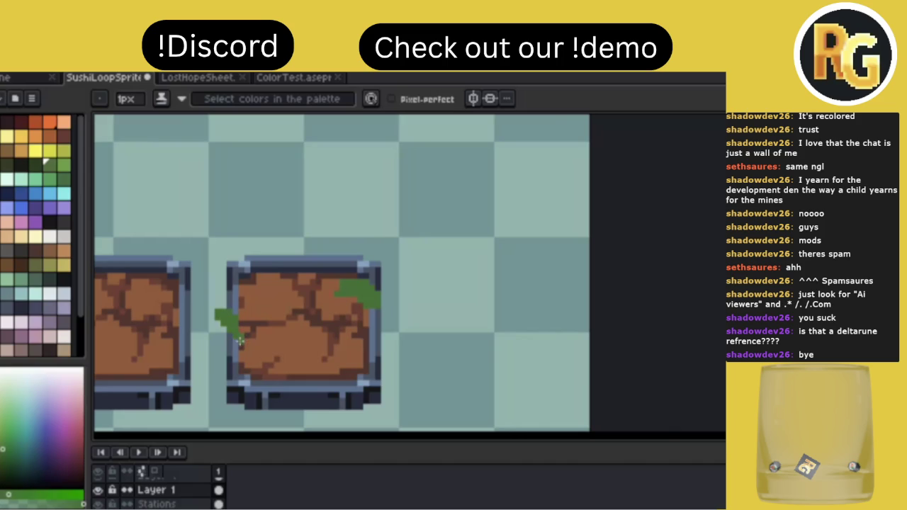
pyautogui.moveTo(255, 314); pyautogui.dragTo(260, 310)
pyautogui.hotkey('ctrl', 's')
pyautogui.moveTo(261, 306); pyautogui.dragTo(274, 305)
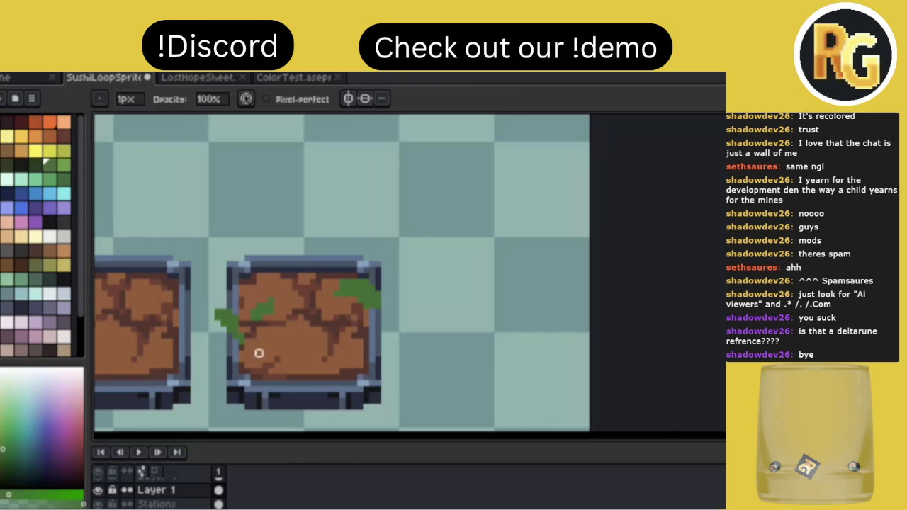
# Lasso the small moss patch and move it lower on the planter.
pyautogui.click(275, 305)
pyautogui.press('q')
pyautogui.moveTo(275, 305)
pyautogui.mouseDown()
pyautogui.moveTo(255, 311)
pyautogui.moveTo(271, 319)
pyautogui.moveTo(260, 350)
pyautogui.moveTo(269, 352)
pyautogui.moveTo(259, 339)
pyautogui.mouseUp()
pyautogui.press('Return')
pyautogui.press('b')
# Add dark green leaf pixels, then paint light green highlights on the leaves.
pyautogui.click(31, 164)
pyautogui.keyDown('alt'); pyautogui.click(259, 339); pyautogui.keyUp('alt')
pyautogui.click(64, 164)
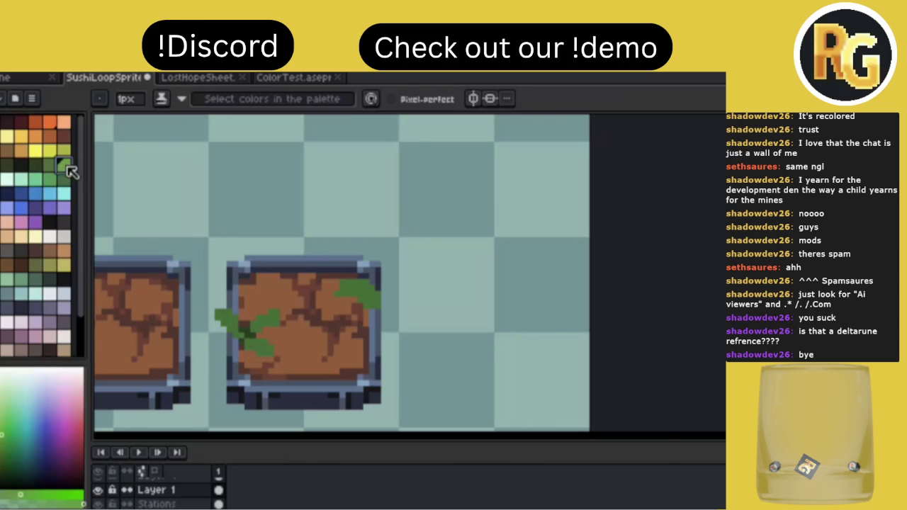
pyautogui.moveTo(268, 349); pyautogui.dragTo(252, 342)
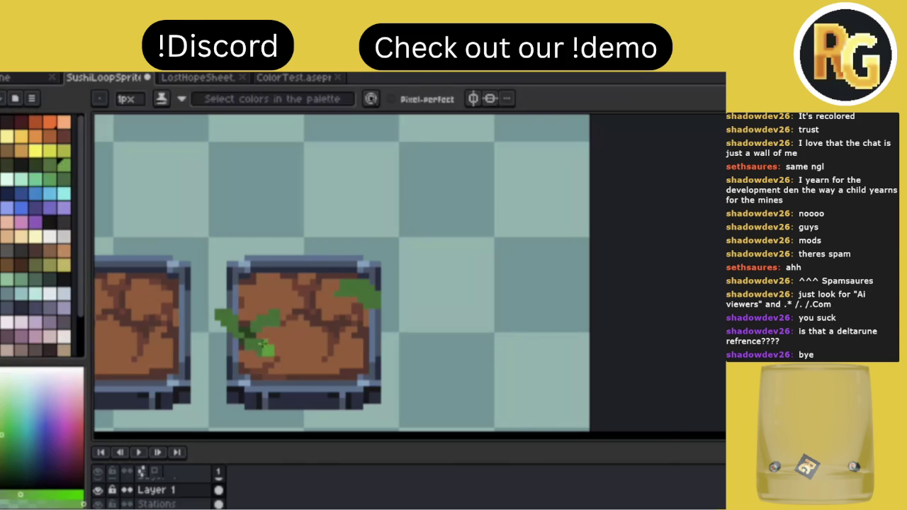
pyautogui.keyDown('alt'); pyautogui.click(255, 341); pyautogui.keyUp('alt')
pyautogui.keyDown('alt'); pyautogui.click(277, 341); pyautogui.keyUp('alt')
pyautogui.moveTo(274, 312)
pyautogui.mouseDown()
pyautogui.moveTo(268, 321)
pyautogui.moveTo(273, 314)
pyautogui.mouseUp()
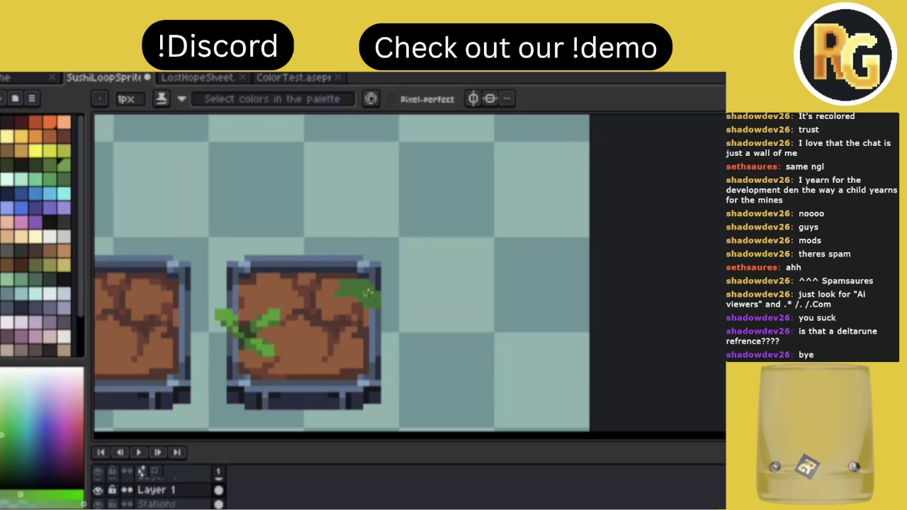
# Lasso-select the crate's leaves and delete them, leaving bare cracked dirt.
pyautogui.scroll(-1, 350, 301)
pyautogui.scroll(-1, 350, 301)
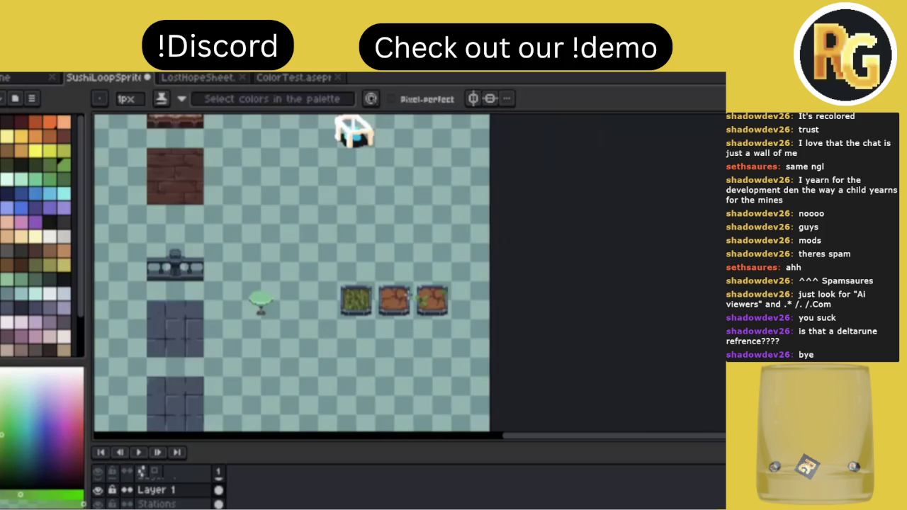
pyautogui.scroll(3, 409, 291)
pyautogui.hscroll(2, 409, 291)
pyautogui.scroll(1, 409, 290)
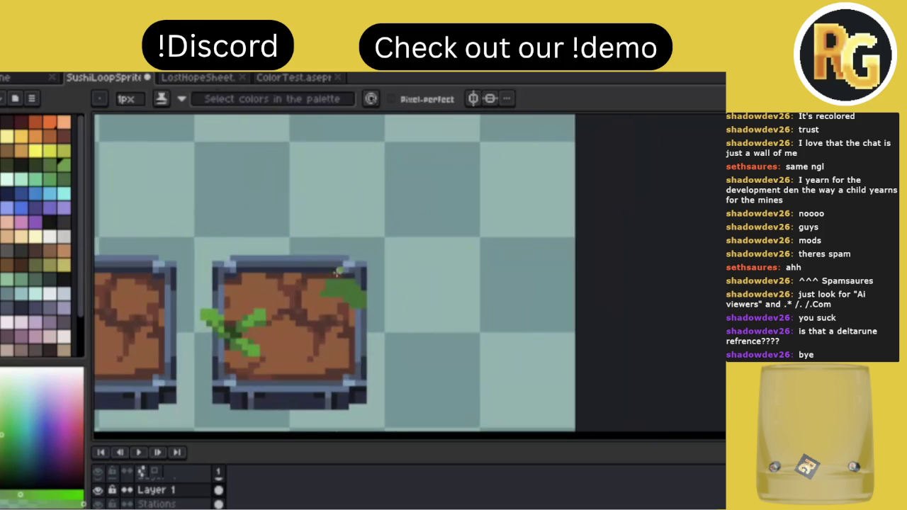
pyautogui.keyDown('alt'); pyautogui.click(347, 284); pyautogui.keyUp('alt')
pyautogui.press('m')
pyautogui.moveTo(203, 304)
pyautogui.mouseDown()
pyautogui.moveTo(425, 284)
pyautogui.moveTo(385, 259)
pyautogui.mouseUp()
pyautogui.press('Delete')
# Save the SushiLoop sprite sheet with Ctrl+S.
pyautogui.scroll(-1, 381, 253)
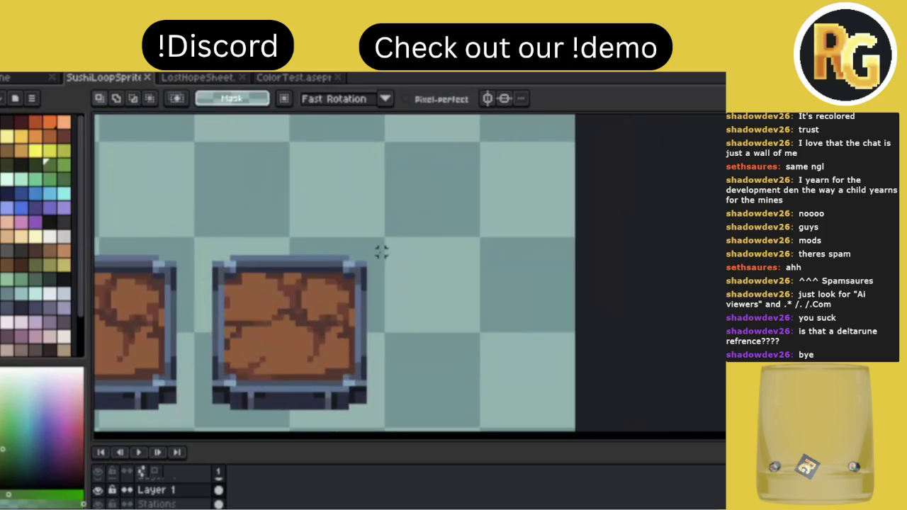
pyautogui.scroll(-1, 381, 253)
pyautogui.scroll(-1, 381, 253)
pyautogui.scroll(-1, 383, 257)
pyautogui.hotkey('ctrl', 's')
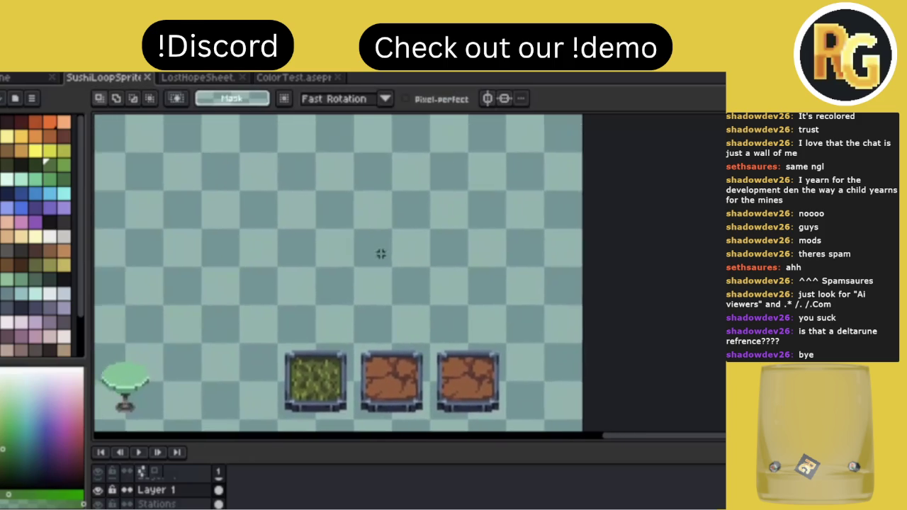
pyautogui.scroll(1, 378, 253)
pyautogui.press('alt')
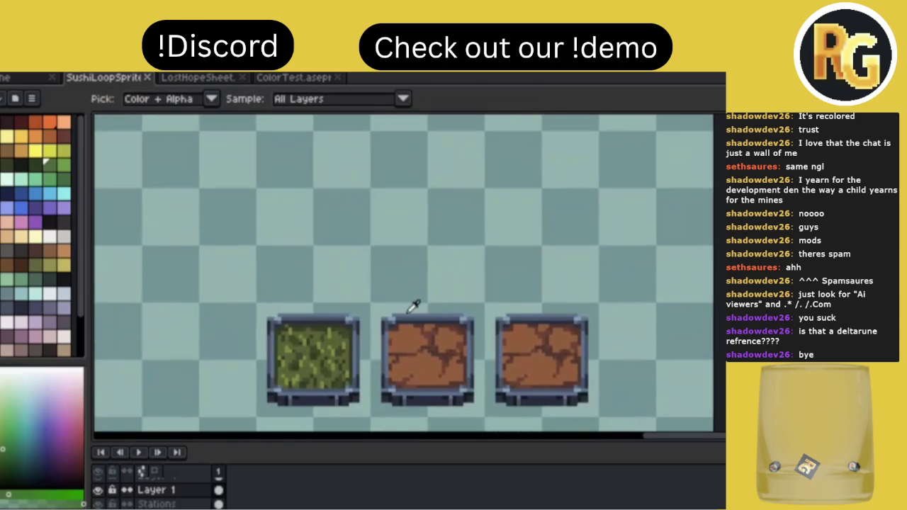
pyautogui.hotkey('ctrl', 's')
pyautogui.scroll(-1, 406, 315)
pyautogui.scroll(2, 406, 315)
pyautogui.scroll(2, 407, 315)
pyautogui.scroll(2, 406, 315)
pyautogui.scroll(-2, 406, 314)
pyautogui.scroll(-3, 405, 315)
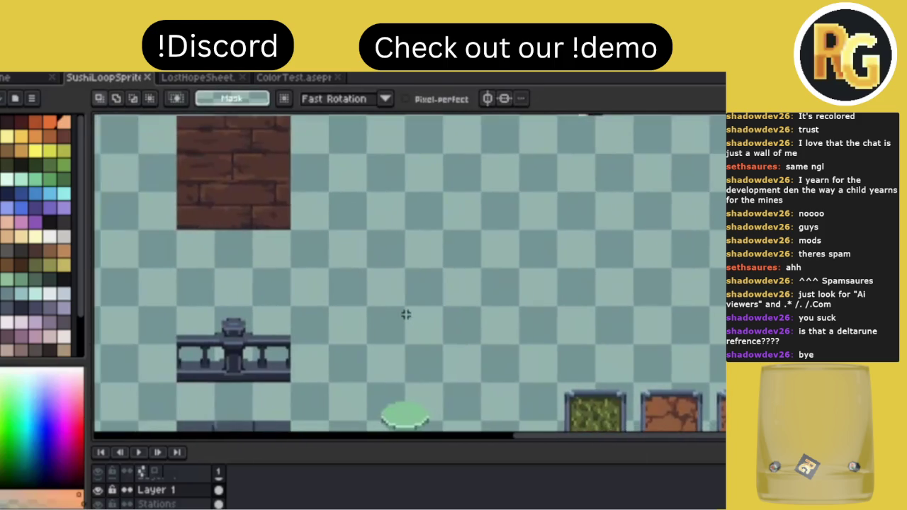
pyautogui.hscroll(2, 406, 314)
pyautogui.hscroll(2, 405, 315)
pyautogui.scroll(1, 344, 285)
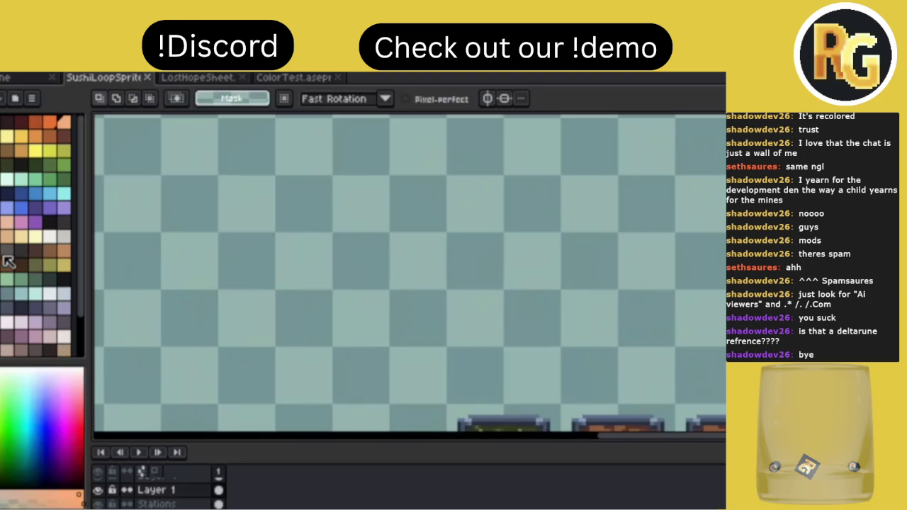
pyautogui.scroll(-1, 9, 262)
# Duplicate the railing to the right of the original and commit the copy.
pyautogui.scroll(-1, 217, 252)
pyautogui.scroll(-1, 216, 252)
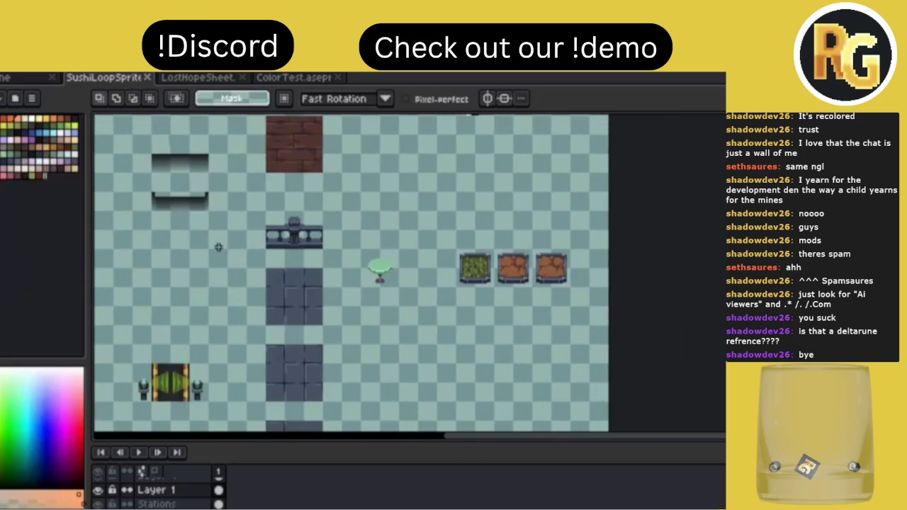
pyautogui.scroll(1, 376, 239)
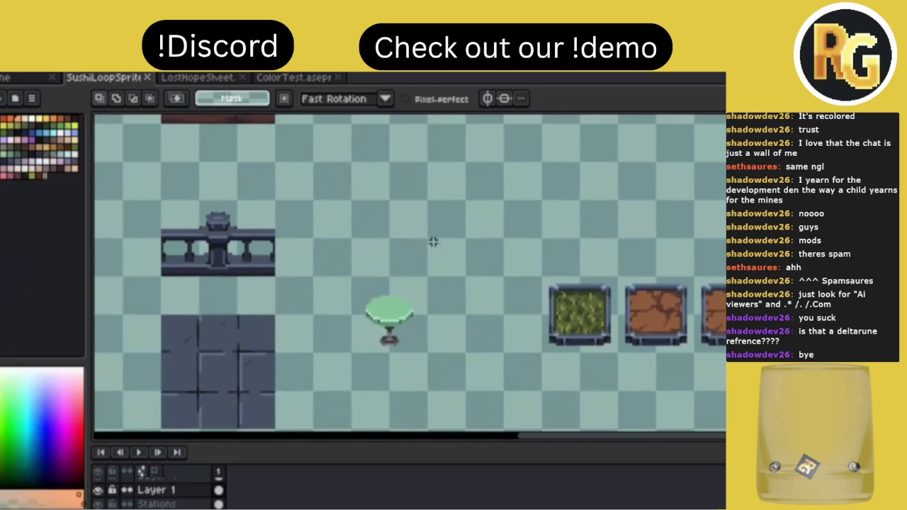
pyautogui.scroll(2, 427, 243)
pyautogui.scroll(-1, 418, 248)
pyautogui.scroll(-1, 298, 242)
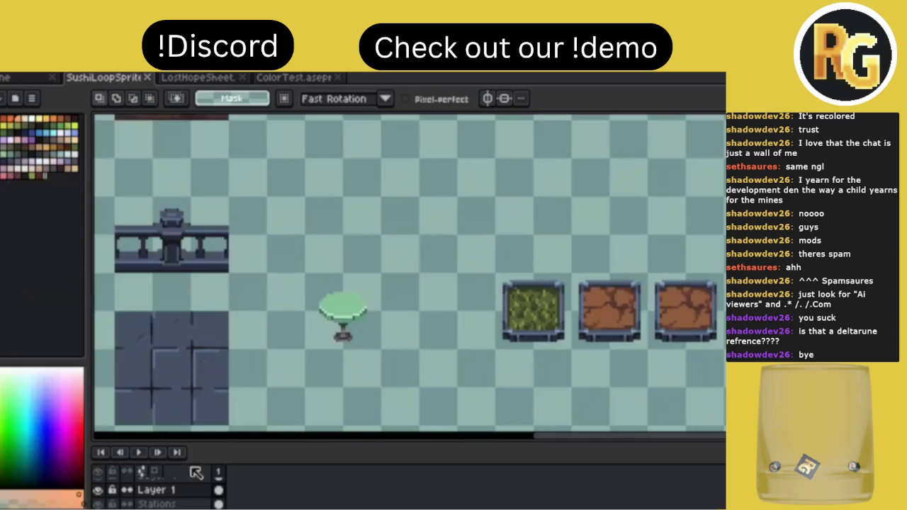
pyautogui.moveTo(117, 272)
pyautogui.mouseDown()
pyautogui.moveTo(227, 197)
pyautogui.moveTo(354, 210)
pyautogui.mouseUp()
pyautogui.press('b')
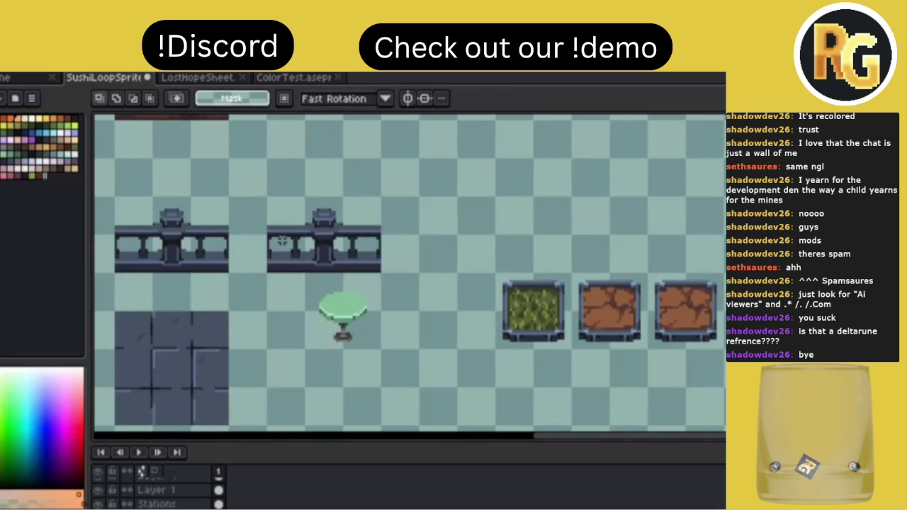
# Set a 4px brush and erase the posts off the railing copy.
pyautogui.scroll(1, 347, 237)
pyautogui.press('+')
pyautogui.press('+')
pyautogui.press('+')
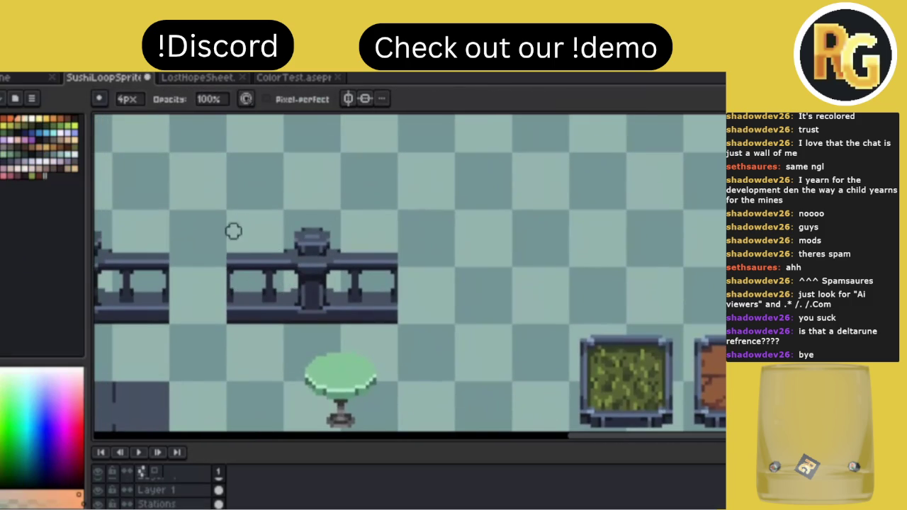
pyautogui.moveTo(217, 263)
pyautogui.mouseDown()
pyautogui.moveTo(354, 229)
pyautogui.moveTo(397, 279)
pyautogui.moveTo(376, 288)
pyautogui.moveTo(305, 281)
pyautogui.mouseUp()
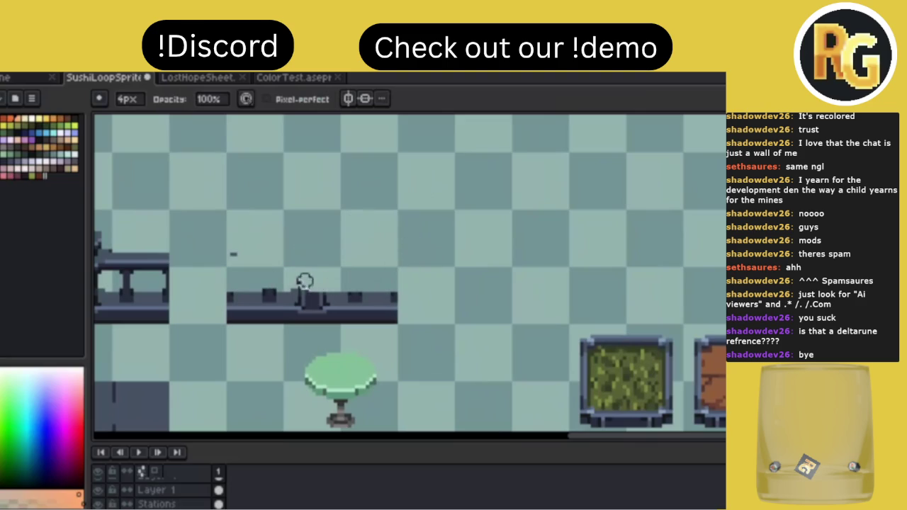
# Erase the copy's leftover dark marks and paint over its posts with the rail grey.
pyautogui.click(227, 254)
pyautogui.press('i')
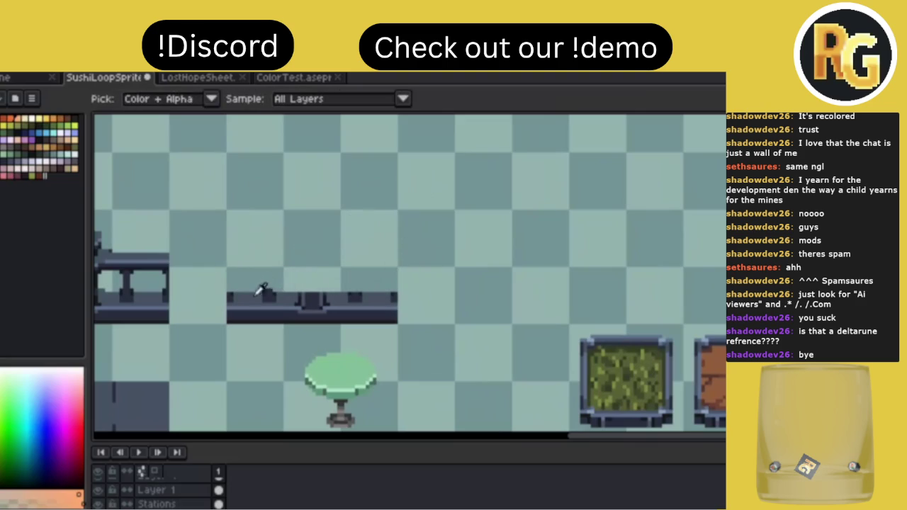
pyautogui.click(258, 292)
pyautogui.press('b')
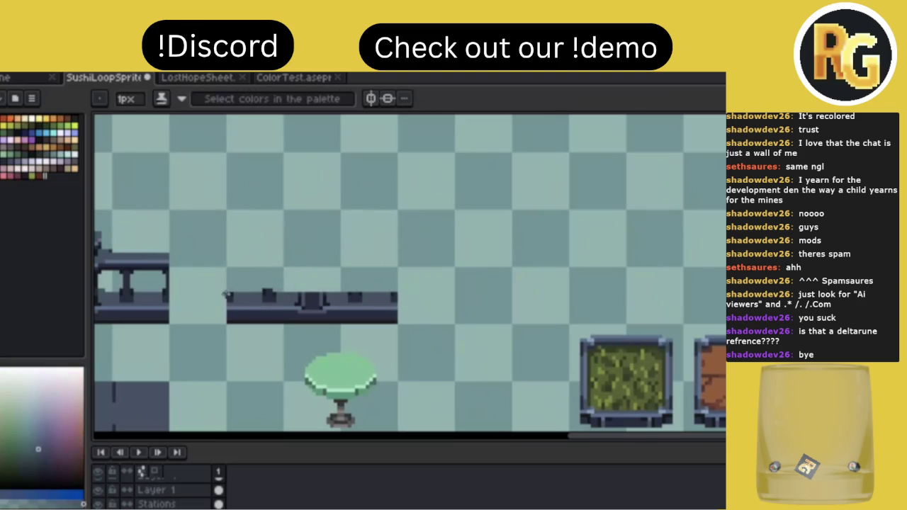
pyautogui.moveTo(372, 298)
pyautogui.mouseDown()
pyautogui.moveTo(397, 301)
pyautogui.moveTo(323, 309)
pyautogui.mouseUp()
pyautogui.press('e')
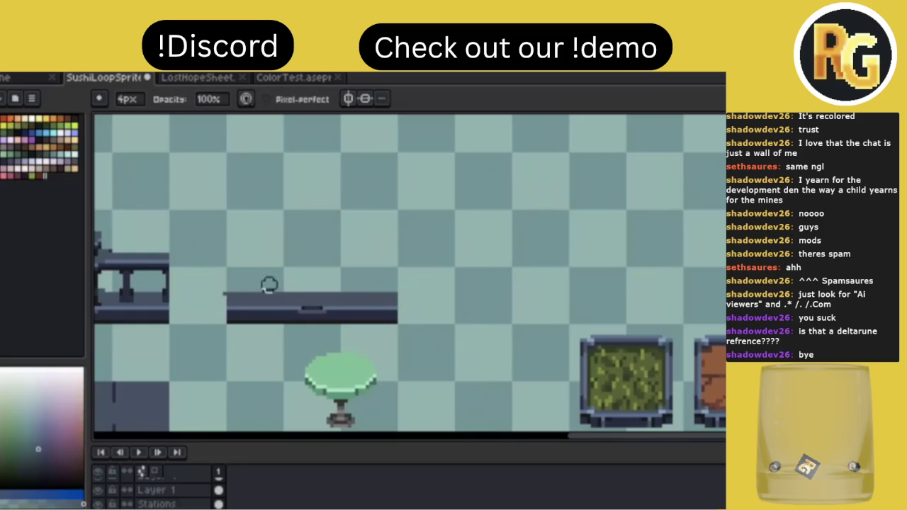
pyautogui.press('b')
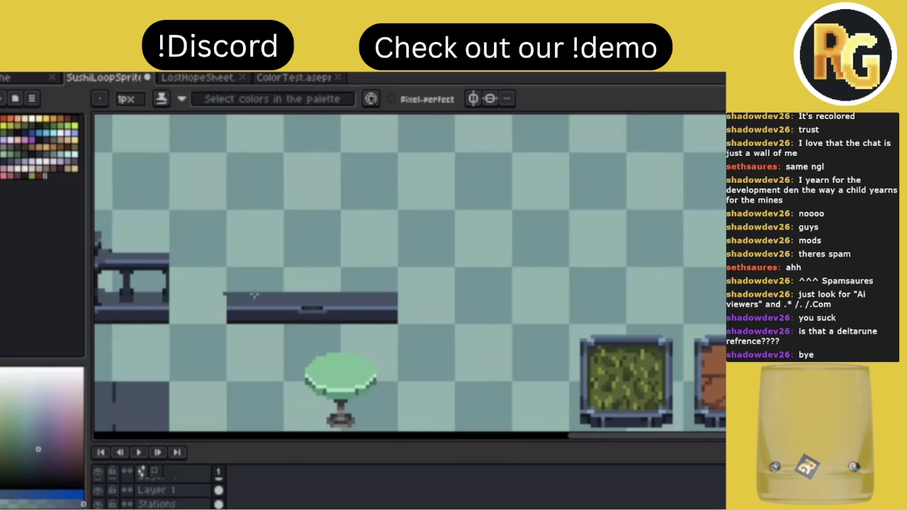
pyautogui.press('e')
pyautogui.click(224, 293)
# Draw a thin grey line with a darker row beneath it above the flat bar.
pyautogui.press('i')
pyautogui.press('b')
pyautogui.keyDown('alt'); pyautogui.click(320, 307); pyautogui.keyUp('alt')
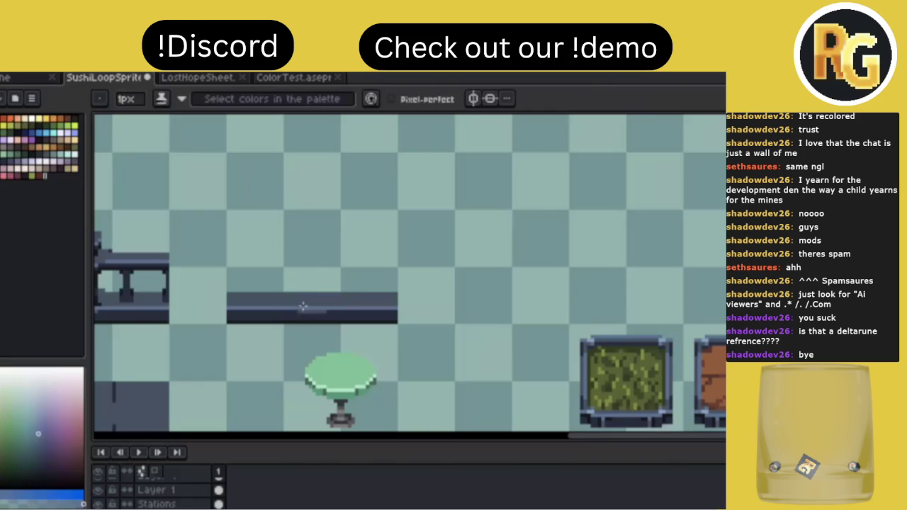
pyautogui.keyDown('alt'); pyautogui.click(302, 306); pyautogui.keyUp('alt')
pyautogui.press('g')
pyautogui.press('v')
pyautogui.press('i')
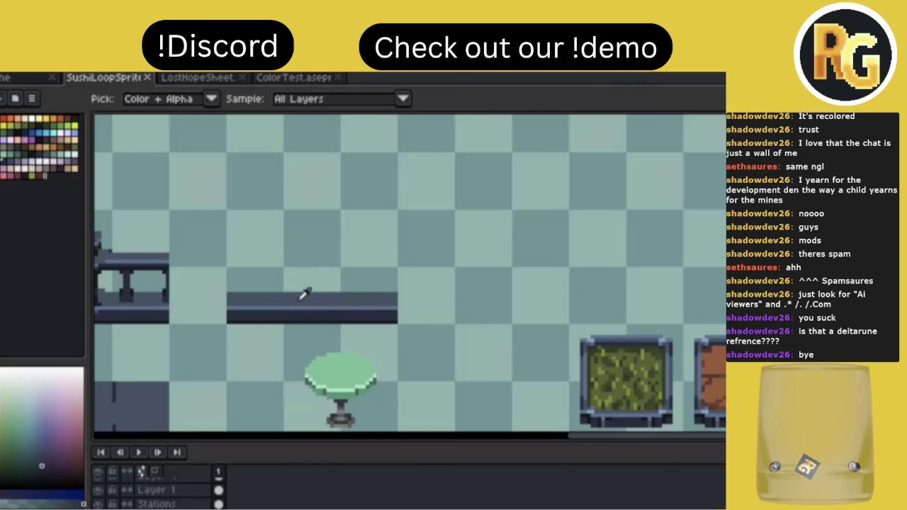
pyautogui.press('g')
pyautogui.scroll(2, 32, 221)
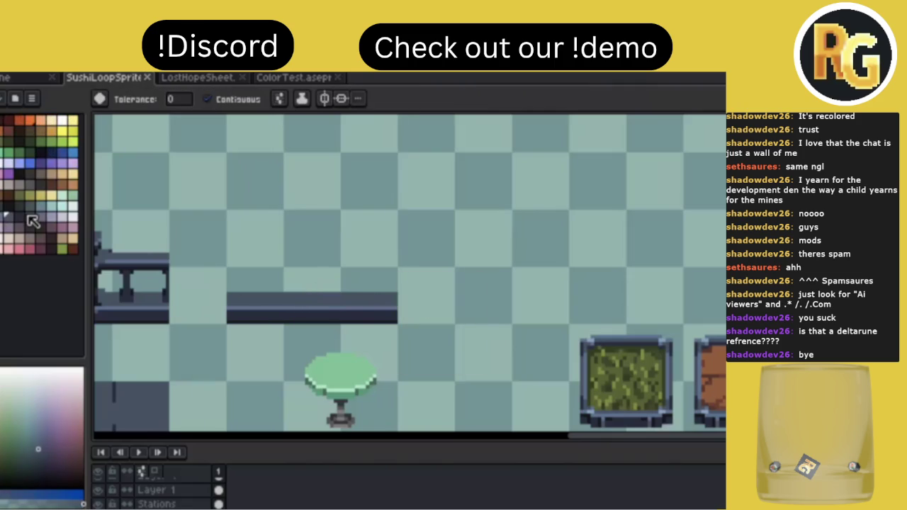
pyautogui.scroll(1, 31, 221)
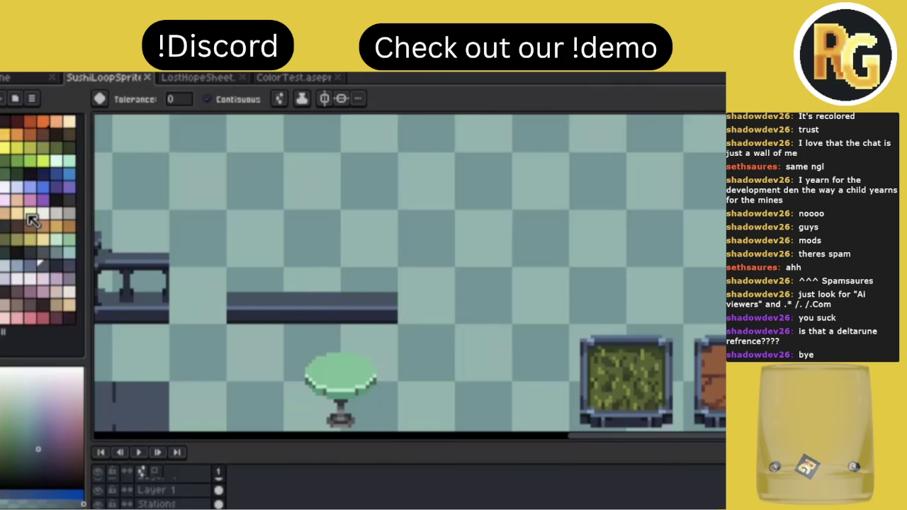
pyautogui.keyDown('alt'); pyautogui.click(298, 295); pyautogui.keyUp('alt')
pyautogui.press('b')
pyautogui.moveTo(397, 230); pyautogui.dragTo(229, 230)
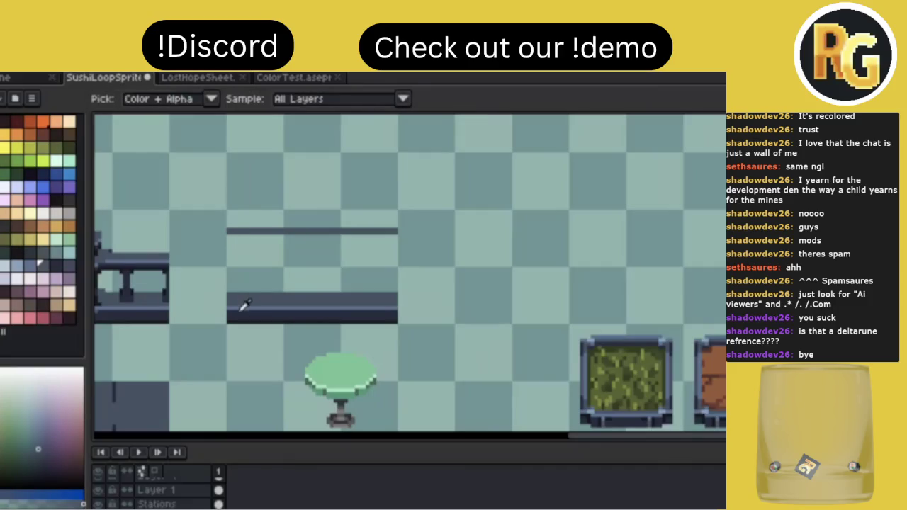
pyautogui.keyDown('alt'); pyautogui.click(243, 308); pyautogui.keyUp('alt')
pyautogui.moveTo(227, 237); pyautogui.dragTo(401, 241)
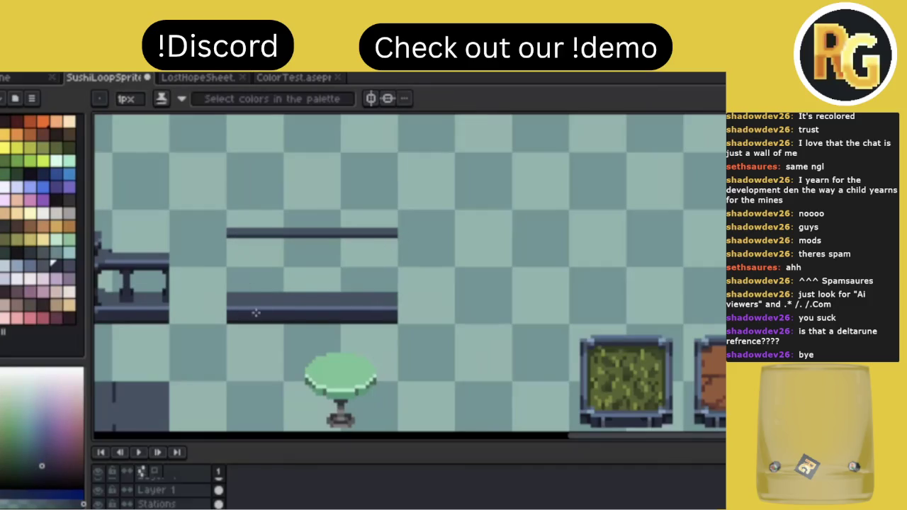
# Select the lower dark bar and nudge it down one pixel.
pyautogui.press('m')
pyautogui.moveTo(206, 273); pyautogui.dragTo(423, 312)
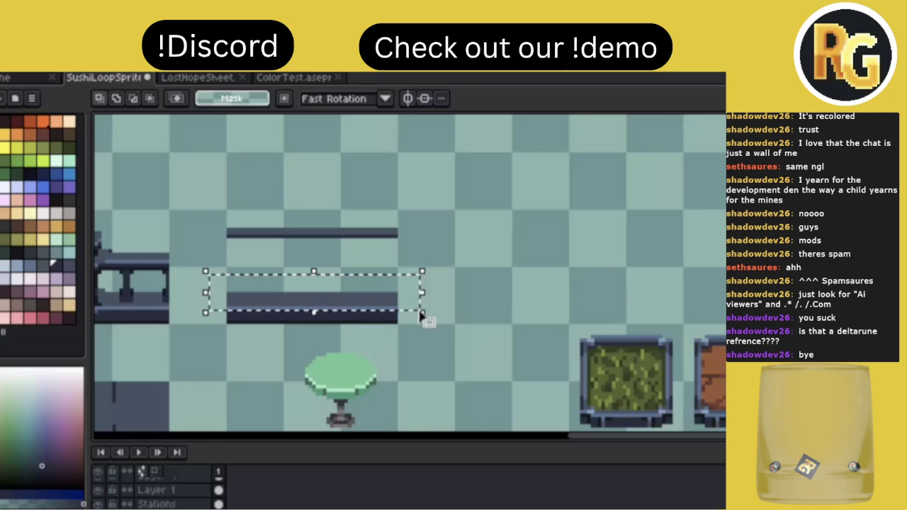
pyautogui.press('Down')
pyautogui.press('Down')
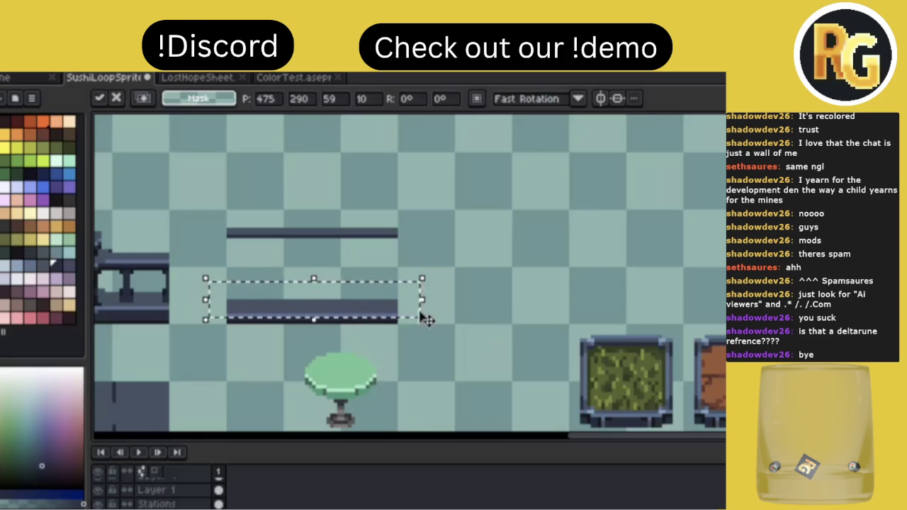
pyautogui.hotkey('ctrl', 'd')
pyautogui.click(3, 277)
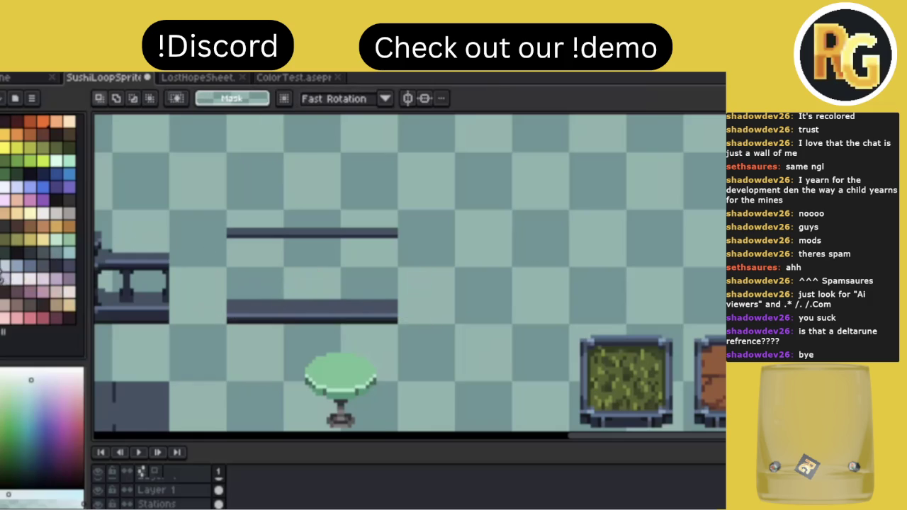
# Fill the gap between the bars with a light panel and highlight the top bar's edge.
pyautogui.press('b')
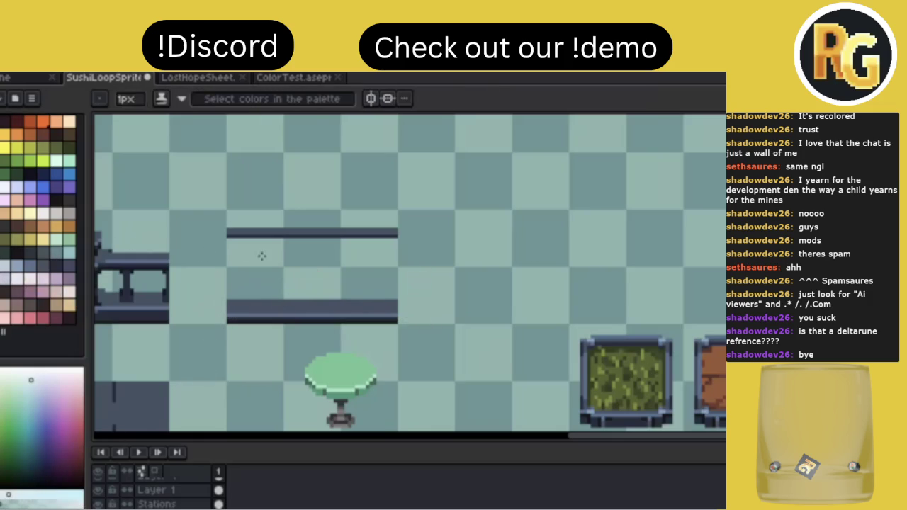
pyautogui.moveTo(227, 238)
pyautogui.mouseDown()
pyautogui.moveTo(282, 289)
pyautogui.moveTo(403, 296)
pyautogui.moveTo(394, 305)
pyautogui.mouseUp()
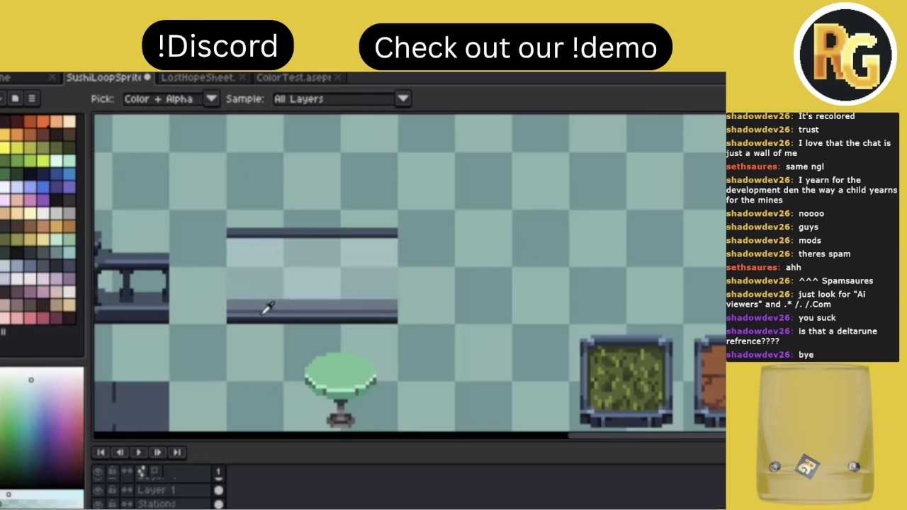
pyautogui.keyDown('alt'); pyautogui.click(257, 287); pyautogui.keyUp('alt')
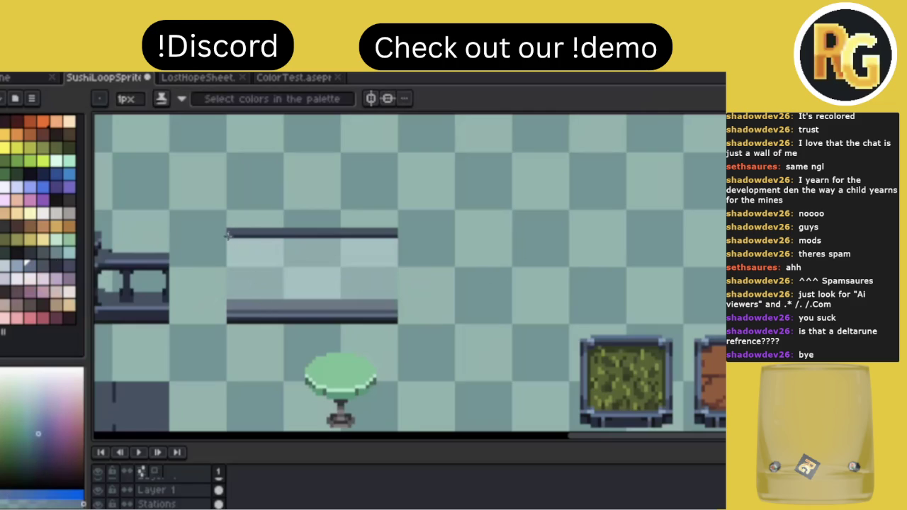
pyautogui.moveTo(229, 232); pyautogui.dragTo(399, 242)
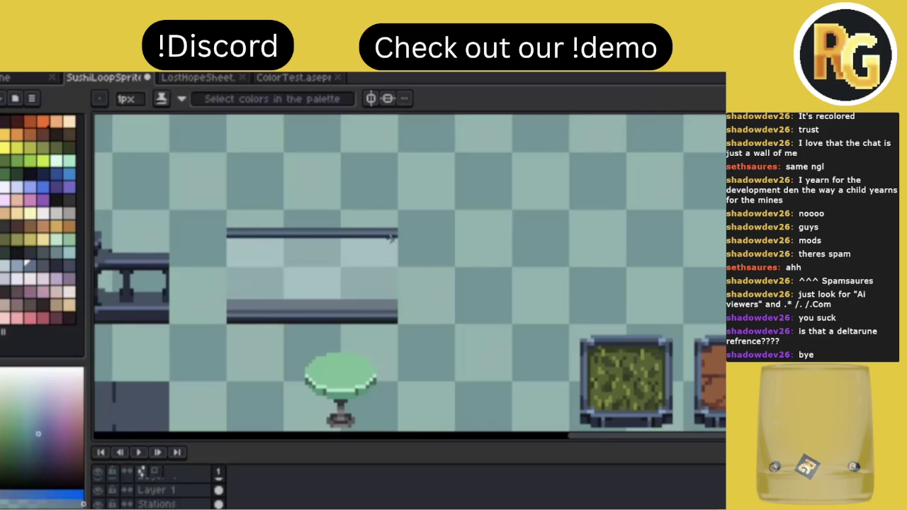
# Darken the top bar's upper edge and shade the lower bar's edge with a dark line.
pyautogui.keyDown('alt'); pyautogui.click(385, 221); pyautogui.keyUp('alt')
pyautogui.moveTo(226, 225); pyautogui.dragTo(395, 228)
pyautogui.press('alt')
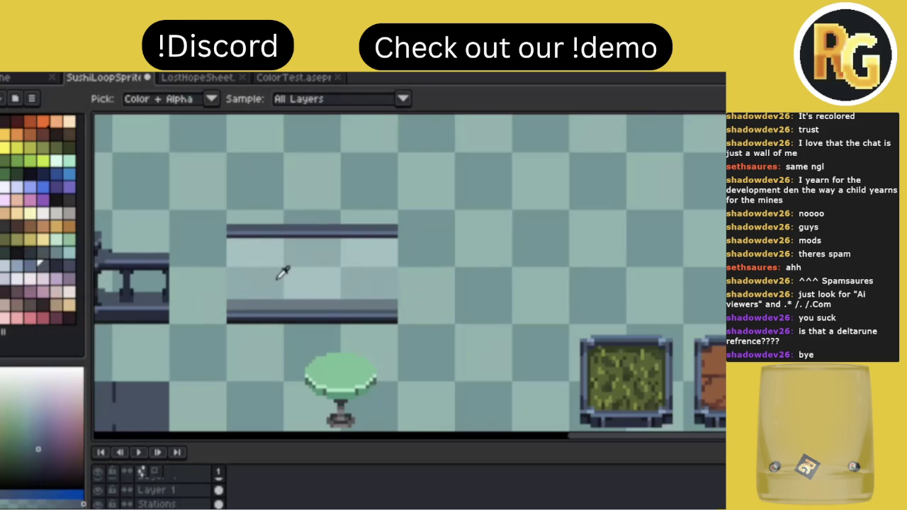
pyautogui.keyDown('alt'); pyautogui.click(234, 308); pyautogui.keyUp('alt')
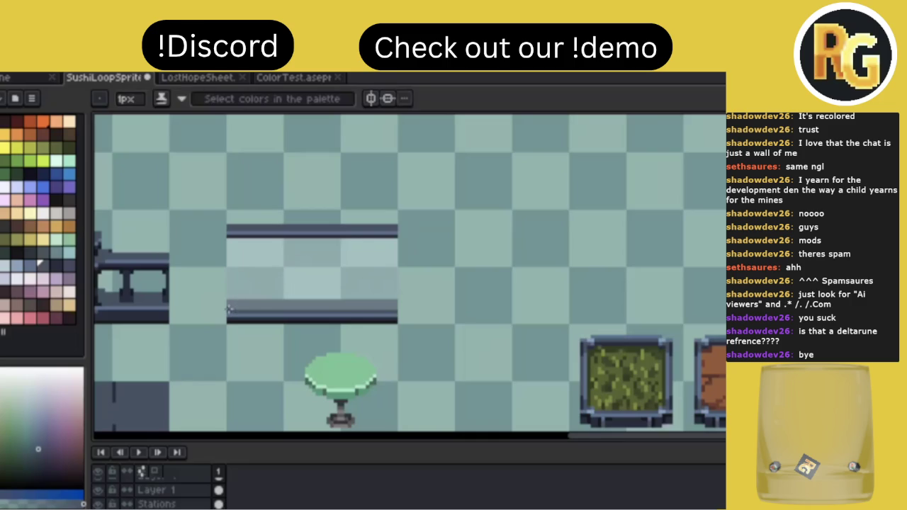
pyautogui.moveTo(238, 307); pyautogui.dragTo(374, 307)
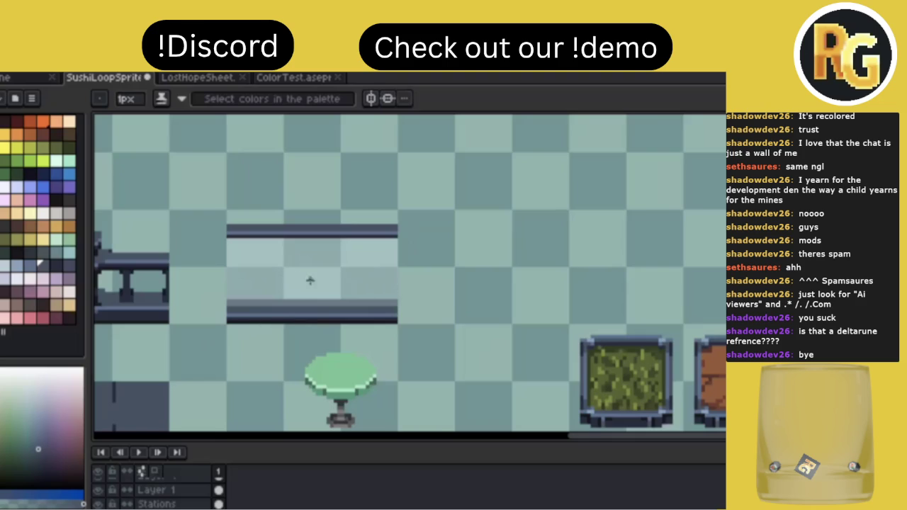
pyautogui.keyDown('alt'); pyautogui.click(280, 255); pyautogui.keyUp('alt')
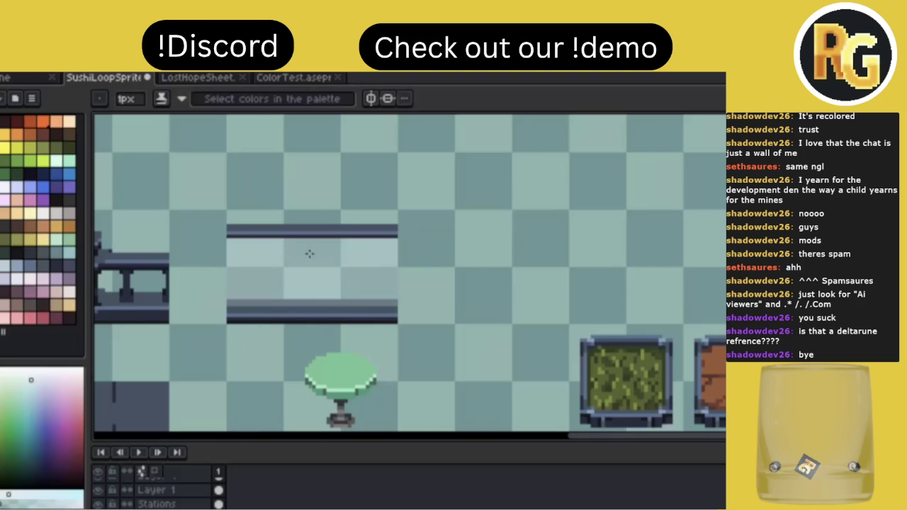
# Draw a 1px dark vertical divider from the top bar down to the bottom bar.
pyautogui.scroll(1, 310, 254)
pyautogui.scroll(1, 310, 253)
pyautogui.press('-')
pyautogui.press('-')
pyautogui.press('-')
pyautogui.moveTo(315, 228); pyautogui.dragTo(310, 239)
pyautogui.press('alt')
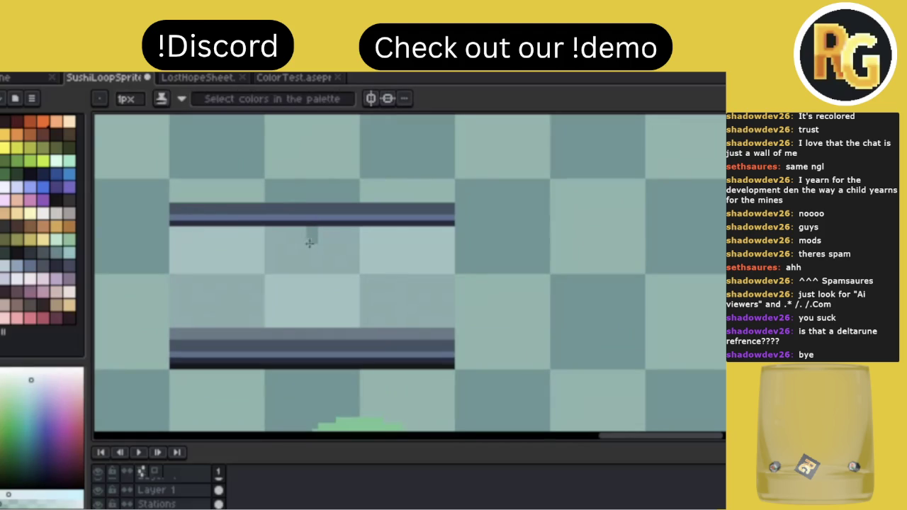
pyautogui.click(329, 253)
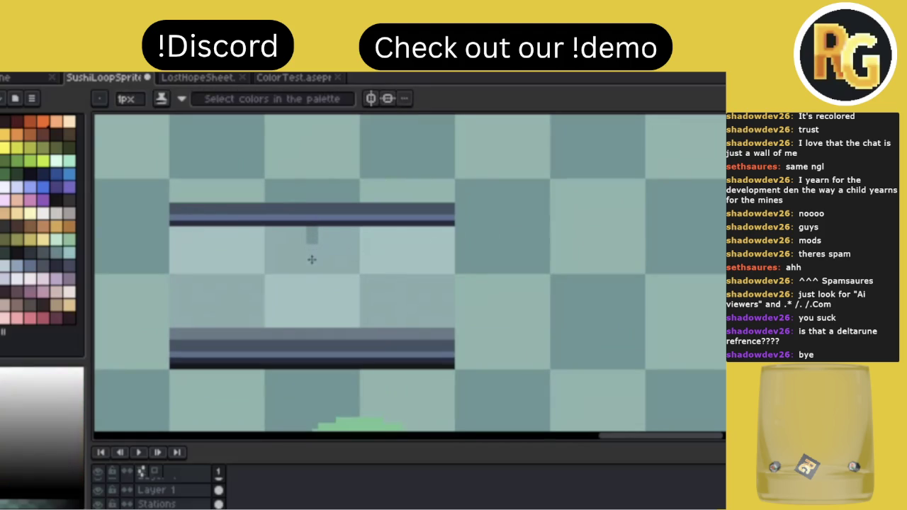
pyautogui.press('alt')
pyautogui.moveTo(314, 247); pyautogui.dragTo(309, 337)
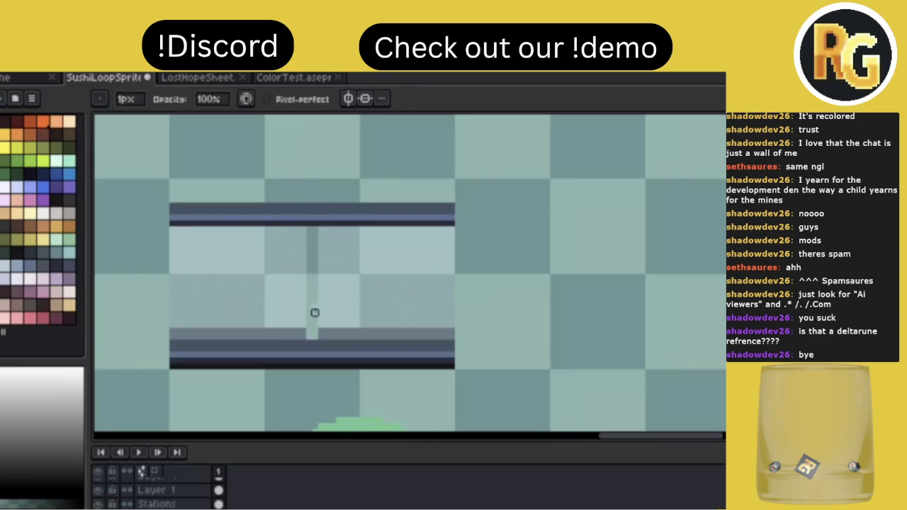
pyautogui.press('alt')
pyautogui.keyDown('alt'); pyautogui.click(316, 334); pyautogui.keyUp('alt')
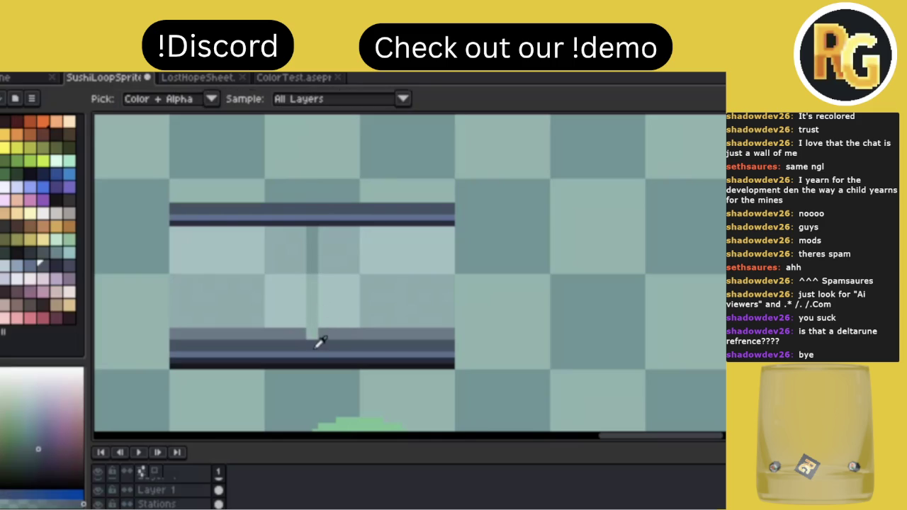
# Add thin light highlight strips on both sides of the divider.
pyautogui.scroll(-1, 390, 281)
pyautogui.scroll(-1, 386, 287)
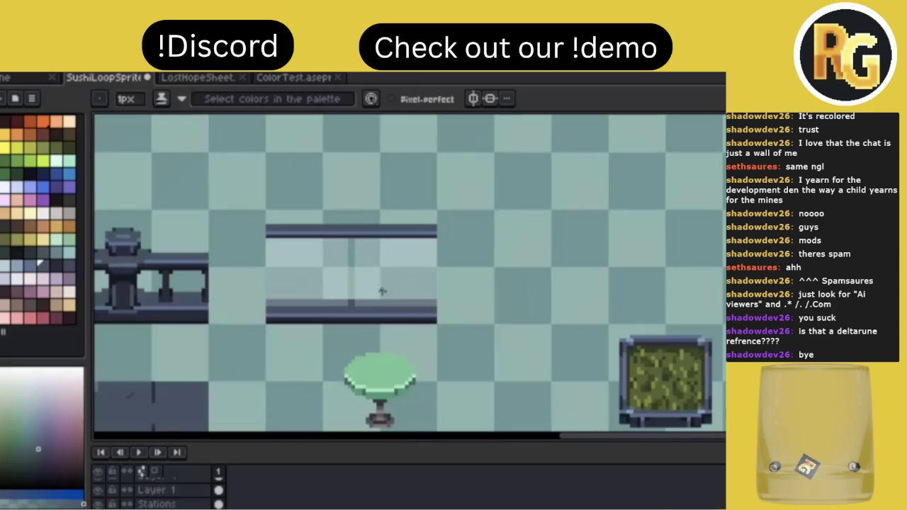
pyautogui.scroll(2, 358, 262)
pyautogui.keyDown('alt'); pyautogui.click(355, 251); pyautogui.keyUp('alt')
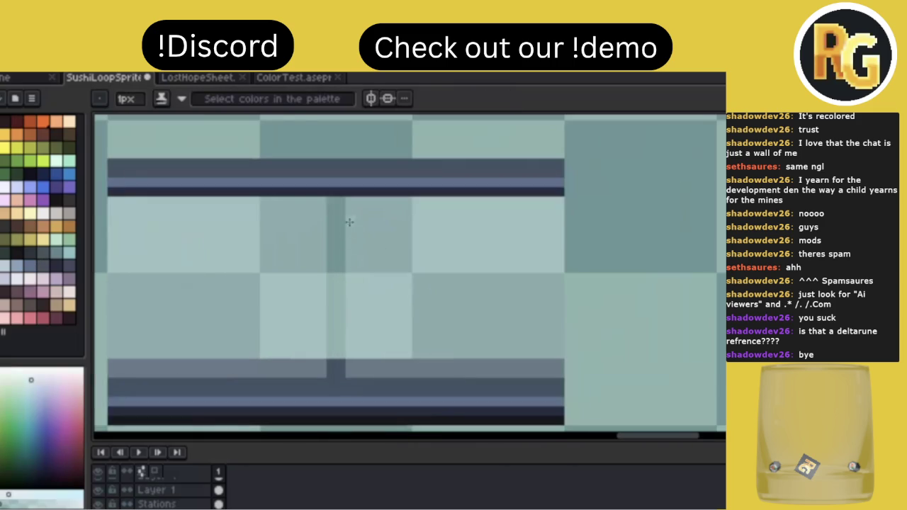
pyautogui.moveTo(350, 205)
pyautogui.mouseDown()
pyautogui.moveTo(350, 376)
pyautogui.moveTo(322, 197)
pyautogui.mouseUp()
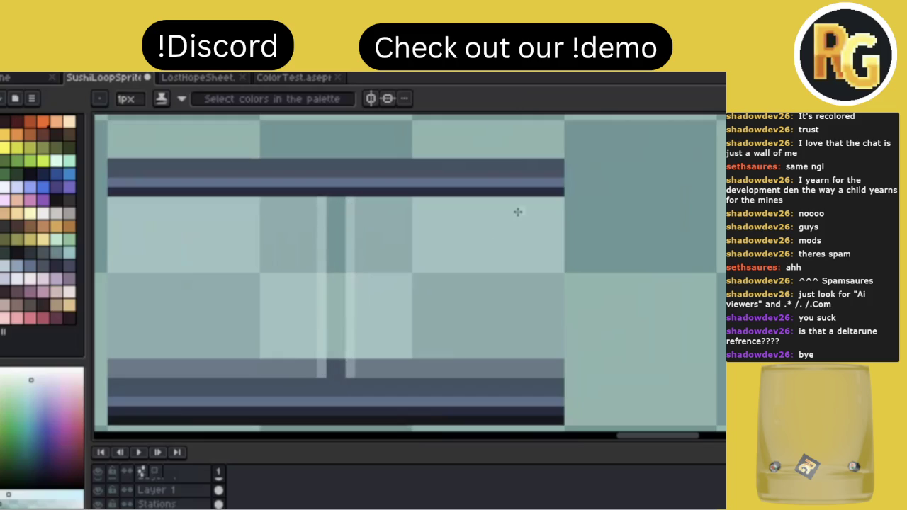
pyautogui.scroll(-1, 517, 212)
pyautogui.scroll(-1, 532, 213)
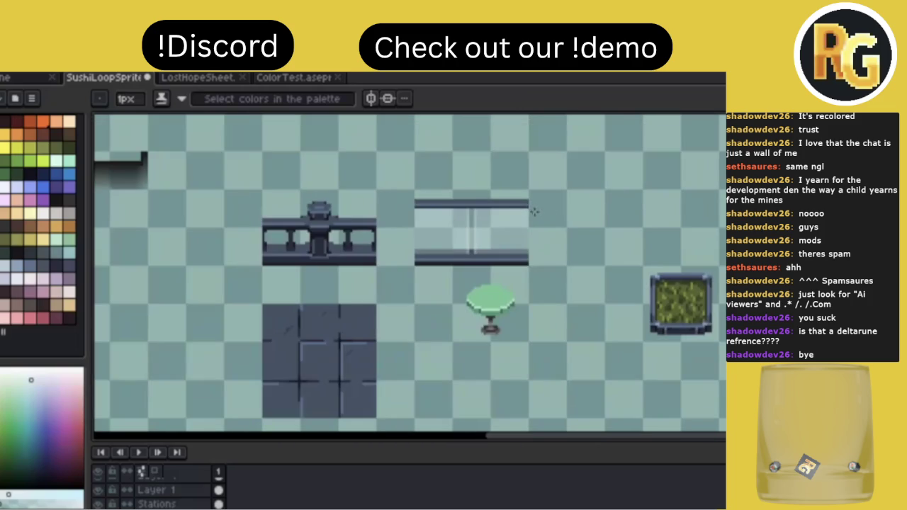
pyautogui.scroll(1, 515, 217)
pyautogui.scroll(1, 516, 219)
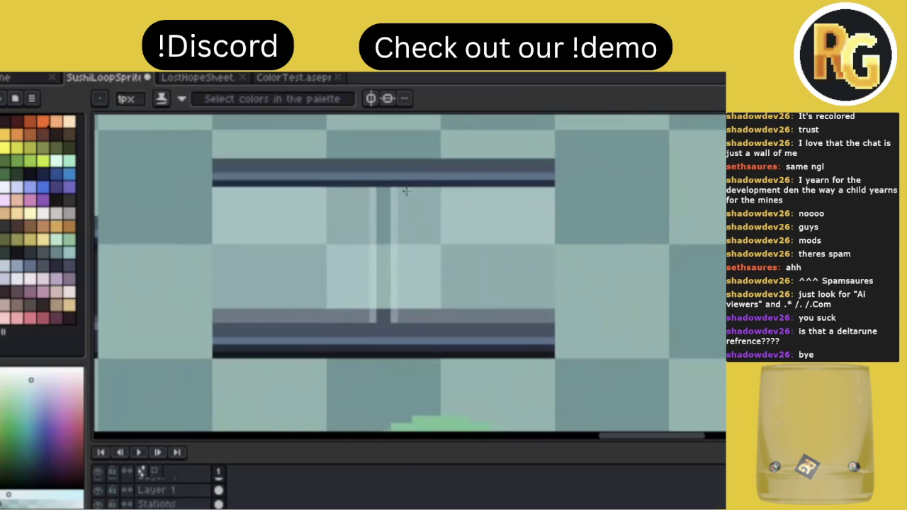
# Lighten a band of the glass and draw two diagonal glare lines on the left pane.
pyautogui.moveTo(402, 190)
pyautogui.mouseDown()
pyautogui.moveTo(536, 187)
pyautogui.moveTo(394, 324)
pyautogui.mouseUp()
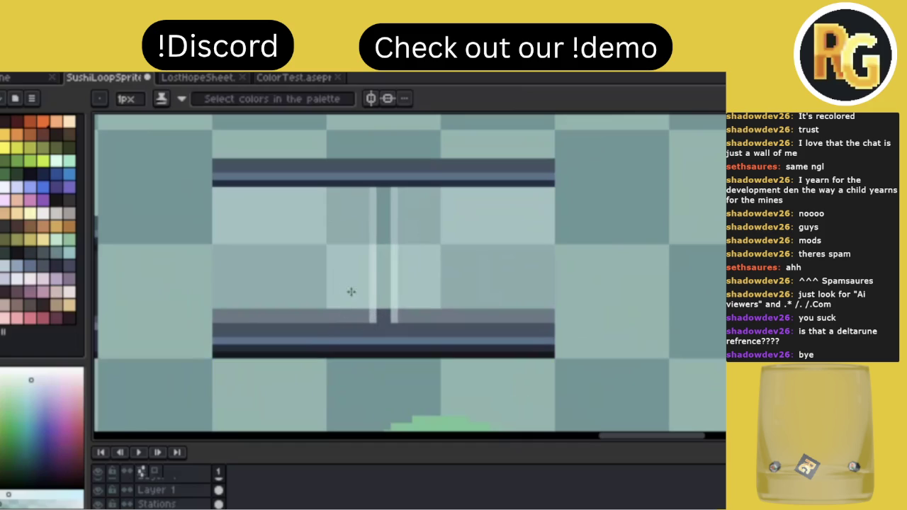
pyautogui.moveTo(355, 197); pyautogui.dragTo(311, 244)
pyautogui.moveTo(360, 226); pyautogui.dragTo(341, 246)
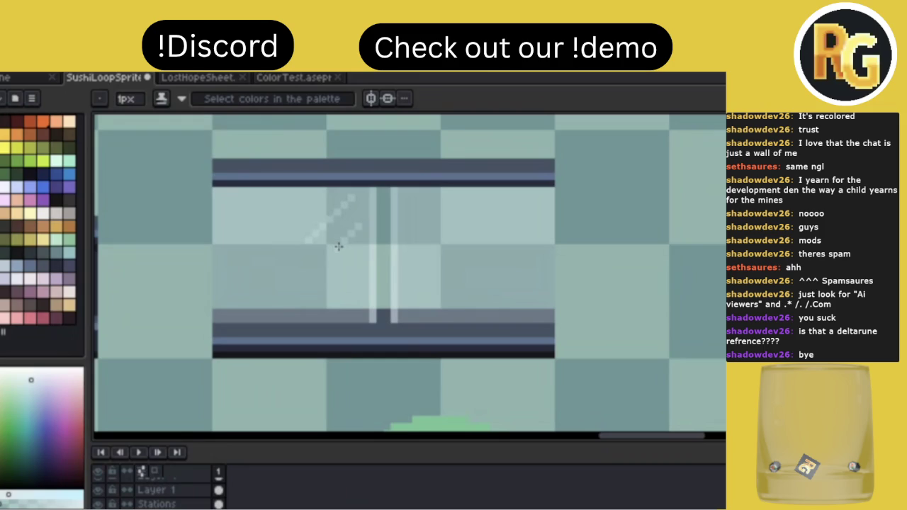
pyautogui.scroll(-2, 485, 228)
pyautogui.scroll(-1, 485, 228)
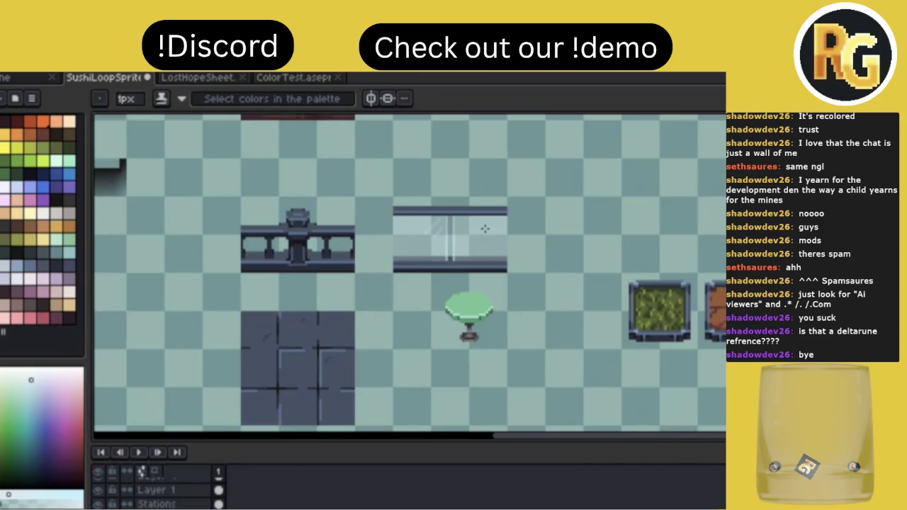
pyautogui.scroll(1, 522, 231)
pyautogui.scroll(2, 511, 228)
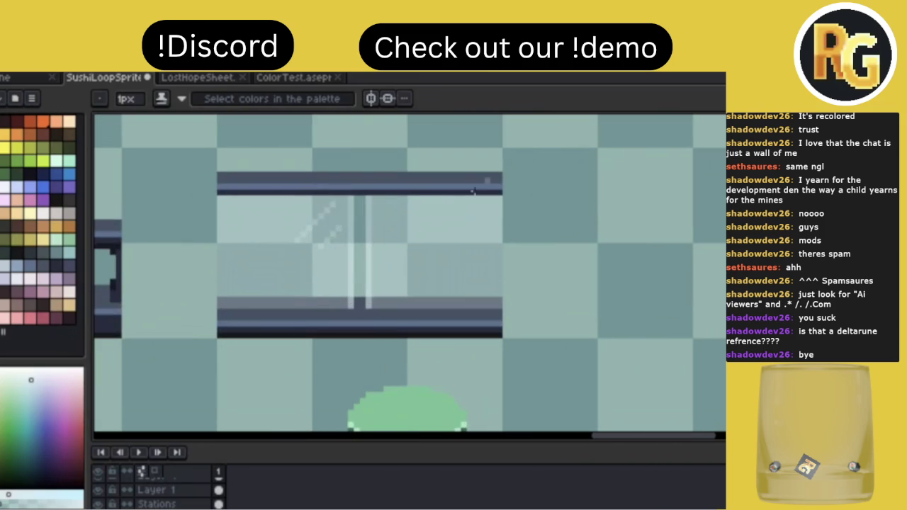
# Add two glare lines on the right pane plus a few extra glare pixels, saving the sheet.
pyautogui.moveTo(383, 221); pyautogui.dragTo(405, 204)
pyautogui.moveTo(387, 241); pyautogui.dragTo(410, 217)
pyautogui.hotkey('ctrl', 's')
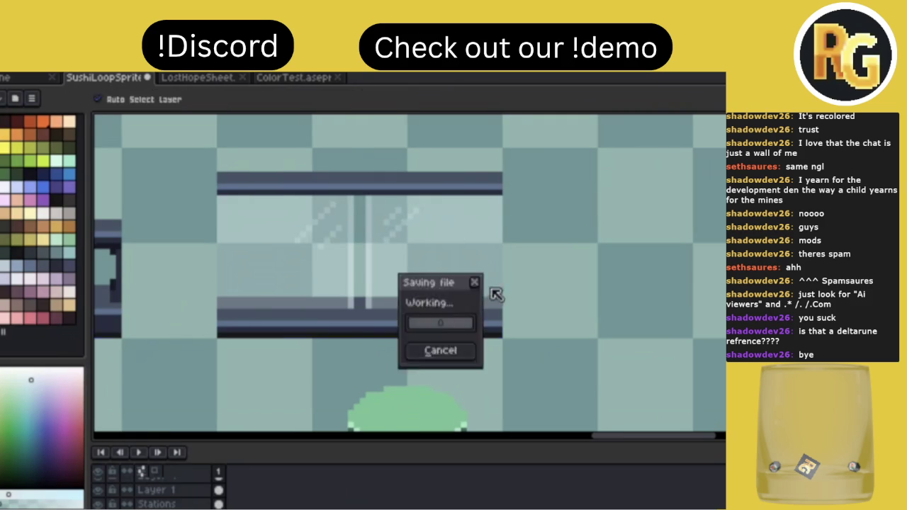
pyautogui.moveTo(468, 289); pyautogui.dragTo(491, 268)
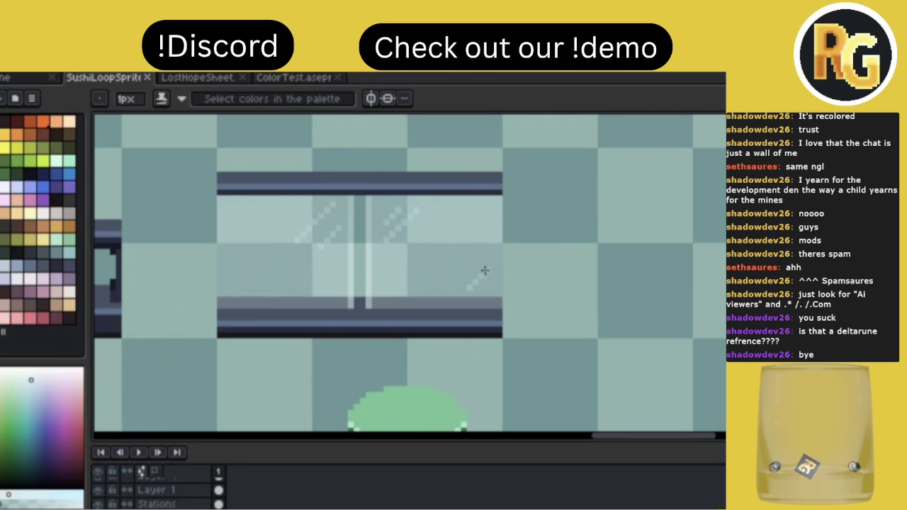
pyautogui.moveTo(229, 291); pyautogui.dragTo(241, 279)
pyautogui.hotkey('ctrl', 's')
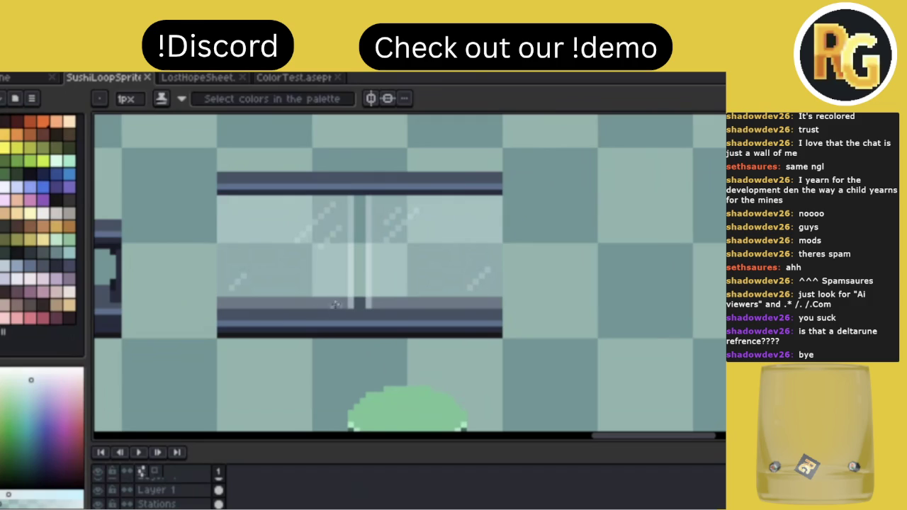
pyautogui.click(226, 211)
pyautogui.hotkey('ctrl', 's')
pyautogui.scroll(-3, 547, 253)
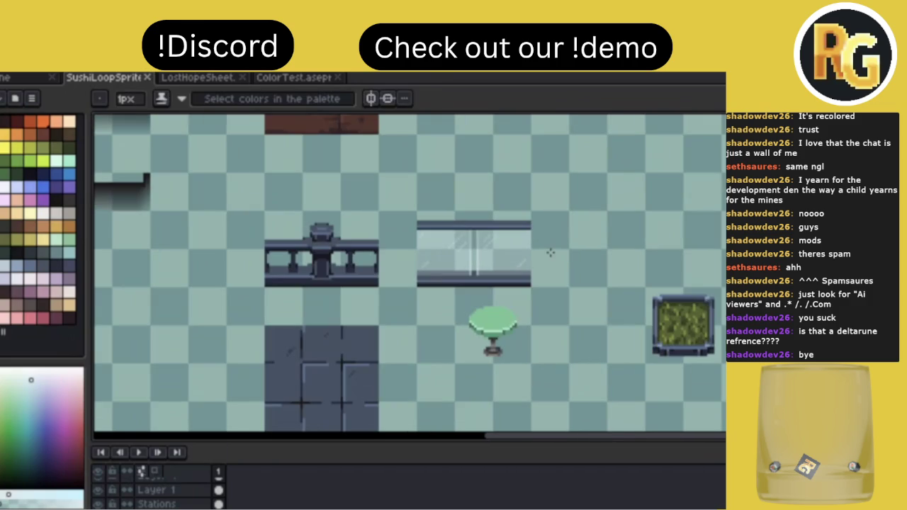
# Zoom in and repaint the divider's two light highlight strips, brightening their tops.
pyautogui.scroll(-1, 550, 252)
pyautogui.scroll(1, 550, 251)
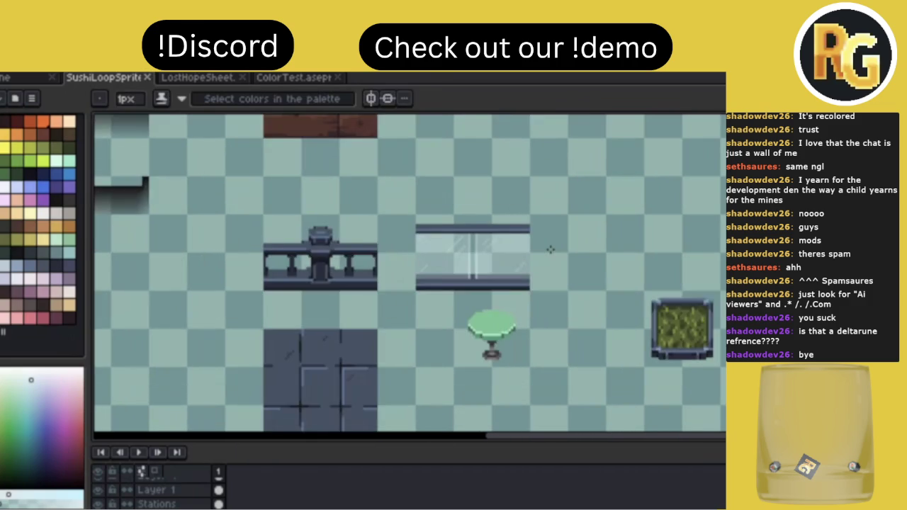
pyautogui.scroll(1, 550, 250)
pyautogui.scroll(2, 532, 271)
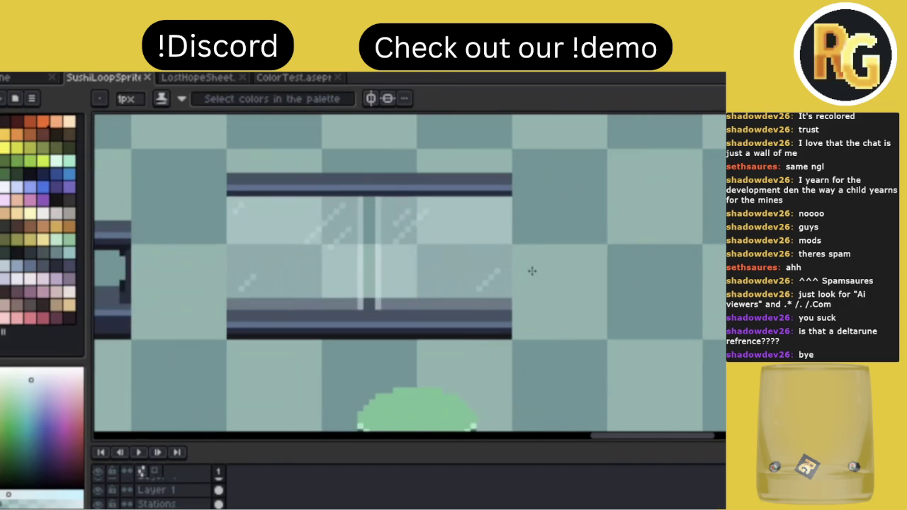
pyautogui.scroll(1, 333, 184)
pyautogui.moveTo(333, 184); pyautogui.dragTo(334, 225)
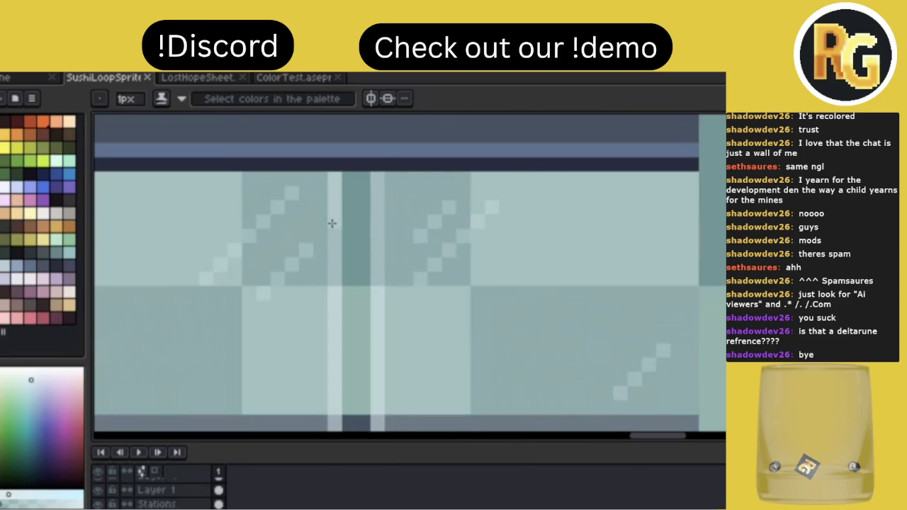
pyautogui.moveTo(377, 176); pyautogui.dragTo(376, 224)
pyautogui.moveTo(334, 179); pyautogui.dragTo(334, 200)
pyautogui.moveTo(380, 180); pyautogui.dragTo(377, 200)
pyautogui.scroll(-2, 437, 248)
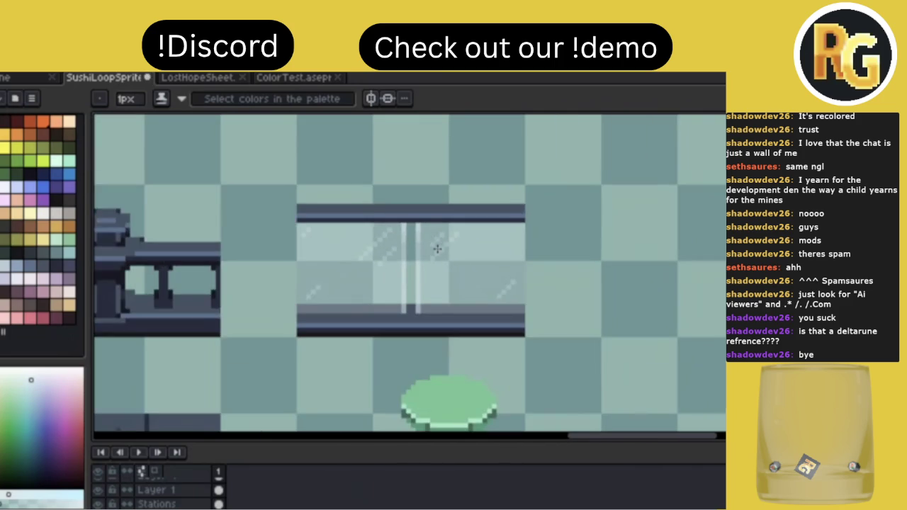
pyautogui.scroll(-2, 436, 237)
pyautogui.scroll(-2, 430, 275)
pyautogui.scroll(-1, 438, 250)
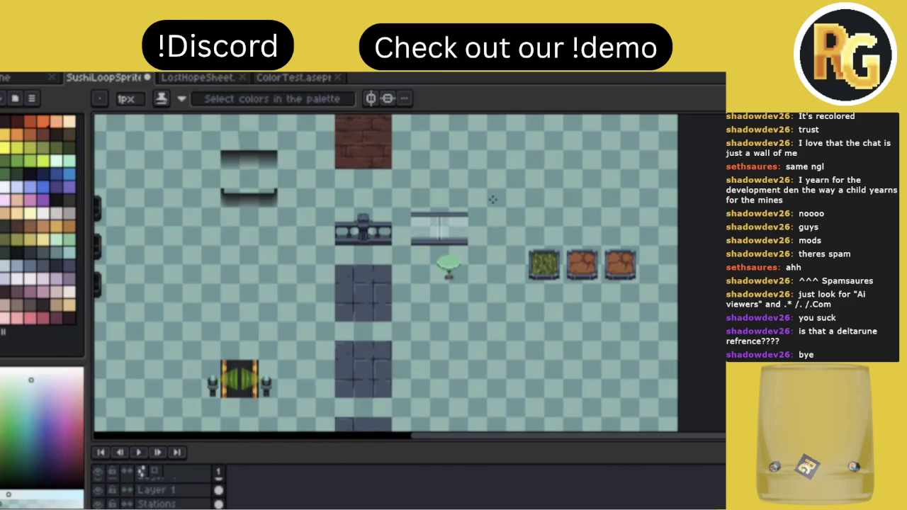
pyautogui.scroll(3, 475, 220)
pyautogui.scroll(1, 474, 221)
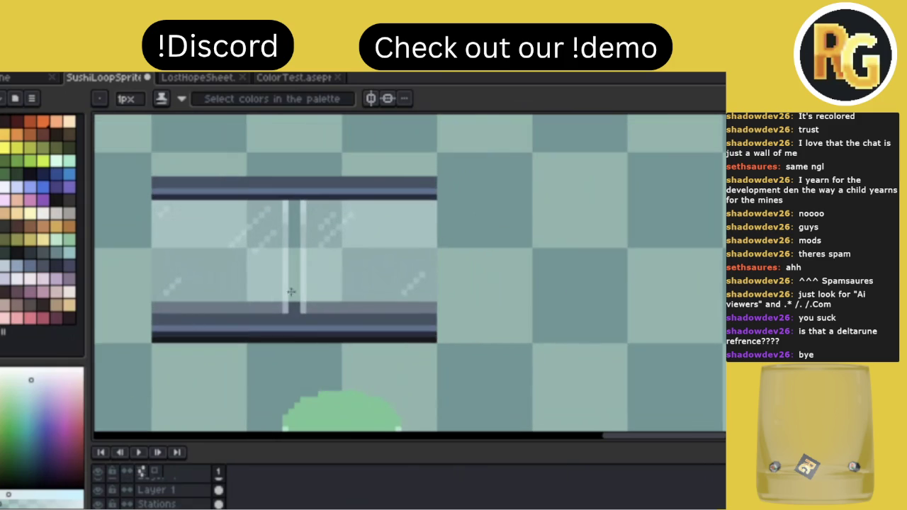
pyautogui.scroll(2, 289, 295)
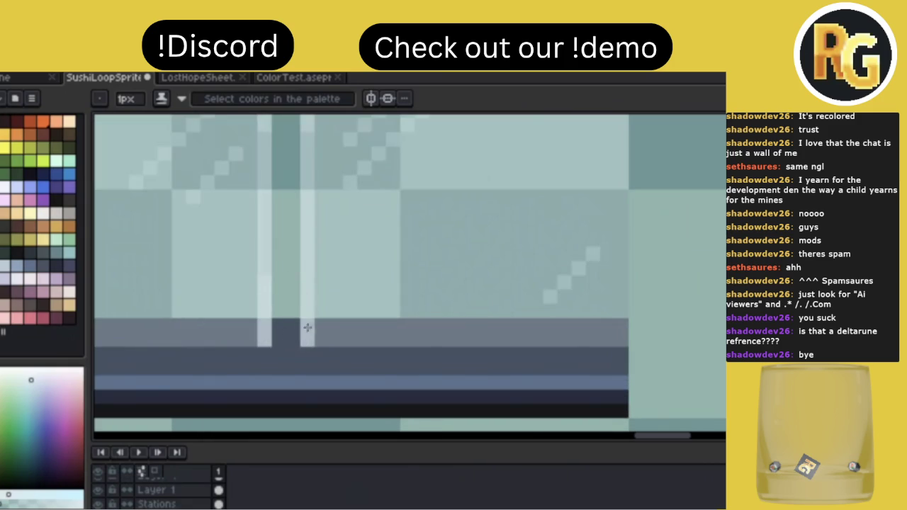
pyautogui.scroll(-2, 306, 285)
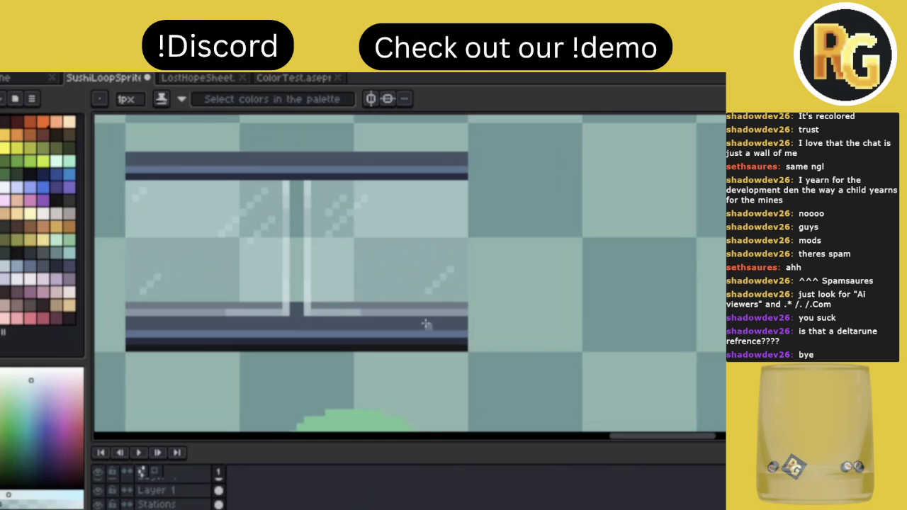
# Save the sheet and paint a dark grey-blue block above the glass window's top frame bar.
pyautogui.hotkey('ctrl', 's')
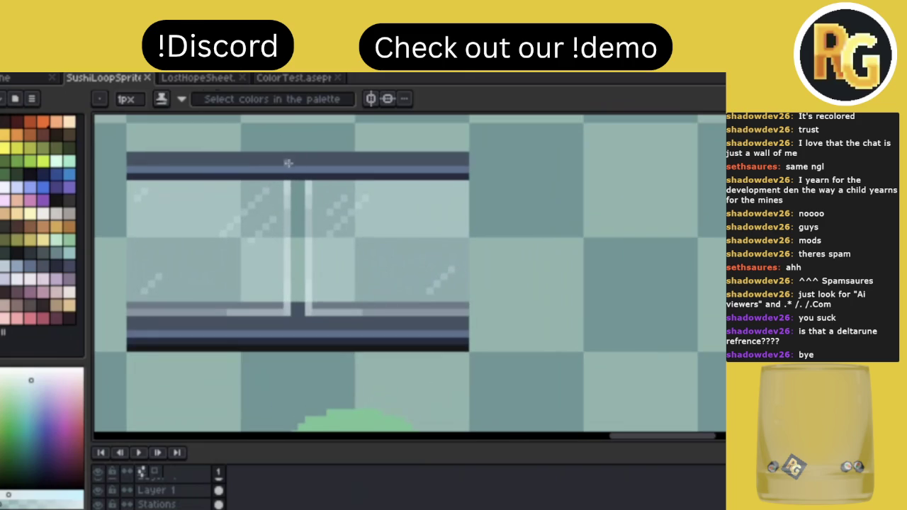
pyautogui.keyDown('alt'); pyautogui.click(288, 163); pyautogui.keyUp('alt')
pyautogui.moveTo(280, 147)
pyautogui.mouseDown()
pyautogui.moveTo(332, 147)
pyautogui.moveTo(265, 148)
pyautogui.mouseUp()
pyautogui.keyDown('alt'); pyautogui.click(321, 157); pyautogui.keyUp('alt')
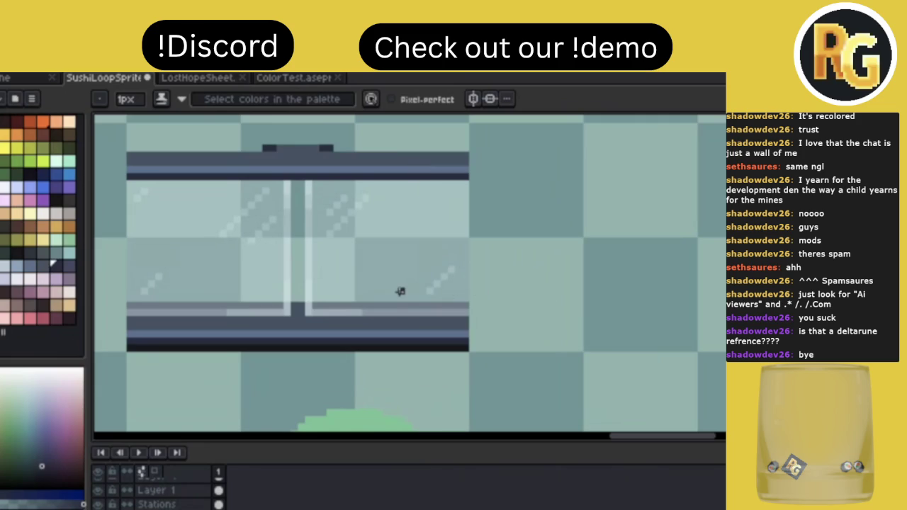
pyautogui.press('alt')
pyautogui.keyDown('alt'); pyautogui.click(297, 158); pyautogui.keyUp('alt')
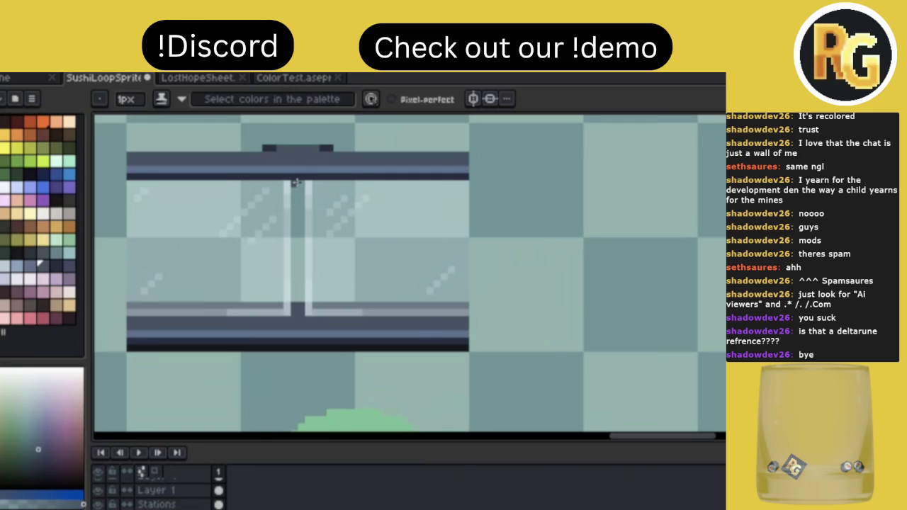
# Extend the dark centre block down over the light stripe and top bar, shading it slightly lighter.
pyautogui.keyDown('alt'); pyautogui.click(300, 164); pyautogui.keyUp('alt')
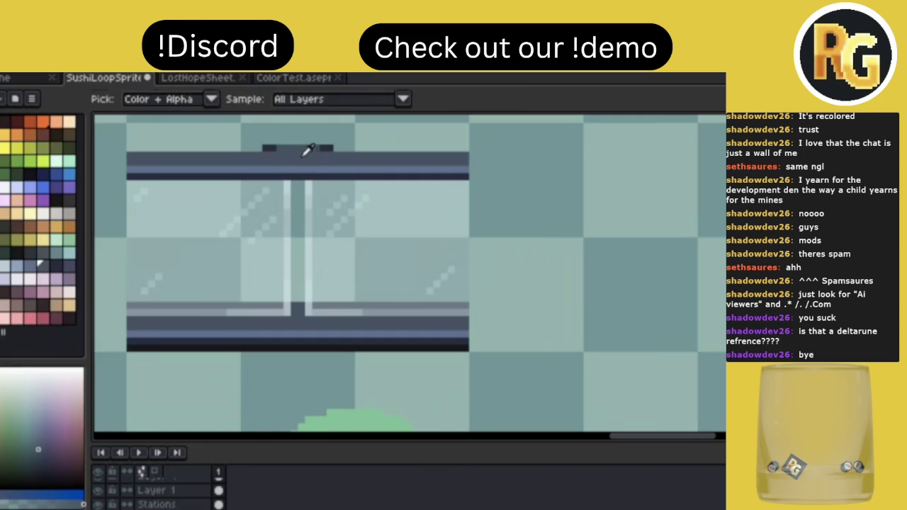
pyautogui.moveTo(276, 169); pyautogui.dragTo(320, 169)
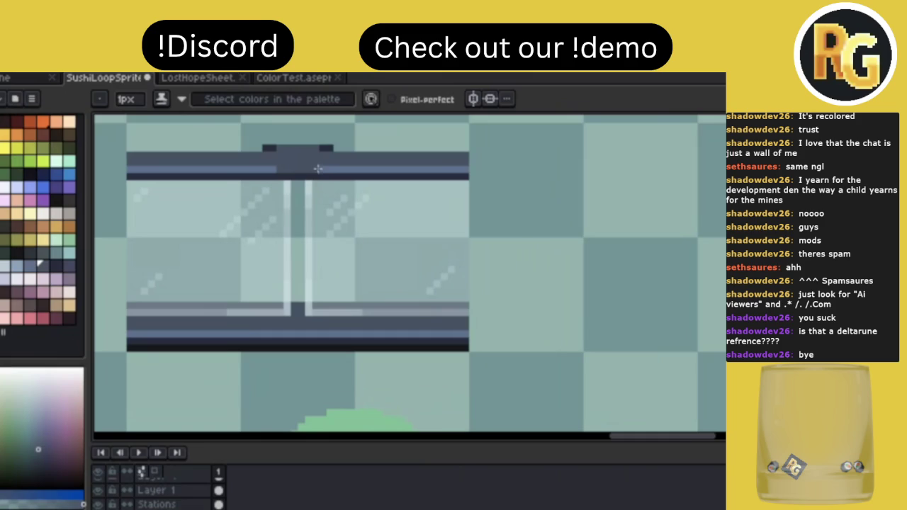
pyautogui.keyDown('alt'); pyautogui.click(300, 170); pyautogui.keyUp('alt')
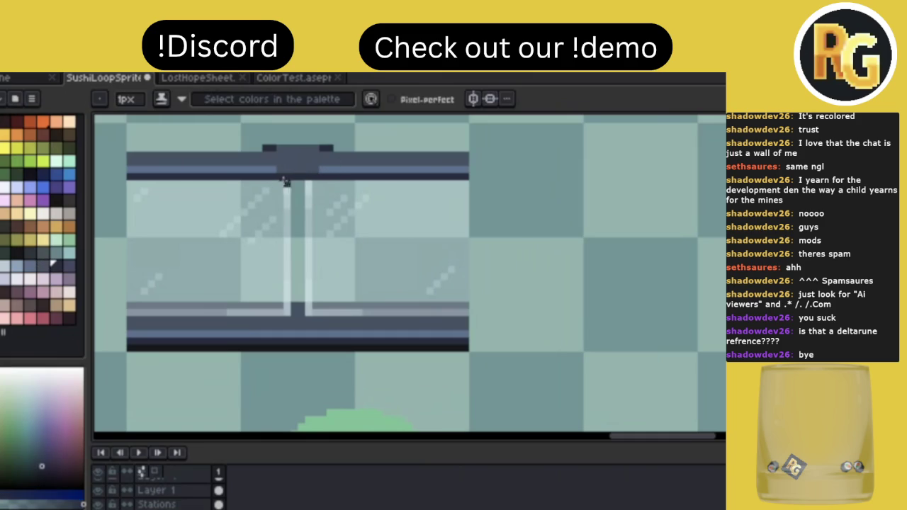
pyautogui.moveTo(277, 182)
pyautogui.mouseDown()
pyautogui.moveTo(324, 182)
pyautogui.moveTo(316, 174)
pyautogui.mouseUp()
pyautogui.keyDown('alt'); pyautogui.click(314, 151); pyautogui.keyUp('alt')
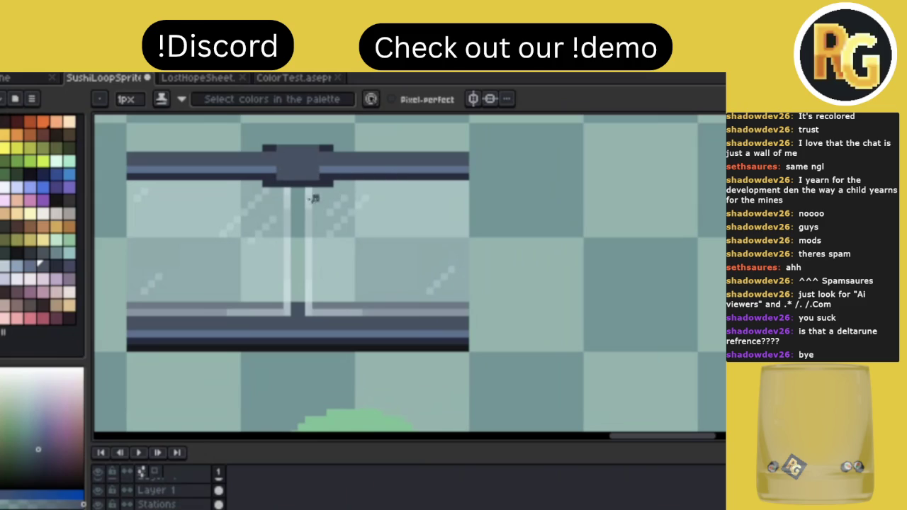
# Lighten the dark corner pixels beneath the top block.
pyautogui.scroll(-2, 382, 172)
pyautogui.scroll(-1, 383, 172)
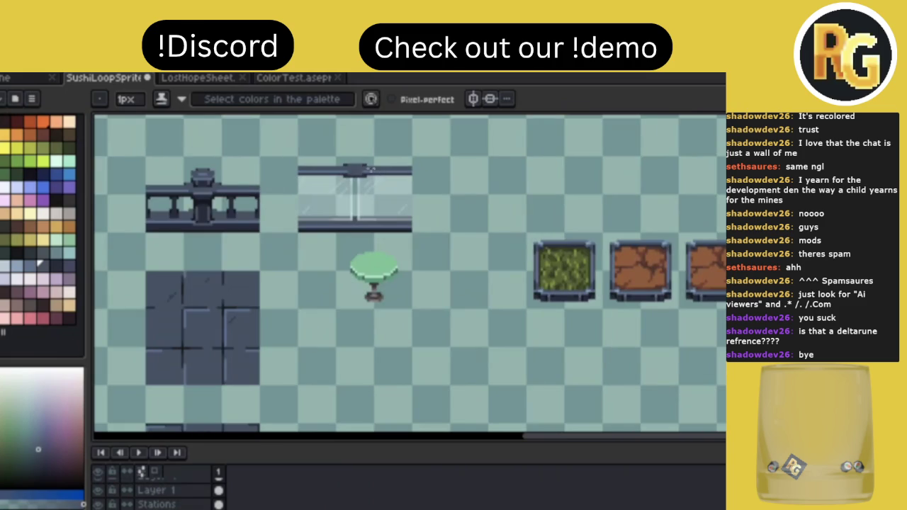
pyautogui.scroll(1, 371, 168)
pyautogui.scroll(1, 354, 184)
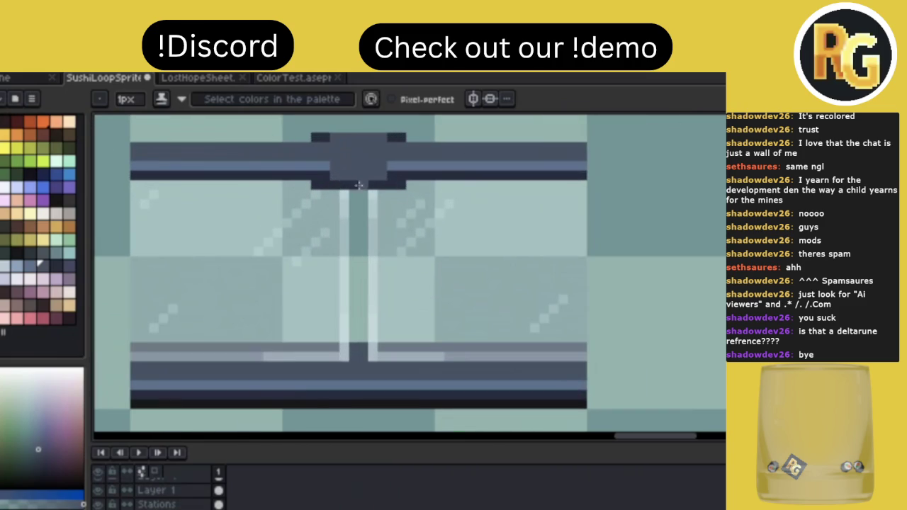
pyautogui.click(398, 184)
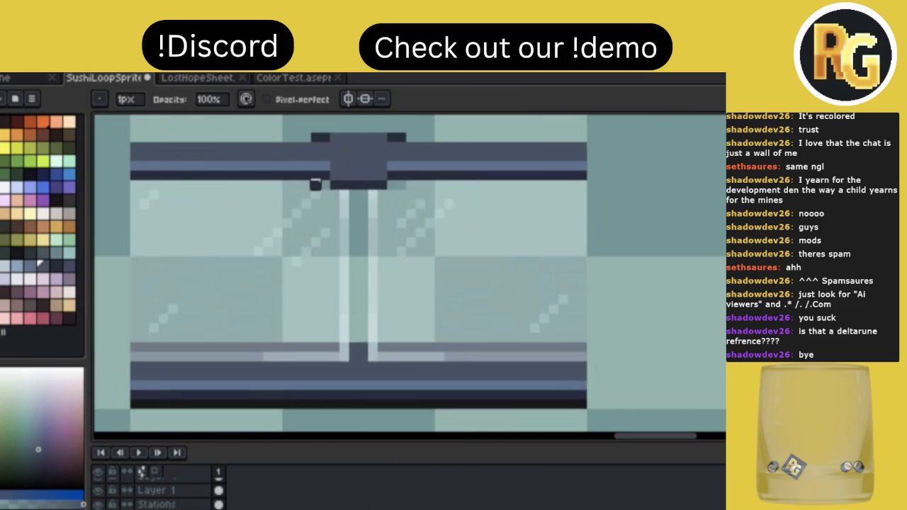
pyautogui.keyDown('alt'); pyautogui.click(316, 184); pyautogui.keyUp('alt')
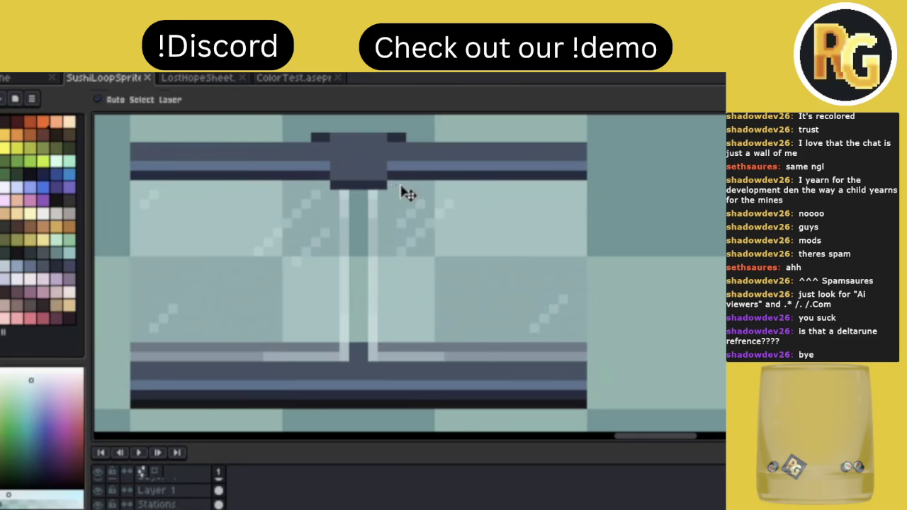
pyautogui.scroll(-1, 398, 185)
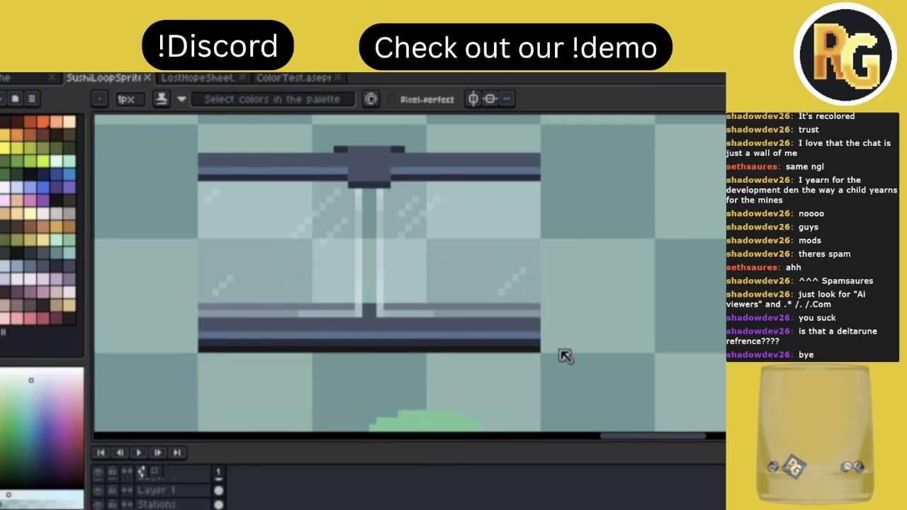
# Repaint the joint pixels under the top block, including the left light line's top pixel.
pyautogui.press('b')
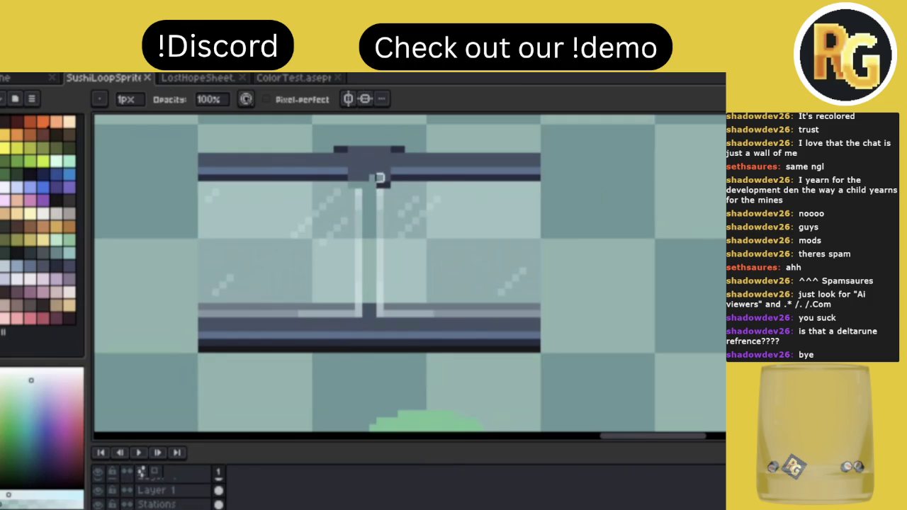
pyautogui.click(377, 179)
pyautogui.keyDown('alt'); pyautogui.click(375, 179); pyautogui.keyUp('alt')
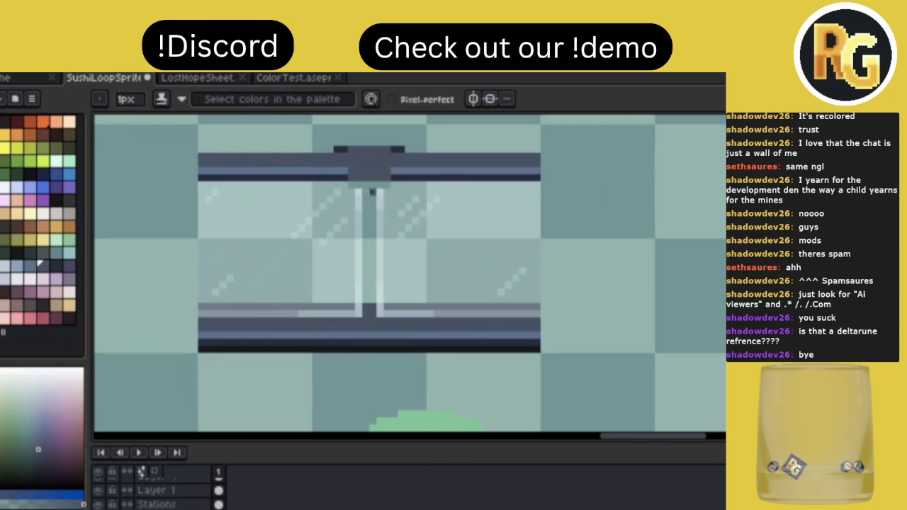
pyautogui.keyDown('alt'); pyautogui.click(358, 190); pyautogui.keyUp('alt')
pyautogui.keyDown('alt'); pyautogui.click(389, 184); pyautogui.keyUp('alt')
pyautogui.click(359, 185)
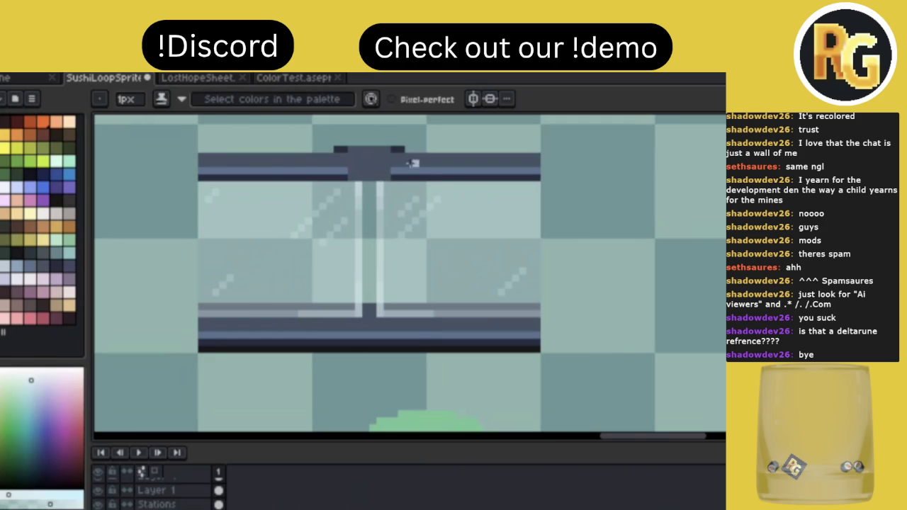
# Cut the window's top dark bar and paste it back in place.
pyautogui.press('m')
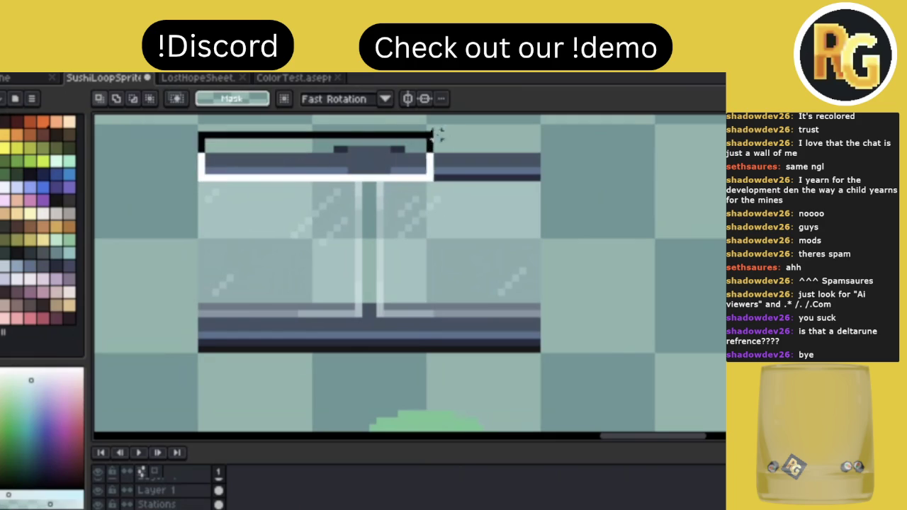
pyautogui.moveTo(200, 177); pyautogui.dragTo(567, 126)
pyautogui.press('Delete')
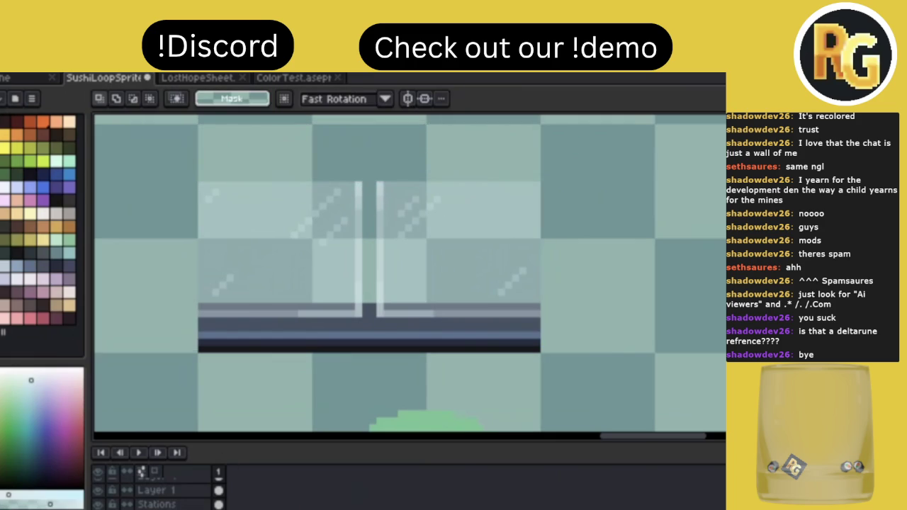
pyautogui.hotkey('ctrl', 'v')
pyautogui.press('Return')
# Fill the gap in the top bar's stripe so it runs as one continuous blue line.
pyautogui.press('i')
pyautogui.click(378, 156)
pyautogui.click(343, 174)
pyautogui.press('b')
pyautogui.moveTo(350, 176)
pyautogui.mouseDown()
pyautogui.moveTo(389, 176)
pyautogui.moveTo(343, 176)
pyautogui.mouseUp()
pyautogui.keyDown('alt'); pyautogui.click(411, 171); pyautogui.keyUp('alt')
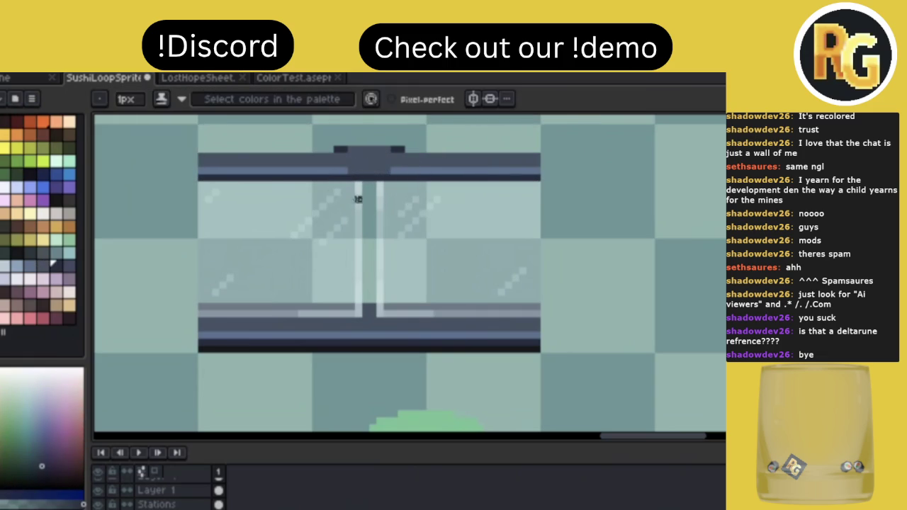
pyautogui.scroll(-3, 414, 149)
pyautogui.scroll(1, 390, 152)
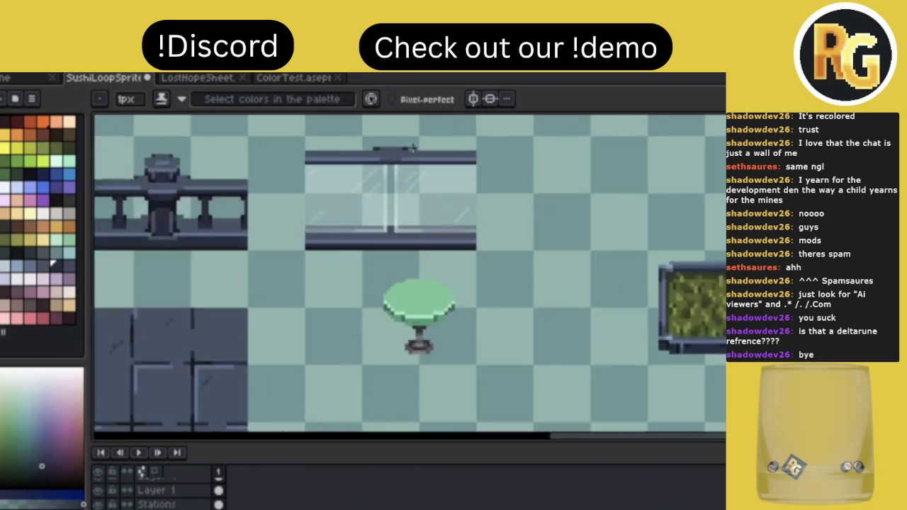
pyautogui.scroll(2, 376, 156)
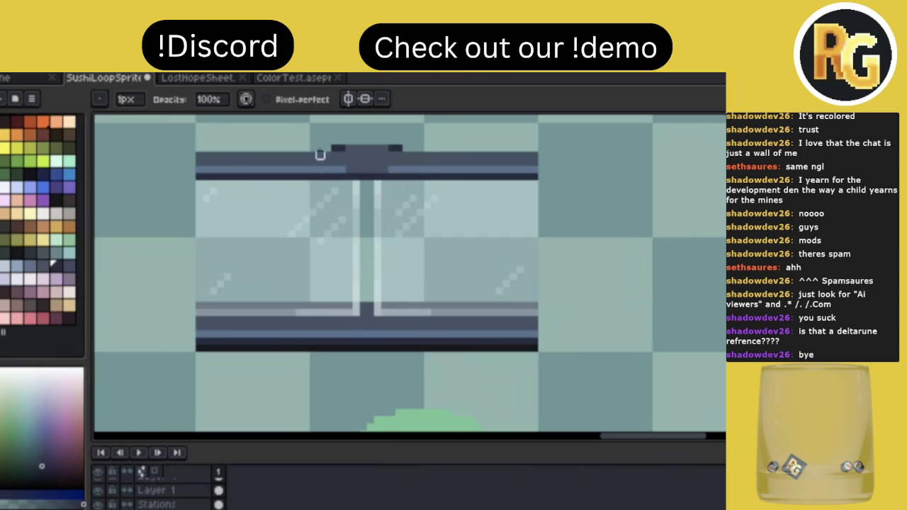
# Draw a dark pixel row beneath the top bar.
pyautogui.press('alt')
pyautogui.keyDown('alt'); pyautogui.click(380, 155); pyautogui.keyUp('alt')
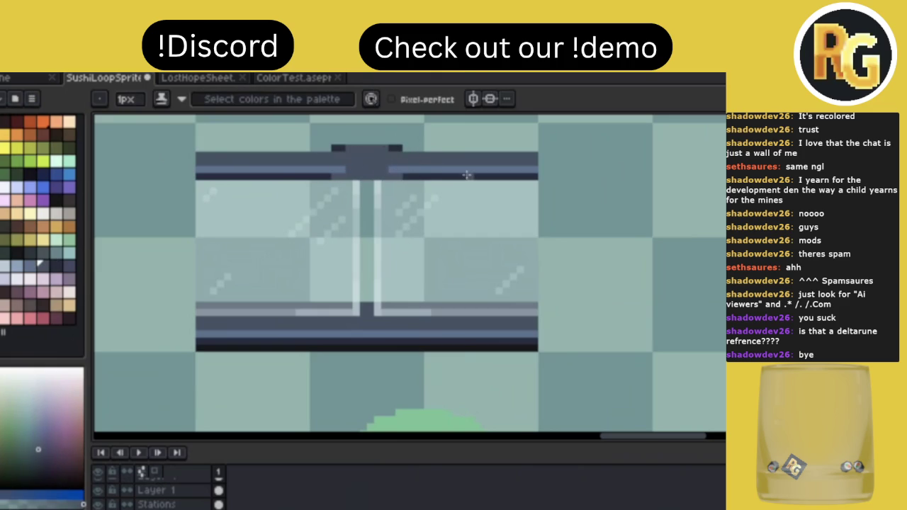
pyautogui.scroll(-2, 432, 174)
pyautogui.scroll(2, 460, 175)
pyautogui.scroll(1, 466, 175)
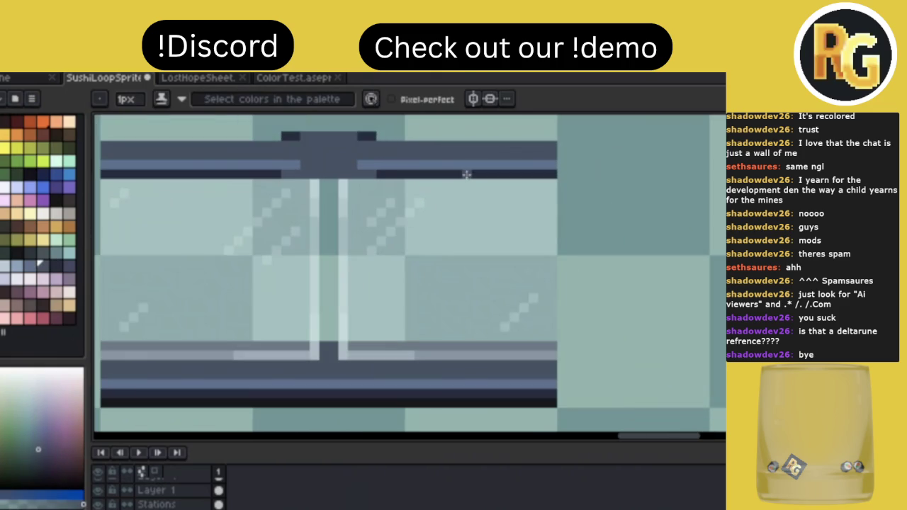
pyautogui.keyDown('alt'); pyautogui.click(397, 175); pyautogui.keyUp('alt')
pyautogui.moveTo(291, 183); pyautogui.dragTo(359, 183)
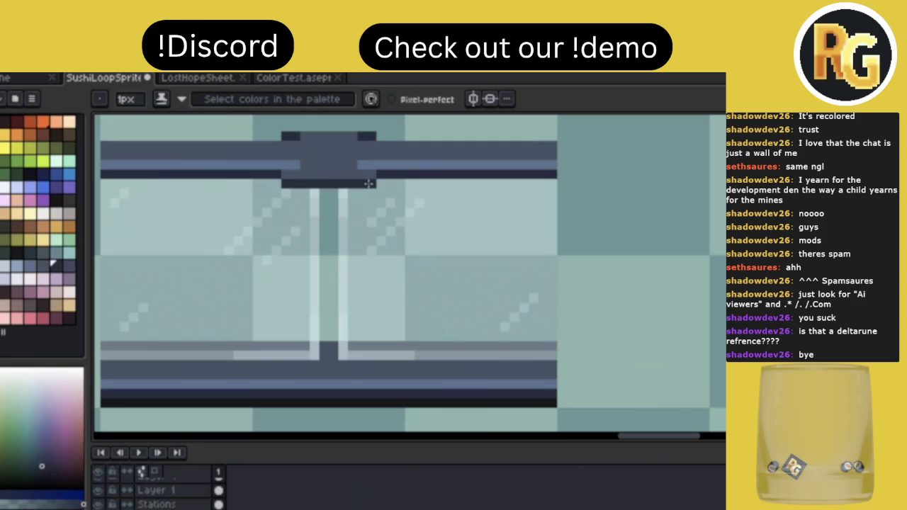
pyautogui.scroll(-2, 454, 170)
pyautogui.scroll(-2, 453, 170)
pyautogui.scroll(2, 424, 155)
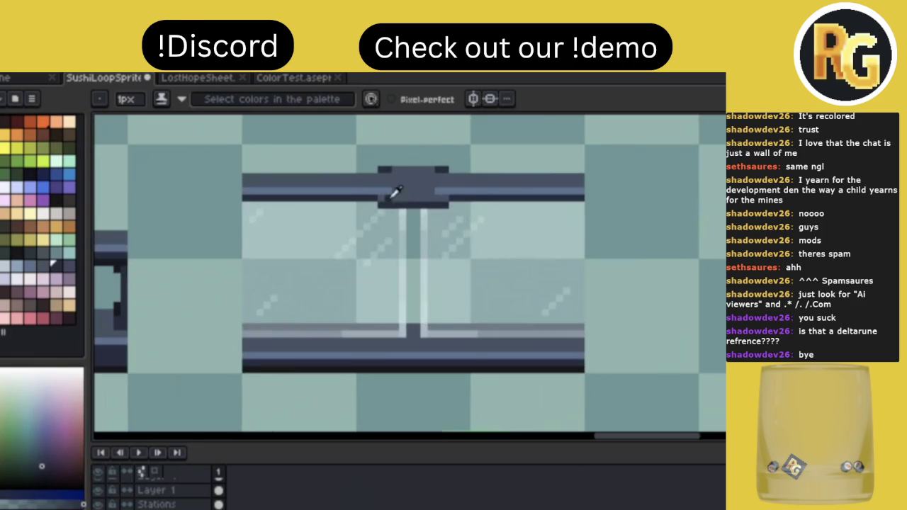
# Extend the dark centre block over the stripe with a light row beneath, then save.
pyautogui.keyDown('alt'); pyautogui.click(411, 192); pyautogui.keyUp('alt')
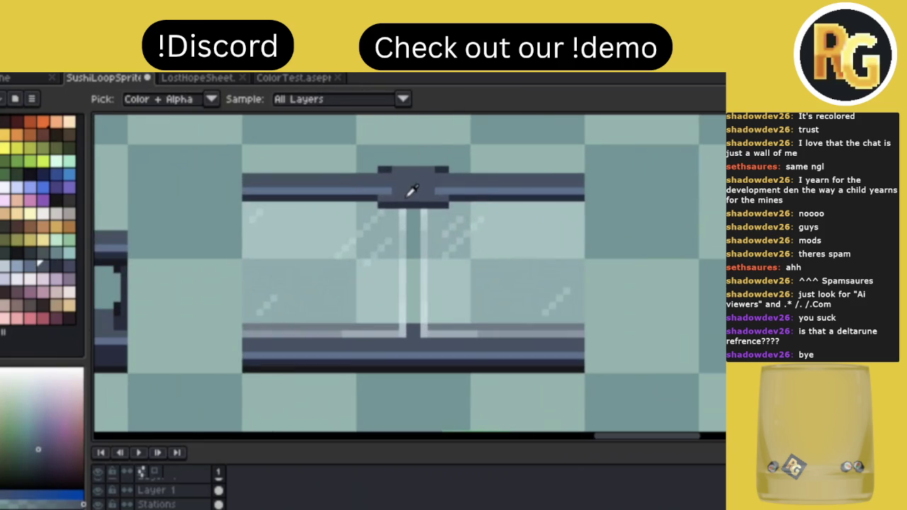
pyautogui.moveTo(448, 190); pyautogui.dragTo(383, 203)
pyautogui.keyDown('alt'); pyautogui.click(457, 189); pyautogui.keyUp('alt')
pyautogui.keyDown('alt'); pyautogui.click(394, 205); pyautogui.keyUp('alt')
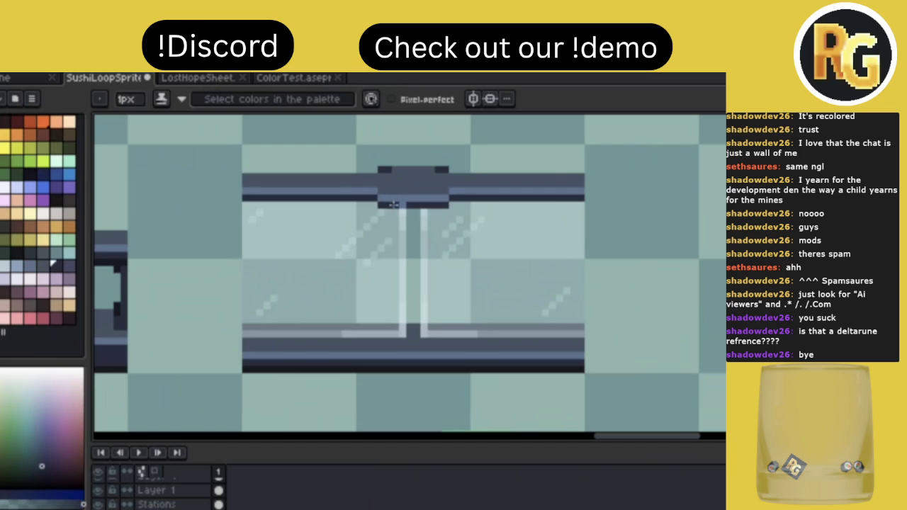
pyautogui.scroll(-4, 560, 148)
pyautogui.scroll(-1, 561, 149)
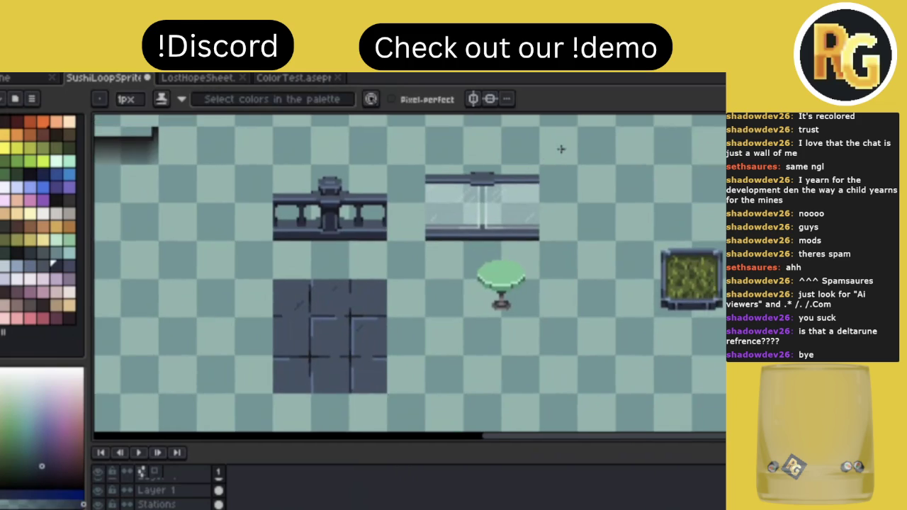
pyautogui.scroll(-2, 561, 150)
pyautogui.scroll(5, 543, 152)
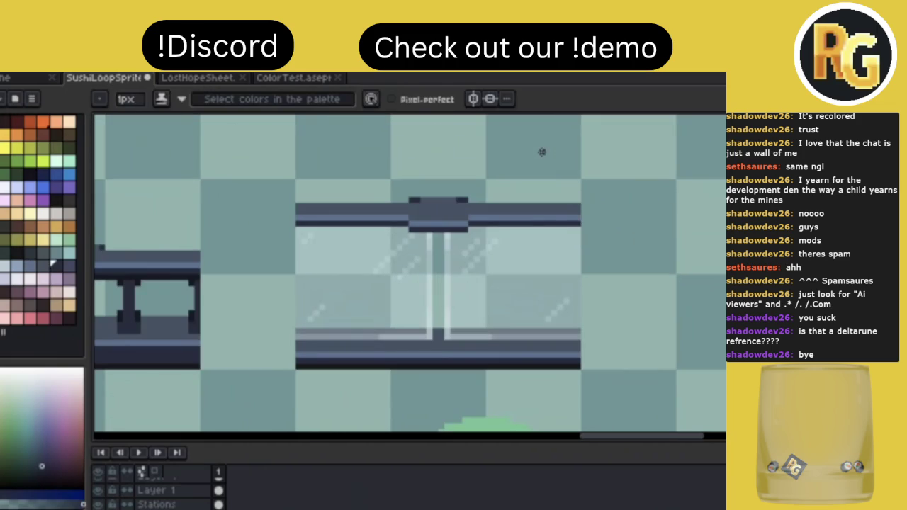
pyautogui.keyDown('alt'); pyautogui.click(442, 203); pyautogui.keyUp('alt')
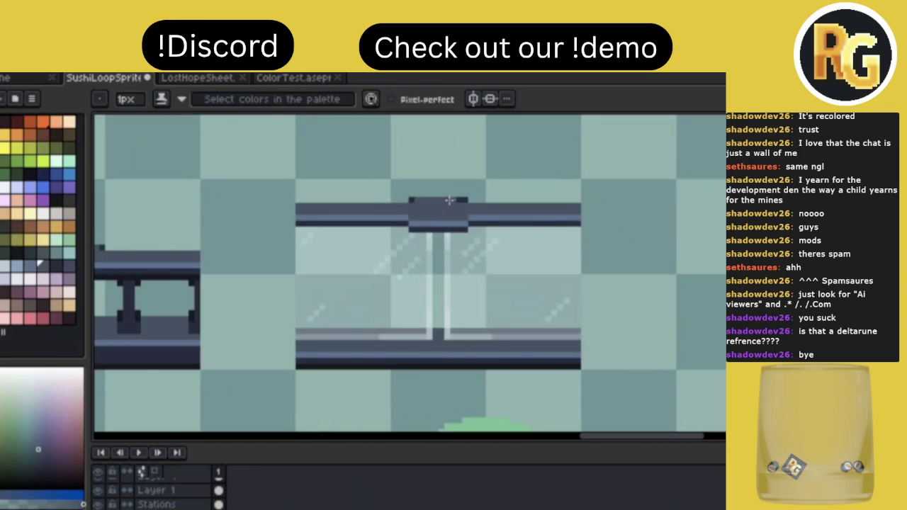
pyautogui.hotkey('ctrl', 's')
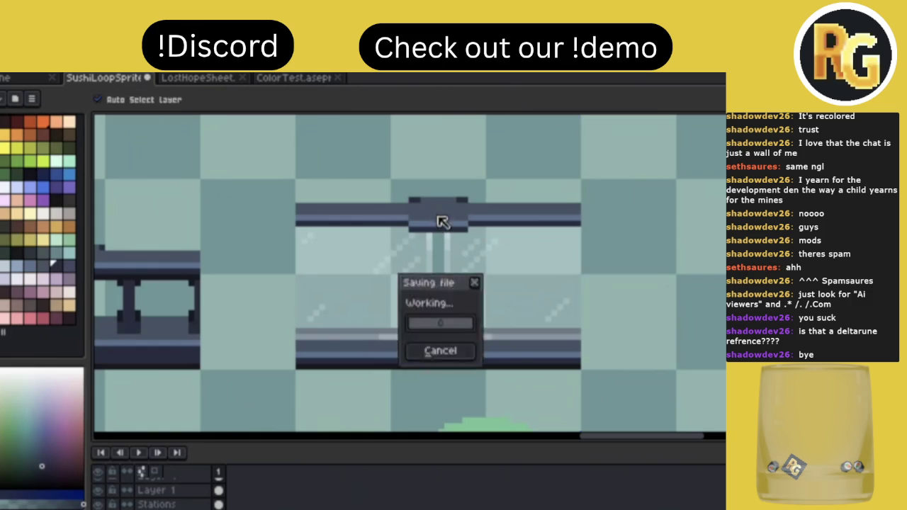
# Add light highlight strokes on the top bar's left and right parts.
pyautogui.keyDown('alt'); pyautogui.click(423, 217); pyautogui.keyUp('alt')
pyautogui.click(20, 283)
pyautogui.moveTo(405, 217); pyautogui.dragTo(380, 217)
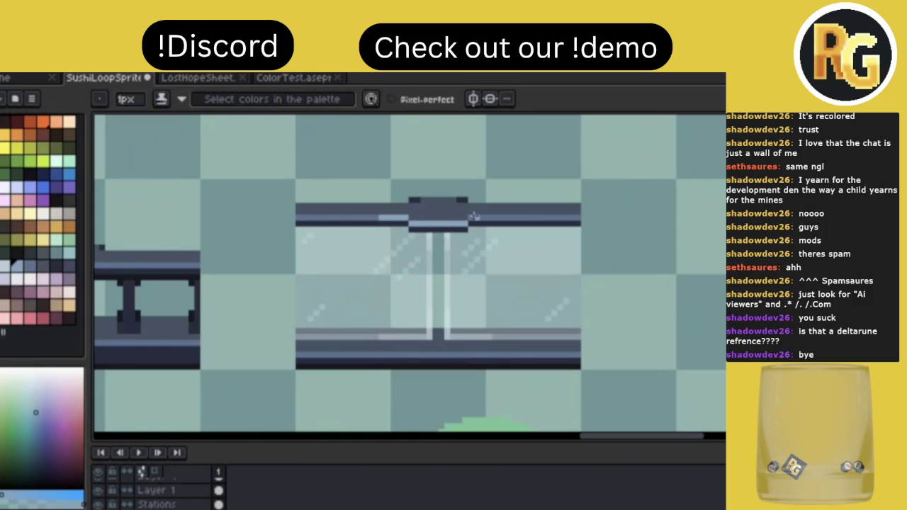
pyautogui.moveTo(473, 217); pyautogui.dragTo(498, 216)
# Draw a light highlight line along the bottom bar with the line tool and save.
pyautogui.press('l')
pyautogui.moveTo(404, 355); pyautogui.dragTo(465, 355)
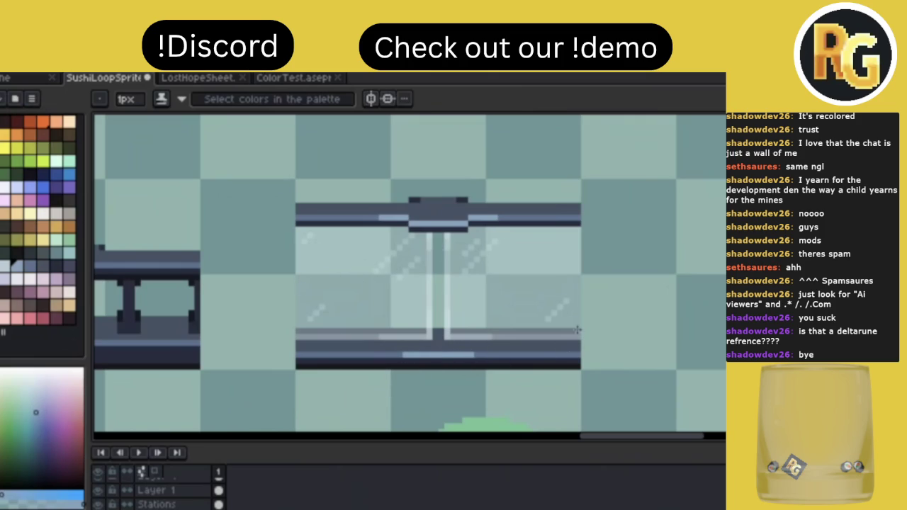
pyautogui.scroll(-3, 578, 329)
pyautogui.scroll(-2, 578, 328)
pyautogui.hotkey('ctrl', 's')
# Touch up a pixel on the top block using the top bar's colour.
pyautogui.scroll(2, 578, 329)
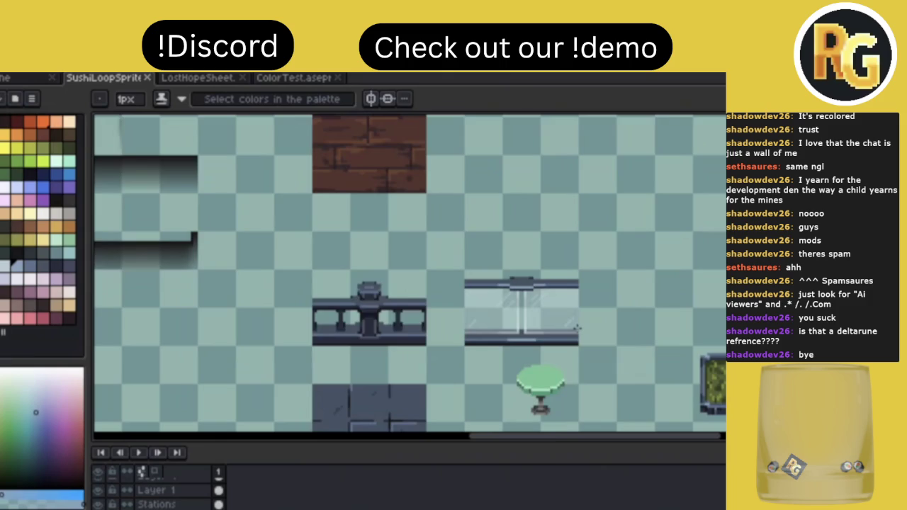
pyautogui.scroll(2, 578, 329)
pyautogui.scroll(2, 496, 220)
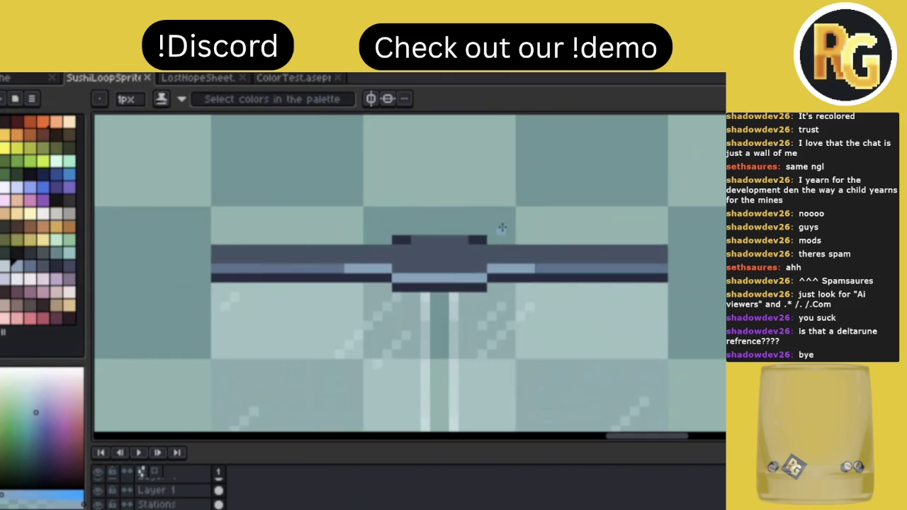
pyautogui.keyDown('alt'); pyautogui.click(546, 260); pyautogui.keyUp('alt')
pyautogui.click(480, 269)
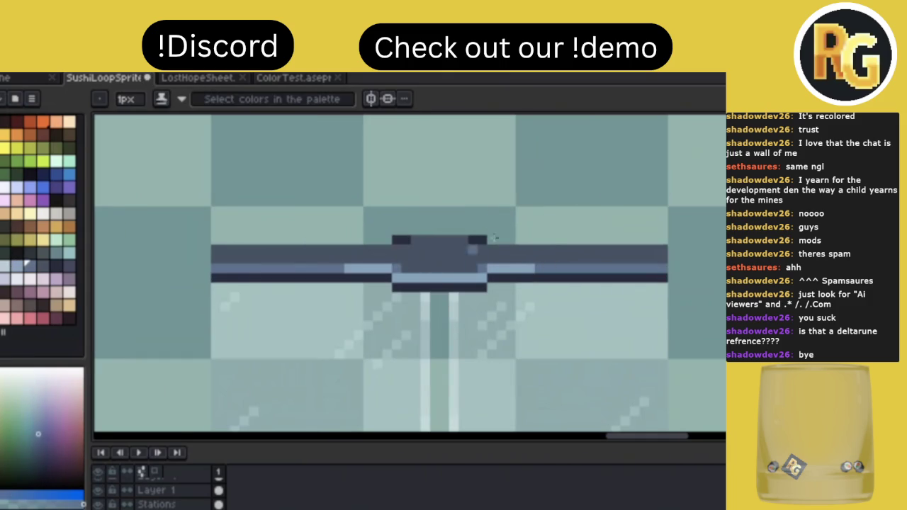
pyautogui.scroll(-3, 607, 190)
pyautogui.scroll(-3, 608, 190)
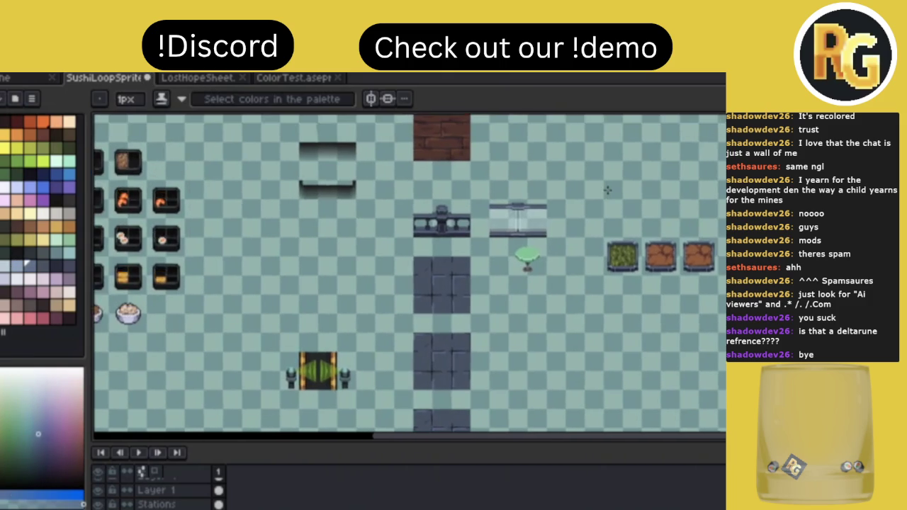
pyautogui.scroll(3, 456, 280)
# Select the bottom rail bar by colour and copy-paste it.
pyautogui.press('m')
pyautogui.moveTo(253, 331)
pyautogui.mouseDown()
pyautogui.moveTo(424, 218)
pyautogui.moveTo(577, 229)
pyautogui.mouseUp()
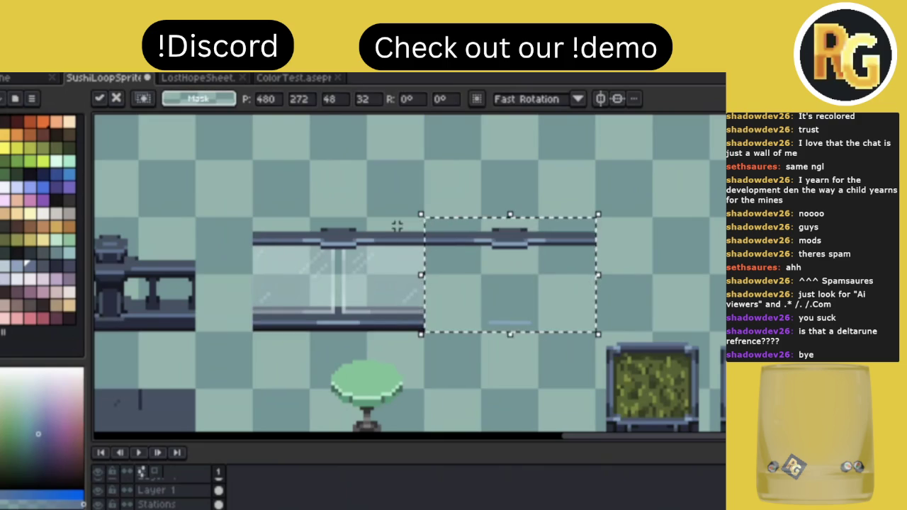
pyautogui.press('Escape')
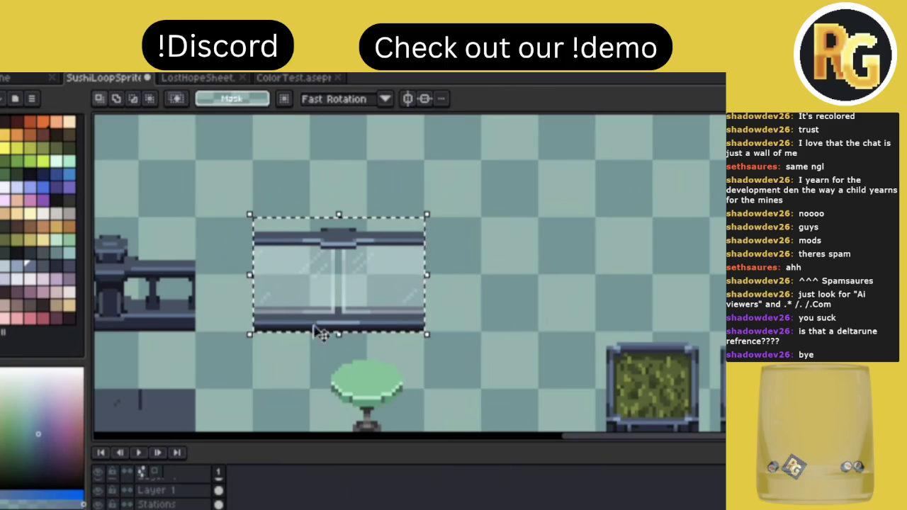
pyautogui.hotkey('ctrl', 'd')
pyautogui.scroll(2, 319, 331)
pyautogui.press('w')
pyautogui.click(323, 319)
pyautogui.hotkey('ctrl', 'c')
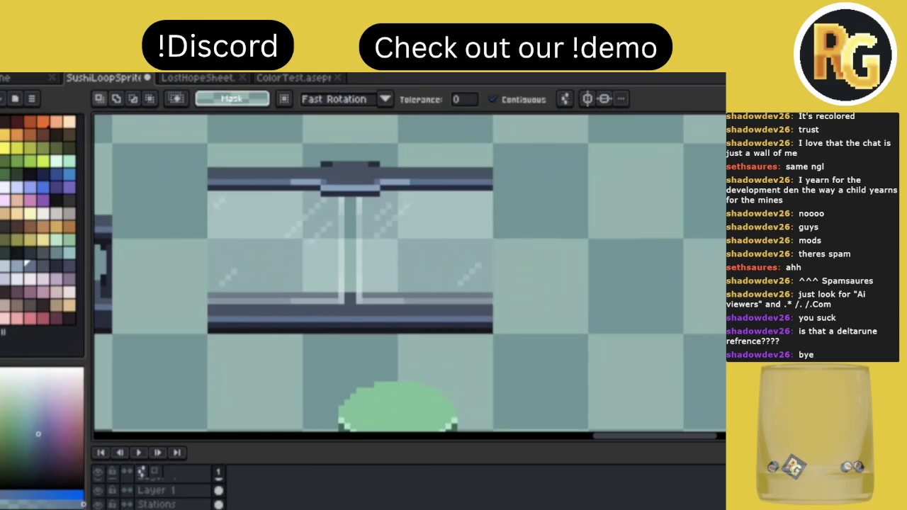
pyautogui.hotkey('ctrl', 'v')
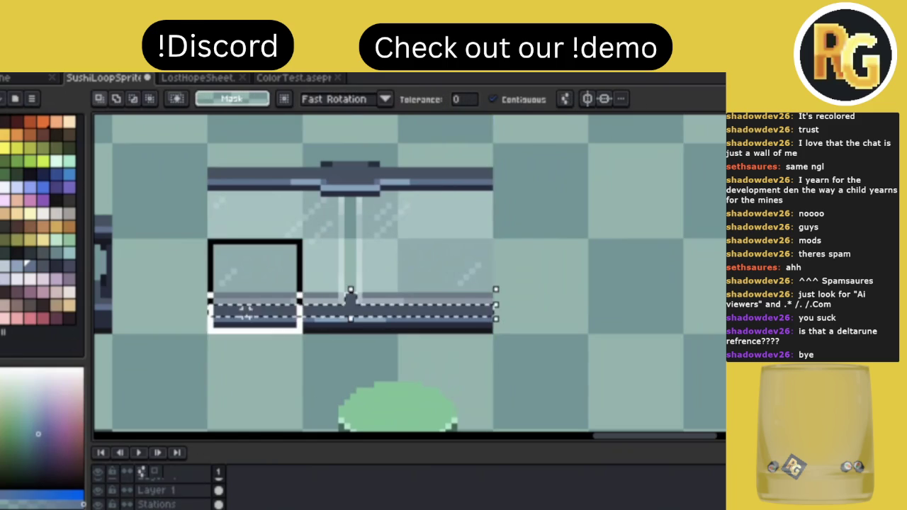
# Duplicate the glass section and place the copy to the right of the original.
pyautogui.moveTo(244, 309); pyautogui.dragTo(315, 274)
pyautogui.moveTo(248, 305); pyautogui.dragTo(442, 176)
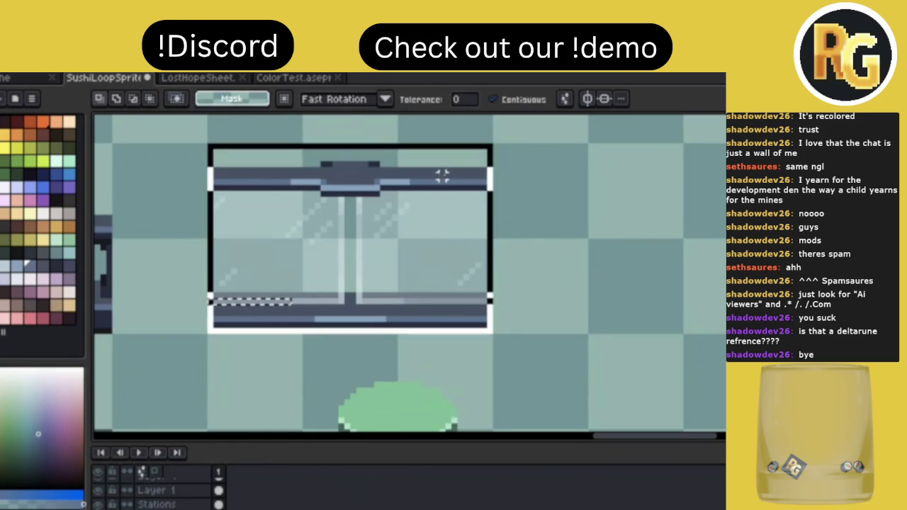
pyautogui.hotkey('ctrl', 'c')
pyautogui.hotkey('ctrl', 'v')
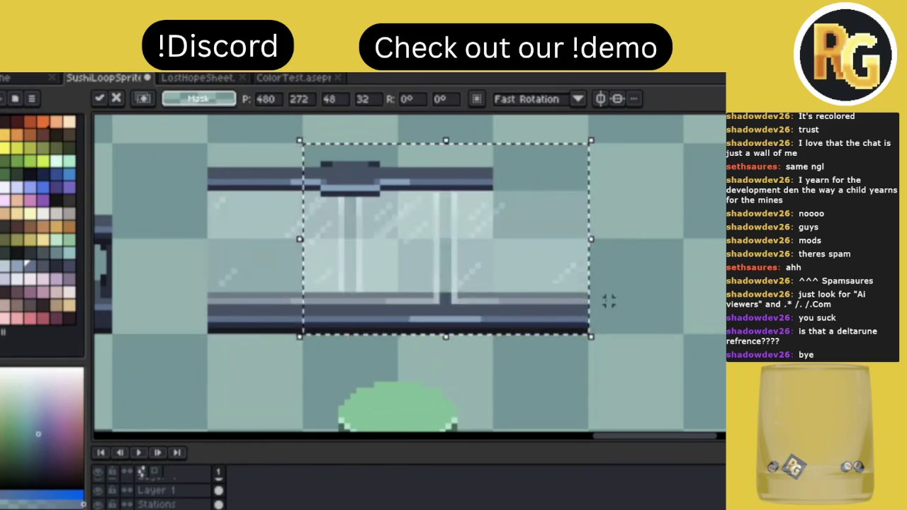
pyautogui.moveTo(609, 301); pyautogui.dragTo(607, 300)
pyautogui.press('Return')
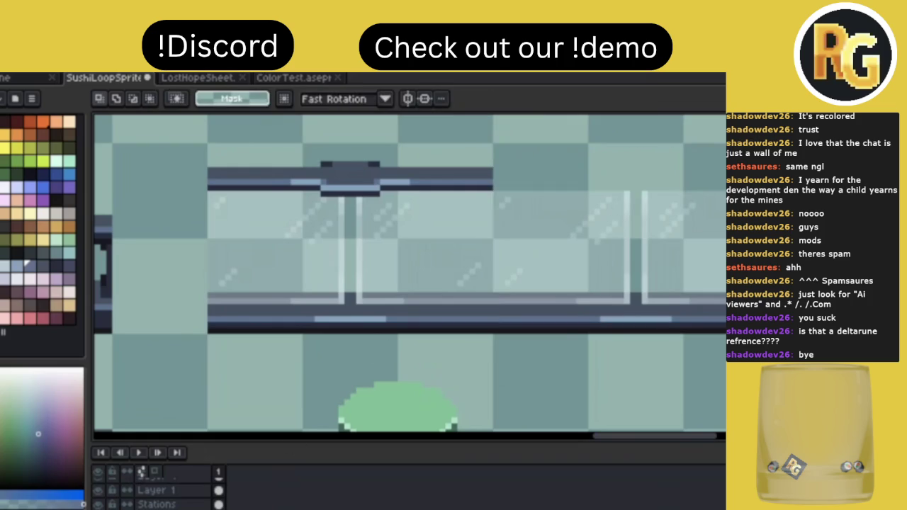
# Paste another copy of the left glass section and inspect the lengthened wall.
pyautogui.moveTo(234, 330); pyautogui.dragTo(449, 209)
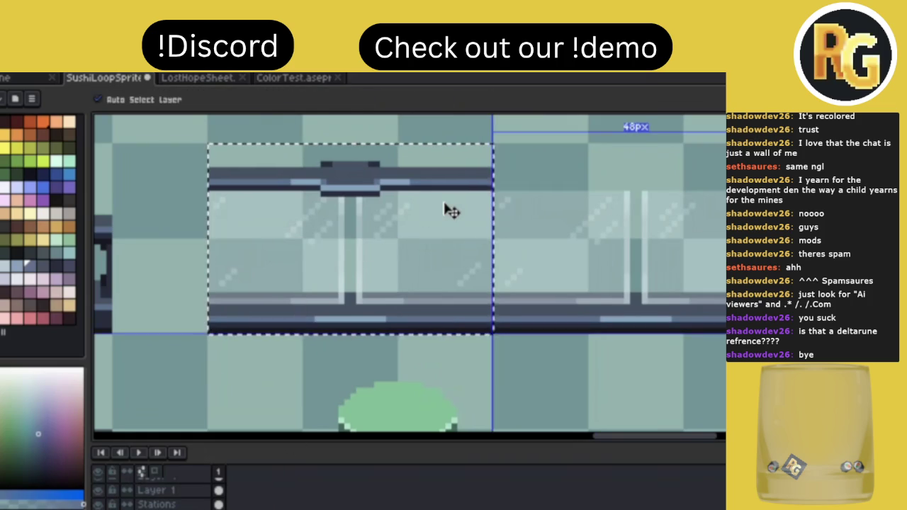
pyautogui.hotkey('ctrl', 'c')
pyautogui.hotkey('ctrl', 'v')
pyautogui.press('Return')
pyautogui.scroll(-2, 532, 211)
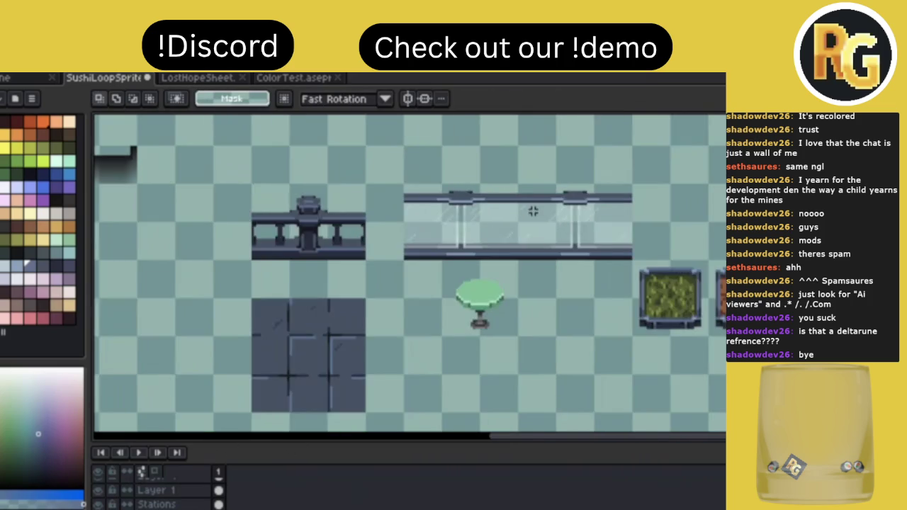
pyautogui.scroll(-2, 533, 211)
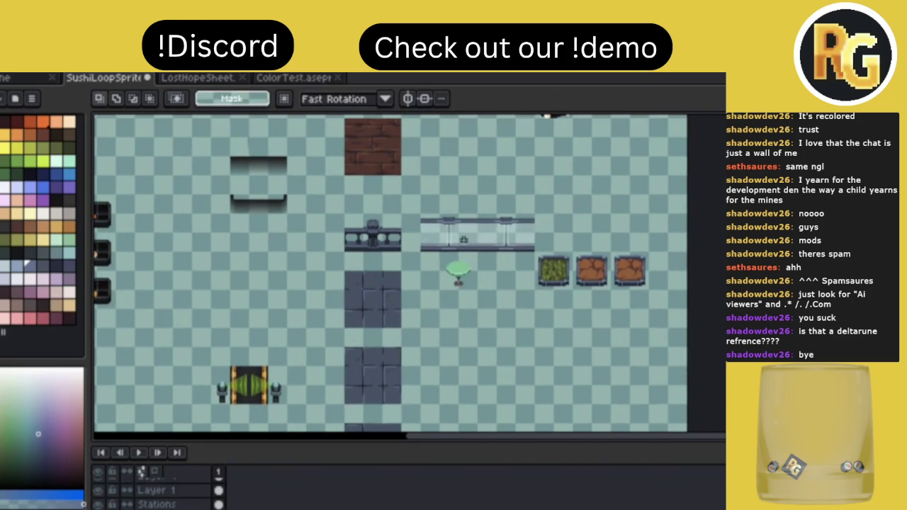
pyautogui.scroll(2, 464, 239)
pyautogui.scroll(-2, 536, 238)
pyautogui.scroll(2, 535, 238)
pyautogui.scroll(1, 536, 238)
pyautogui.scroll(1, 536, 238)
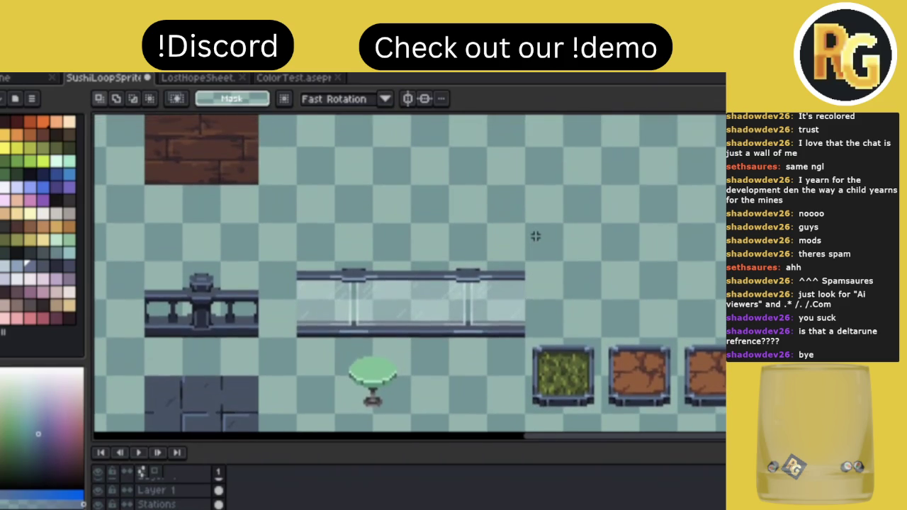
pyautogui.scroll(-2, 536, 236)
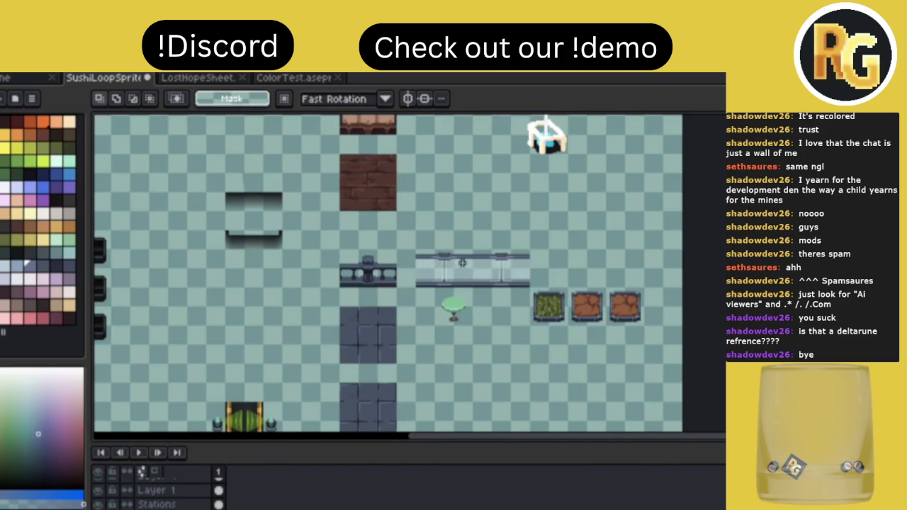
# Add light-blue highlight pixels along the lower rail, darkening its right end.
pyautogui.scroll(1, 461, 264)
pyautogui.scroll(1, 461, 265)
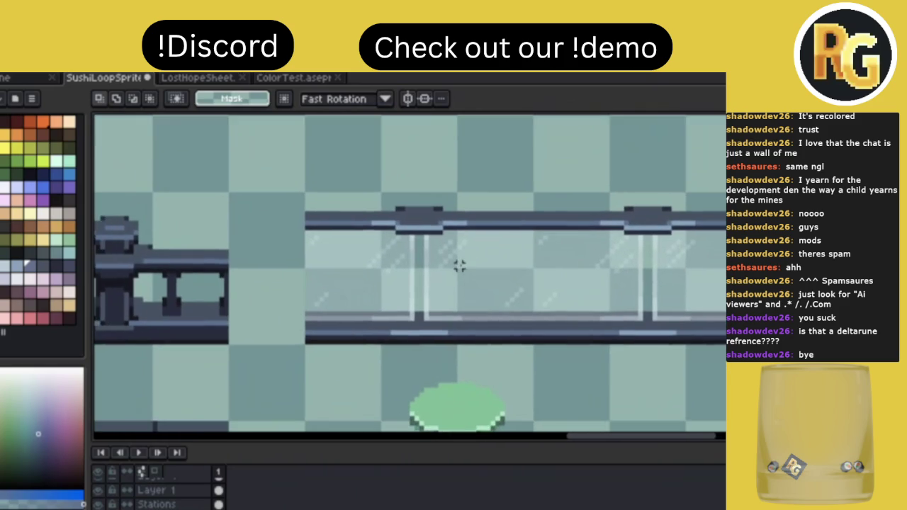
pyautogui.scroll(1, 405, 319)
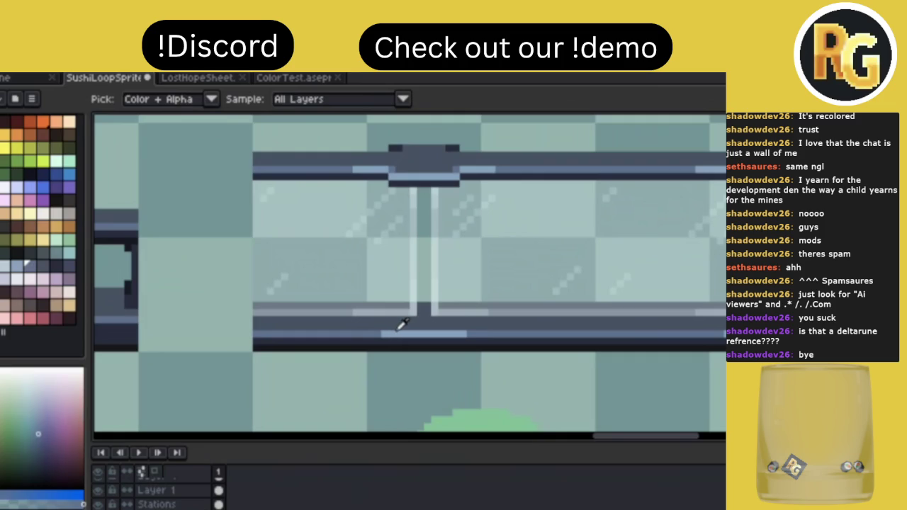
pyautogui.click(396, 331)
pyautogui.click(346, 334)
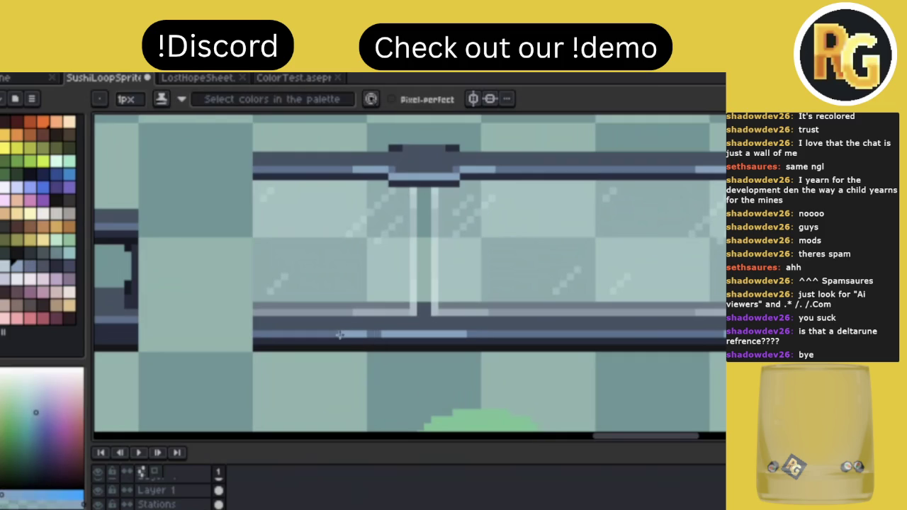
pyautogui.click(488, 334)
pyautogui.moveTo(498, 333); pyautogui.dragTo(517, 334)
pyautogui.keyDown('alt'); pyautogui.click(517, 334); pyautogui.keyUp('alt')
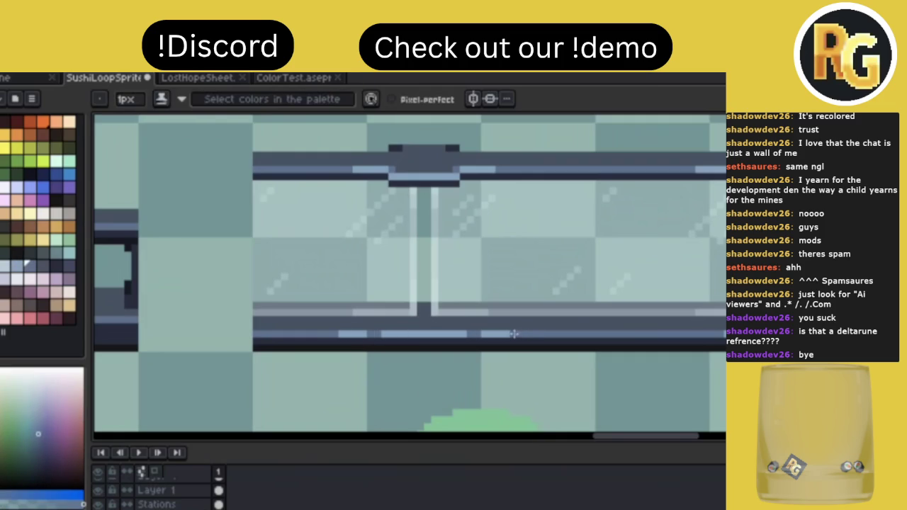
pyautogui.keyDown('alt'); pyautogui.click(504, 332); pyautogui.keyUp('alt')
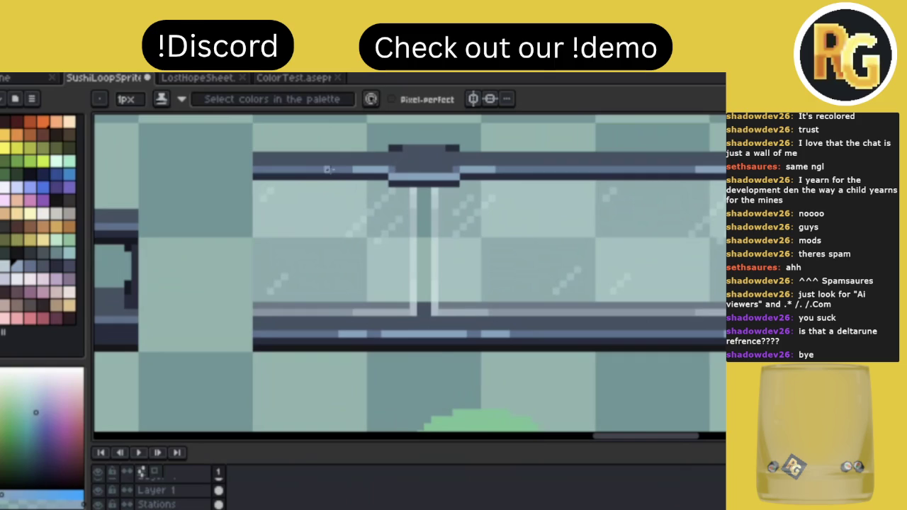
# Paint a light-blue highlight on the upper rail with a darker left end.
pyautogui.moveTo(330, 169); pyautogui.dragTo(306, 168)
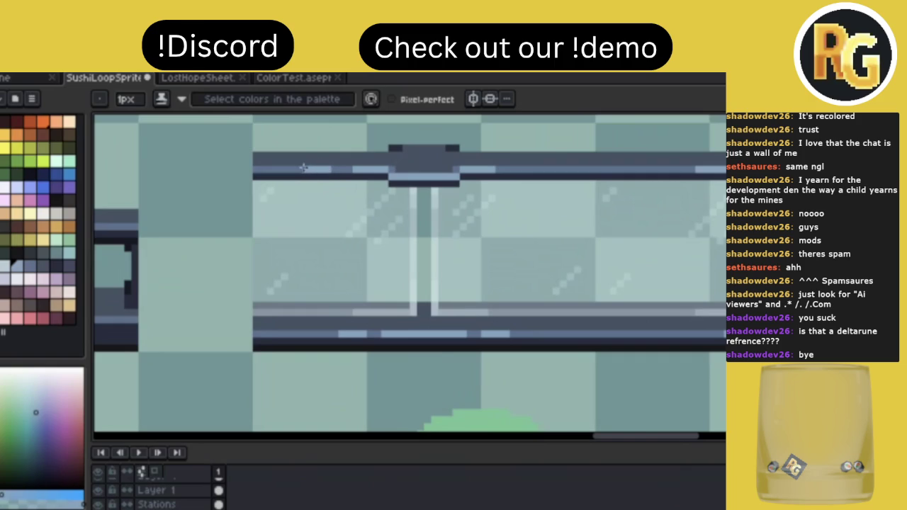
pyautogui.keyDown('alt'); pyautogui.click(287, 169); pyautogui.keyUp('alt')
pyautogui.keyDown('alt'); pyautogui.click(314, 168); pyautogui.keyUp('alt')
pyautogui.keyDown('alt'); pyautogui.click(502, 167); pyautogui.keyUp('alt')
pyautogui.press('alt')
pyautogui.scroll(-2, 617, 181)
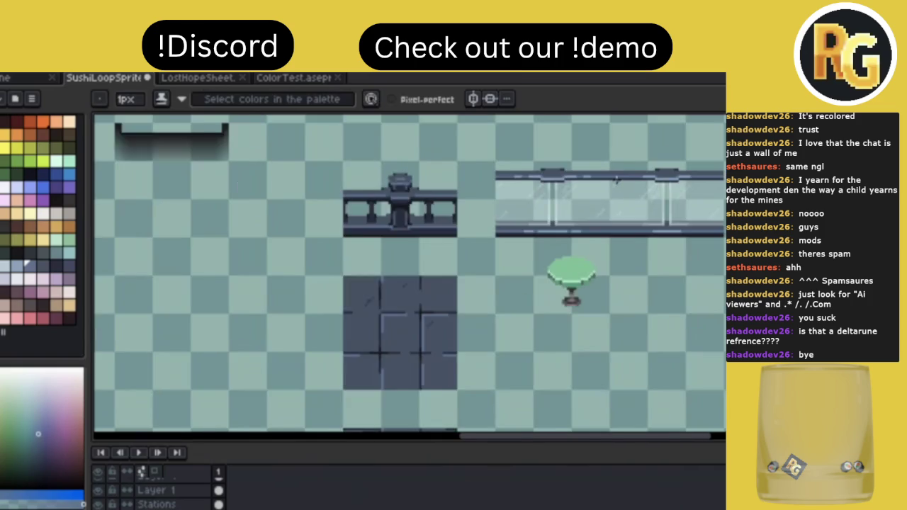
# Erase the right part of the glass wall using two rectangular selections.
pyautogui.scroll(-2, 617, 181)
pyautogui.scroll(1, 617, 179)
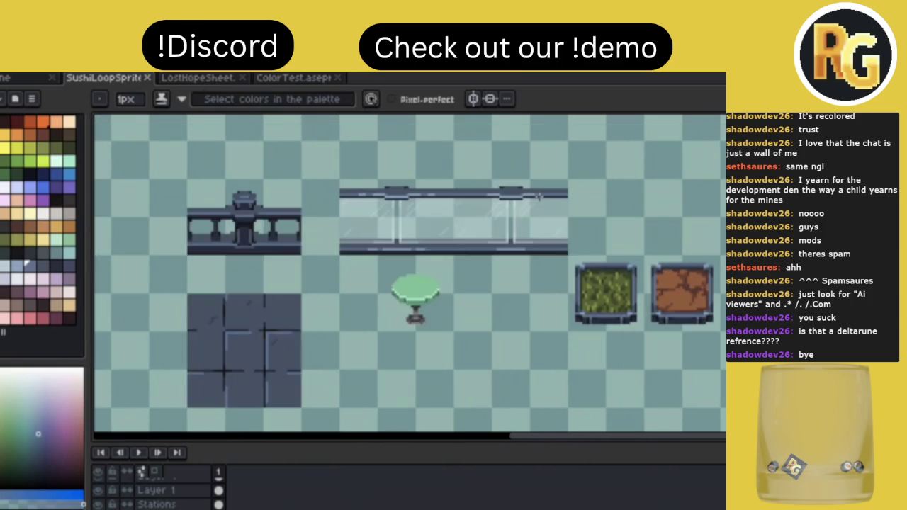
pyautogui.scroll(1, 538, 197)
pyautogui.scroll(1, 343, 186)
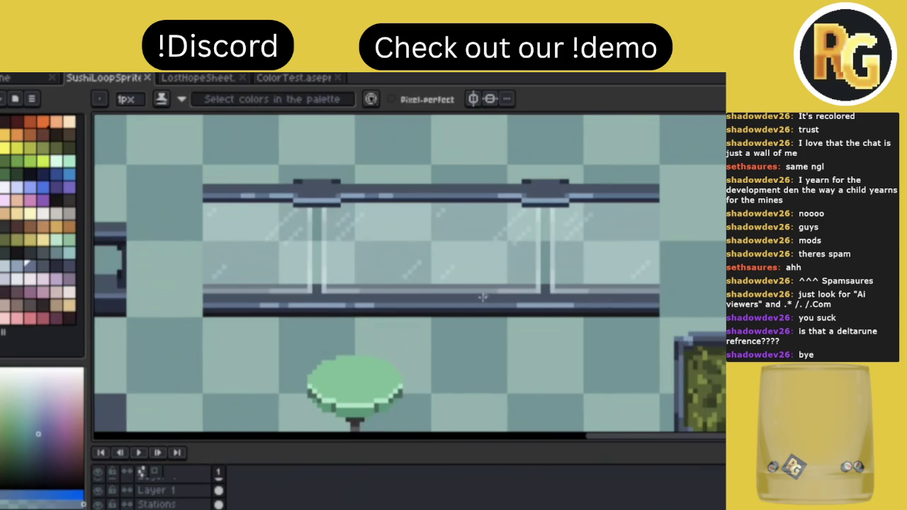
pyautogui.press('m')
pyautogui.moveTo(430, 319)
pyautogui.mouseDown()
pyautogui.moveTo(502, 243)
pyautogui.moveTo(622, 201)
pyautogui.moveTo(663, 162)
pyautogui.mouseUp()
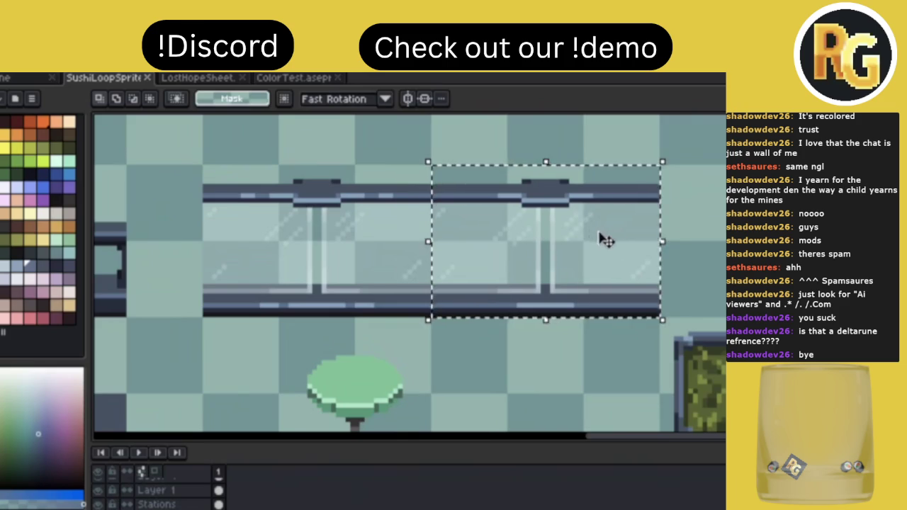
pyautogui.press('Delete')
pyautogui.moveTo(429, 319); pyautogui.dragTo(660, 164)
pyautogui.press('Delete')
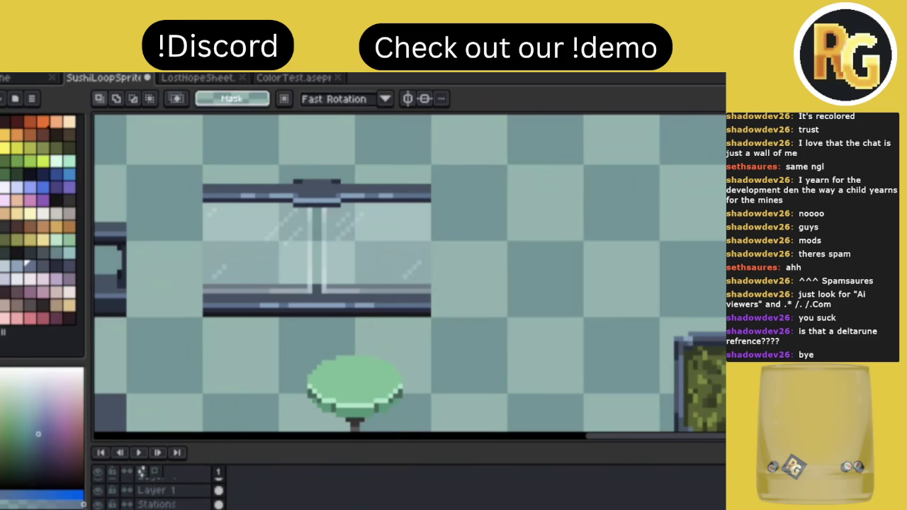
# Reselect the remaining 48×32 wall, undoing an accidental top-rail deletion.
pyautogui.moveTo(201, 319)
pyautogui.mouseDown()
pyautogui.moveTo(431, 178)
pyautogui.moveTo(434, 163)
pyautogui.mouseUp()
pyautogui.hotkey('ctrl', 'd')
pyautogui.moveTo(203, 317)
pyautogui.mouseDown()
pyautogui.moveTo(429, 184)
pyautogui.moveTo(431, 166)
pyautogui.mouseUp()
pyautogui.press('v')
pyautogui.press('Delete')
pyautogui.hotkey('ctrl', 'z')
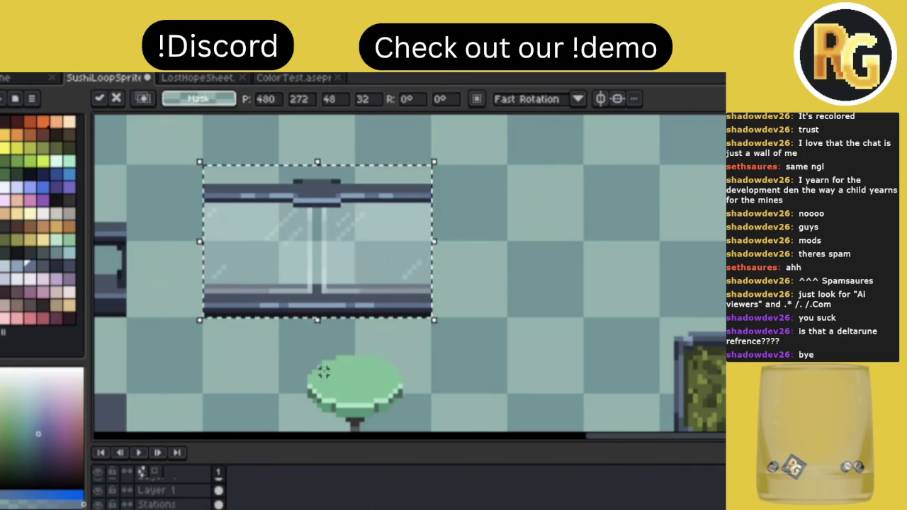
pyautogui.hotkey('ctrl', 'z')
pyautogui.moveTo(203, 317)
pyautogui.mouseDown()
pyautogui.moveTo(355, 243)
pyautogui.moveTo(431, 167)
pyautogui.mouseUp()
pyautogui.press('m')
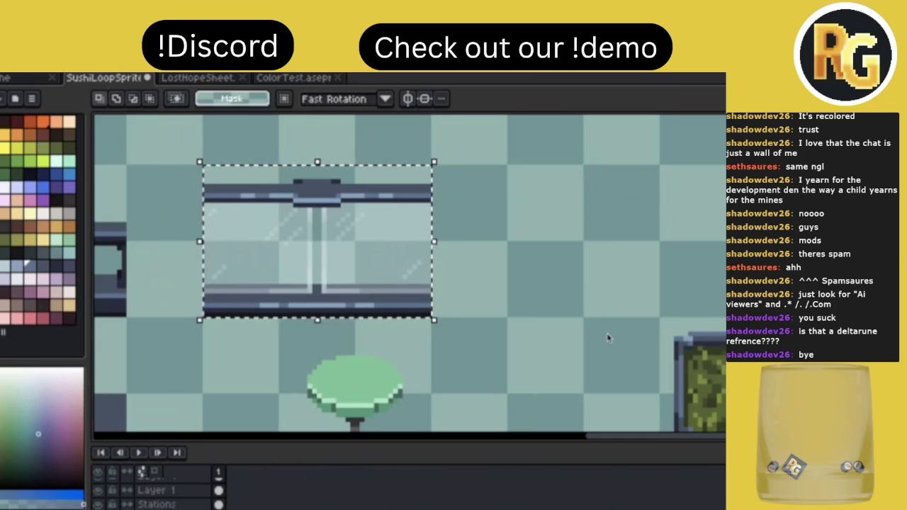
pyautogui.scroll(-2, 489, 270)
pyautogui.hscroll(3, 489, 270)
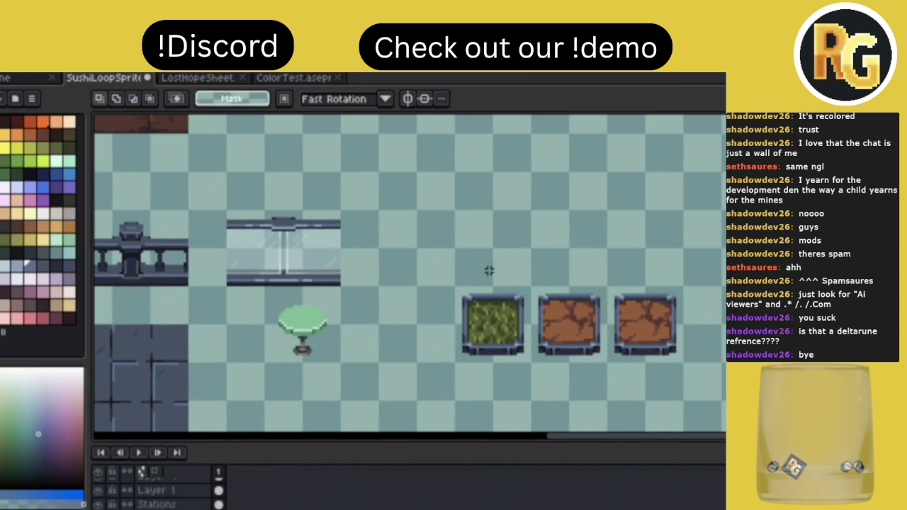
pyautogui.hscroll(-5, 489, 271)
pyautogui.scroll(3, 489, 271)
pyautogui.scroll(-2, 489, 270)
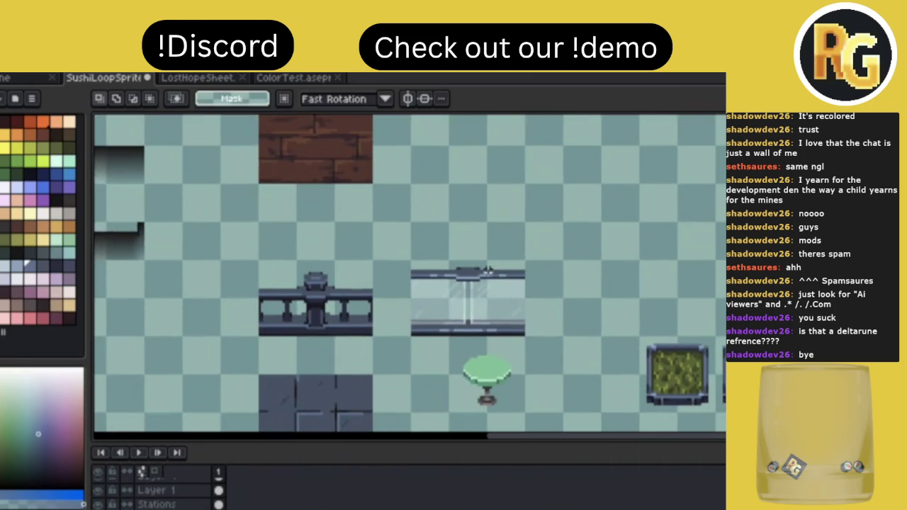
pyautogui.hscroll(1, 489, 270)
pyautogui.hscroll(2, 489, 270)
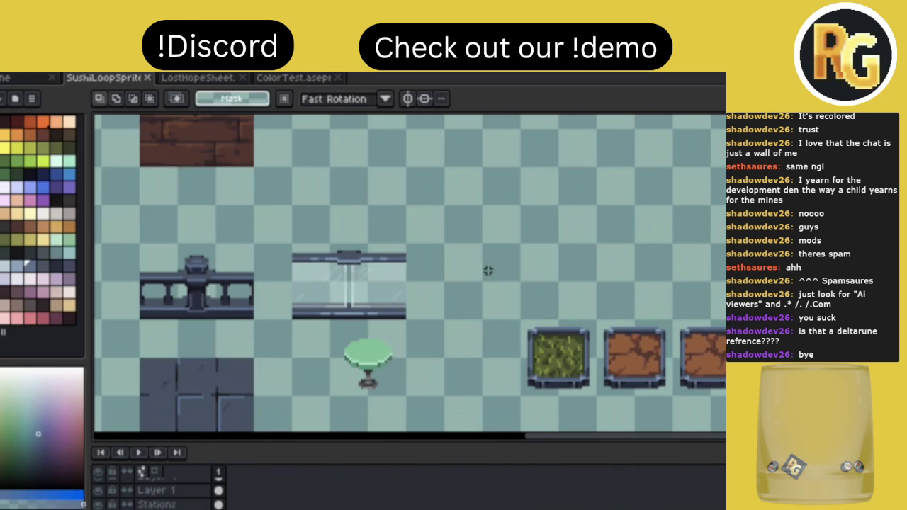
pyautogui.hscroll(3, 488, 271)
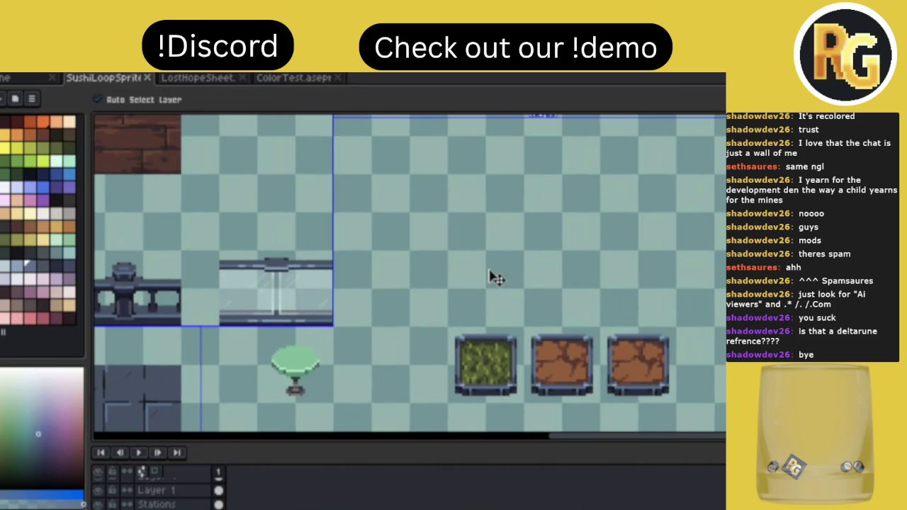
pyautogui.scroll(-1, 488, 271)
pyautogui.scroll(2, 488, 271)
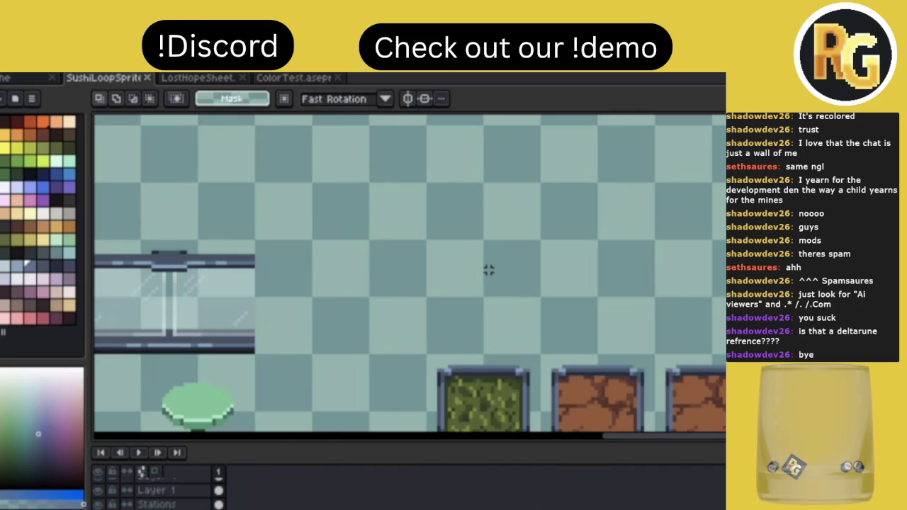
pyautogui.hscroll(-5, 490, 270)
# Pick a grey-blue swatch from the palette as the new drawing colour.
pyautogui.scroll(-1, 489, 270)
pyautogui.scroll(-2, 488, 272)
pyautogui.hscroll(3, 488, 272)
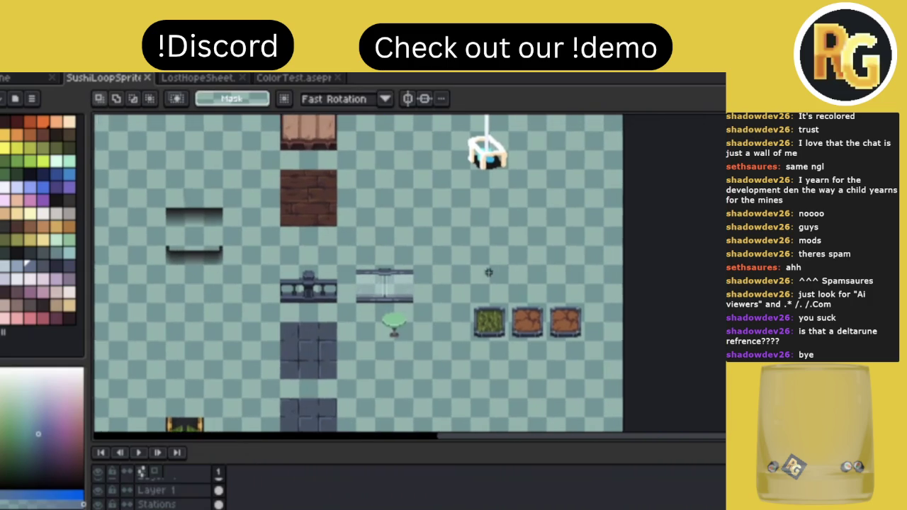
pyautogui.scroll(2, 488, 273)
pyautogui.scroll(1, 501, 281)
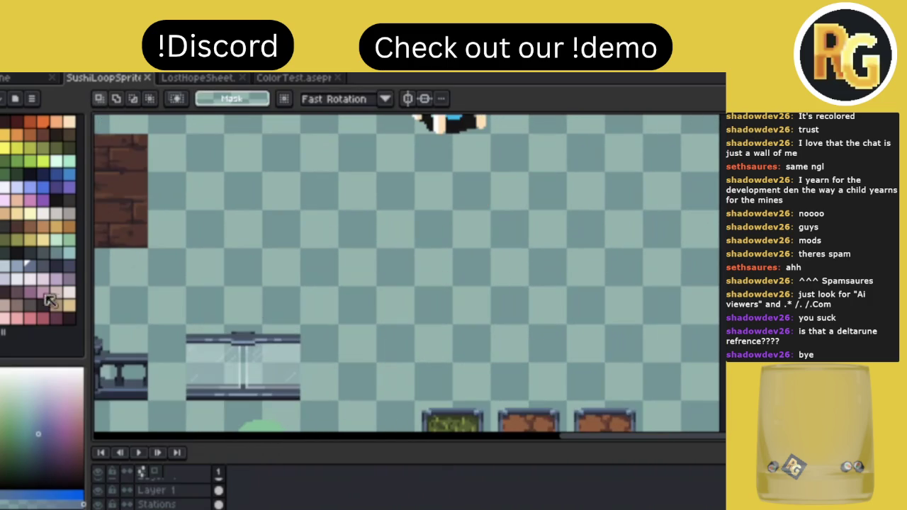
pyautogui.click(30, 265)
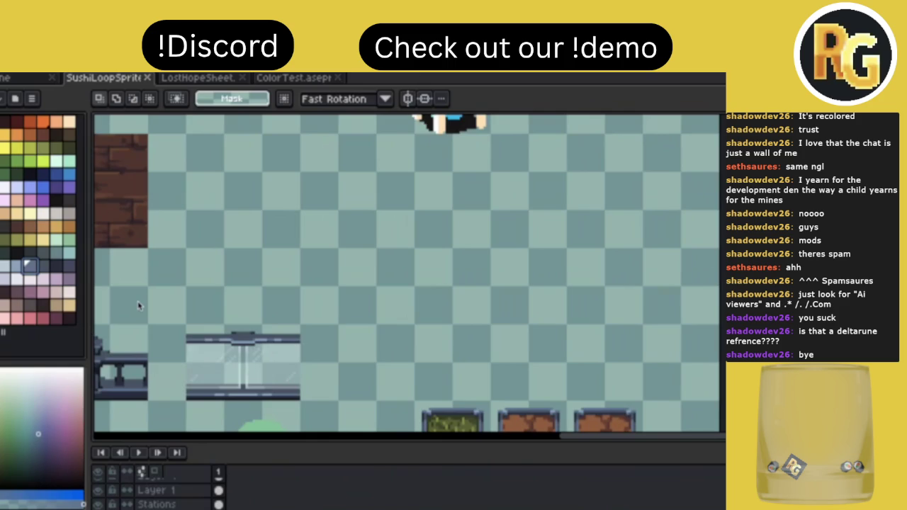
pyautogui.scroll(-2, 413, 334)
pyautogui.hscroll(-3, 414, 334)
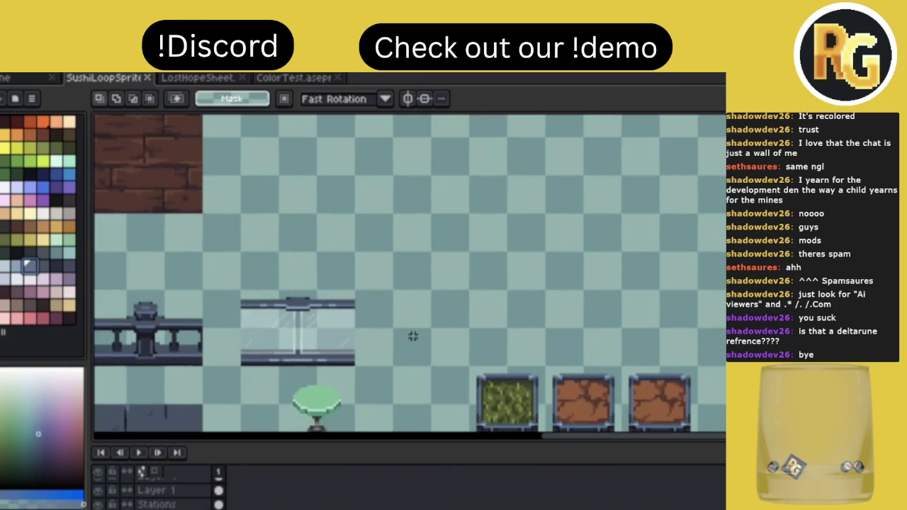
pyautogui.scroll(-3, 414, 334)
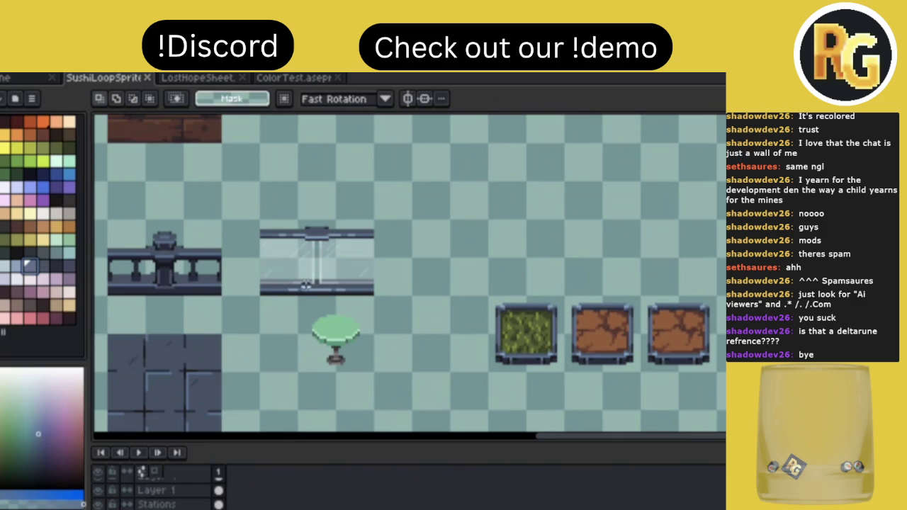
pyautogui.scroll(1, 309, 263)
pyautogui.scroll(2, 308, 262)
# Sample the counter tile's dark colour and pencil dark pixels along its bottom.
pyautogui.press('i')
pyautogui.click(319, 358)
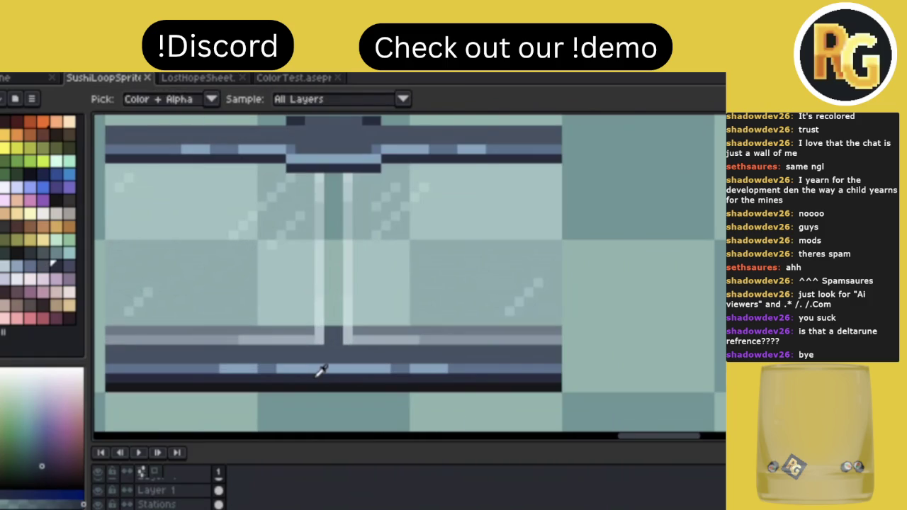
pyautogui.press('b')
pyautogui.moveTo(332, 328)
pyautogui.mouseDown()
pyautogui.moveTo(313, 349)
pyautogui.moveTo(370, 349)
pyautogui.mouseUp()
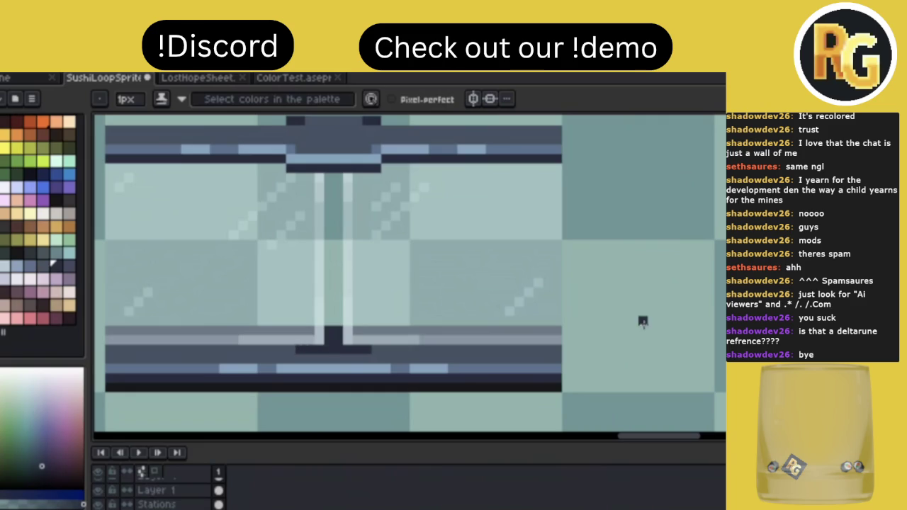
pyautogui.scroll(-3, 642, 330)
pyautogui.scroll(-2, 640, 336)
pyautogui.scroll(-1, 640, 339)
pyautogui.scroll(3, 640, 339)
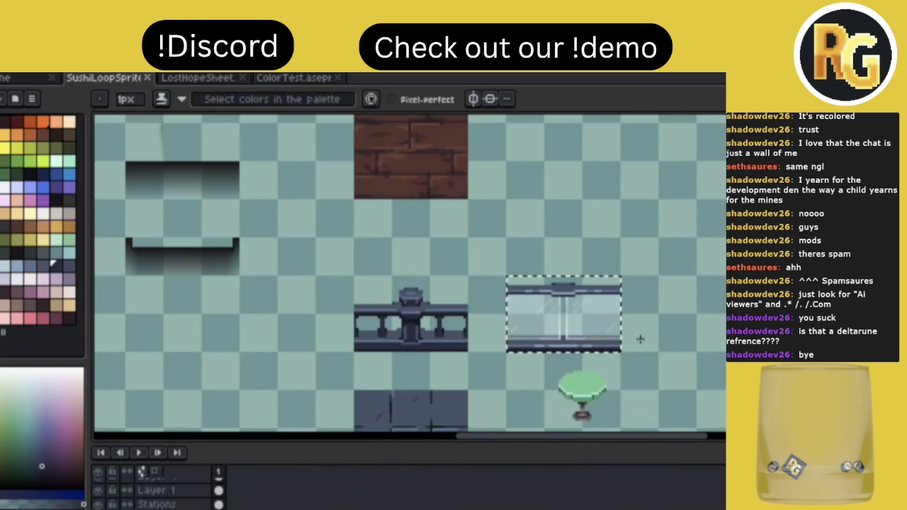
# Deselect to drop the moved glass display tile in place.
pyautogui.hotkey('ctrl', 'd')
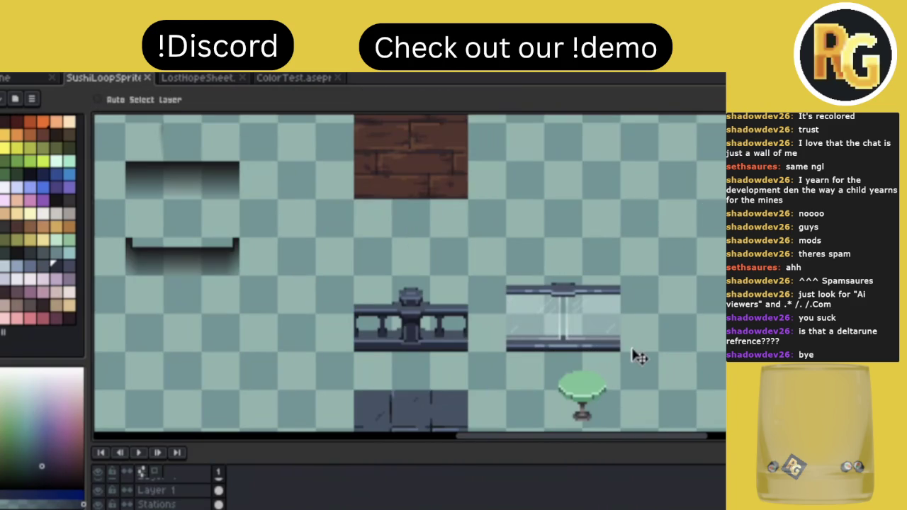
pyautogui.hscroll(5, 635, 348)
pyautogui.scroll(2, 642, 348)
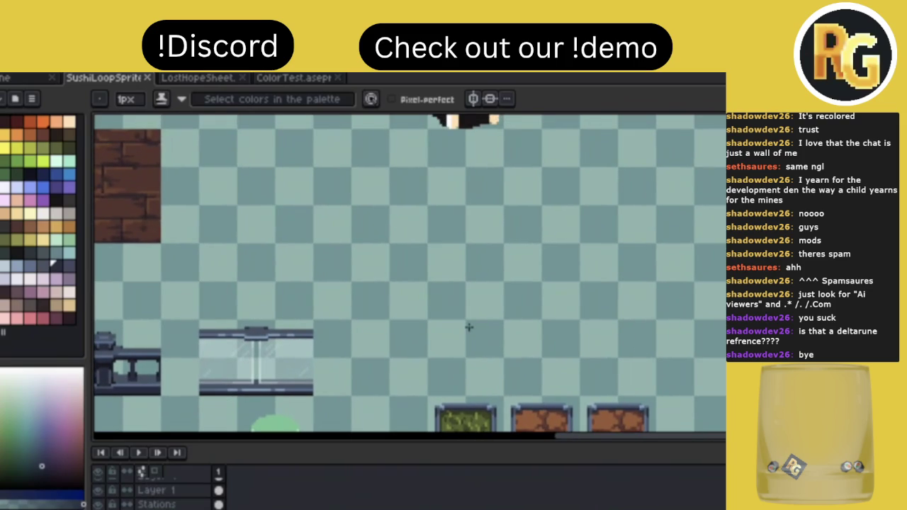
# Sample the dark outline colour and draw the stand's left slanted side line.
pyautogui.hscroll(1, 468, 328)
pyautogui.scroll(1, 413, 324)
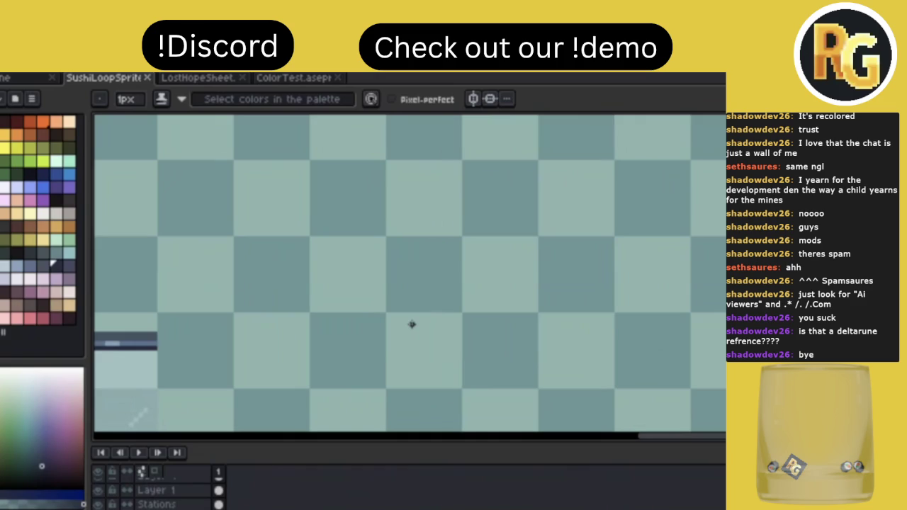
pyautogui.hscroll(-2, 411, 325)
pyautogui.scroll(-1, 411, 325)
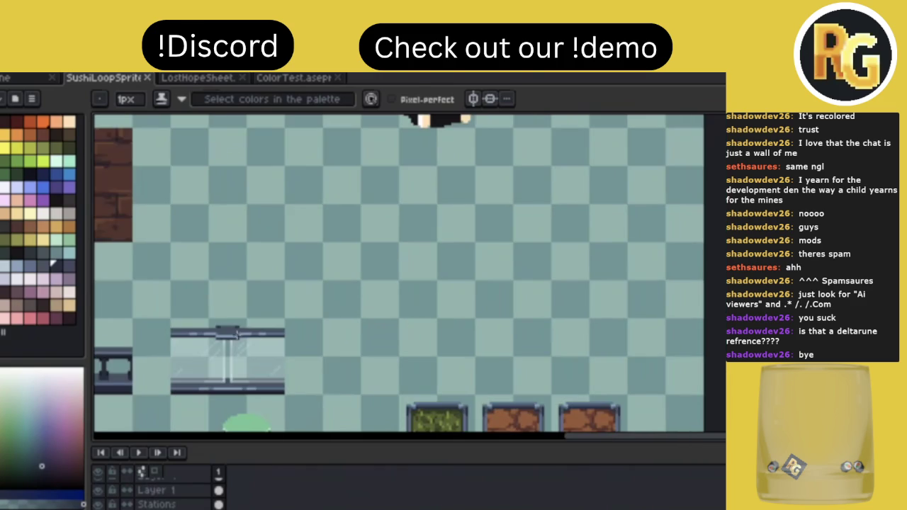
pyautogui.keyDown('alt'); pyautogui.click(234, 325); pyautogui.keyUp('alt')
pyautogui.scroll(-2, 370, 311)
pyautogui.scroll(1, 370, 311)
pyautogui.scroll(1, 370, 311)
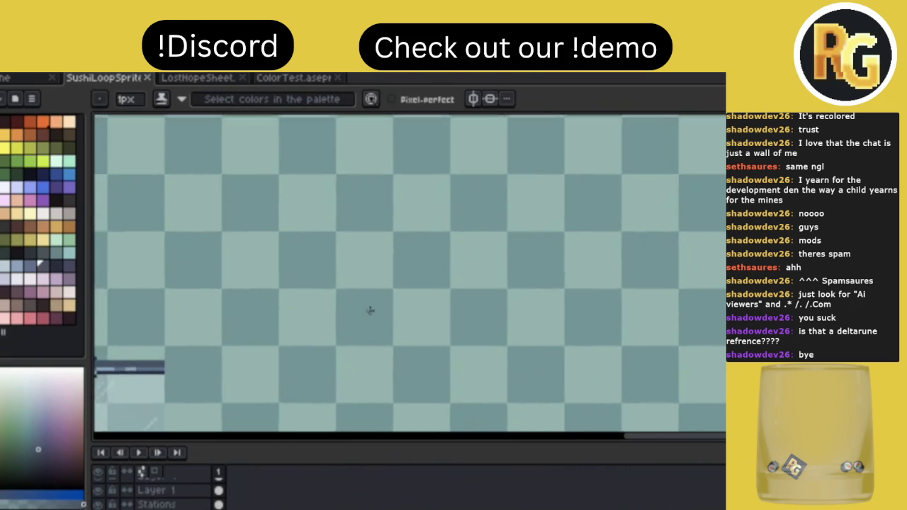
pyautogui.scroll(1, 370, 311)
pyautogui.press('l')
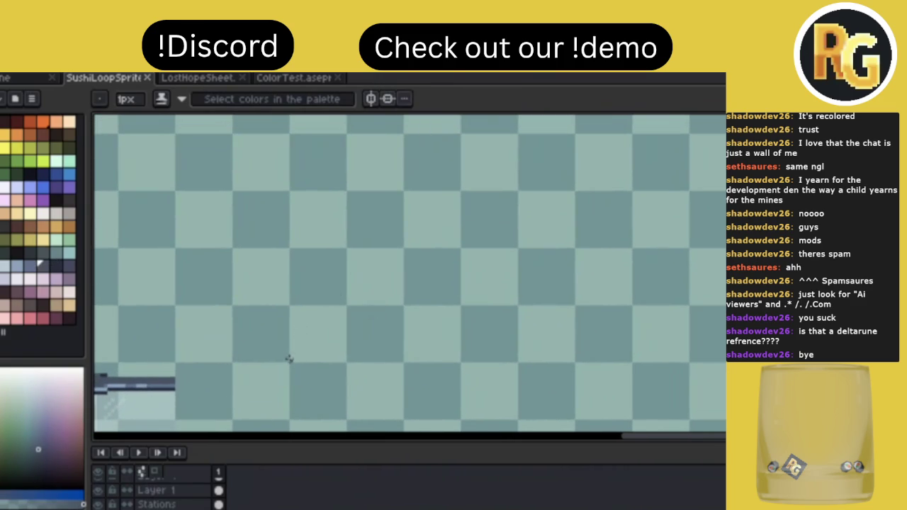
pyautogui.moveTo(291, 359)
pyautogui.mouseDown()
pyautogui.moveTo(307, 194)
pyautogui.moveTo(304, 220)
pyautogui.mouseUp()
# Mirror the side line to the right, then close the outline's bottom and top edges.
pyautogui.press('m')
pyautogui.moveTo(233, 180); pyautogui.dragTo(403, 373)
pyautogui.hotkey('ctrl', 'c')
pyautogui.hotkey('ctrl', 'v')
pyautogui.hotkey('shift', 'h')
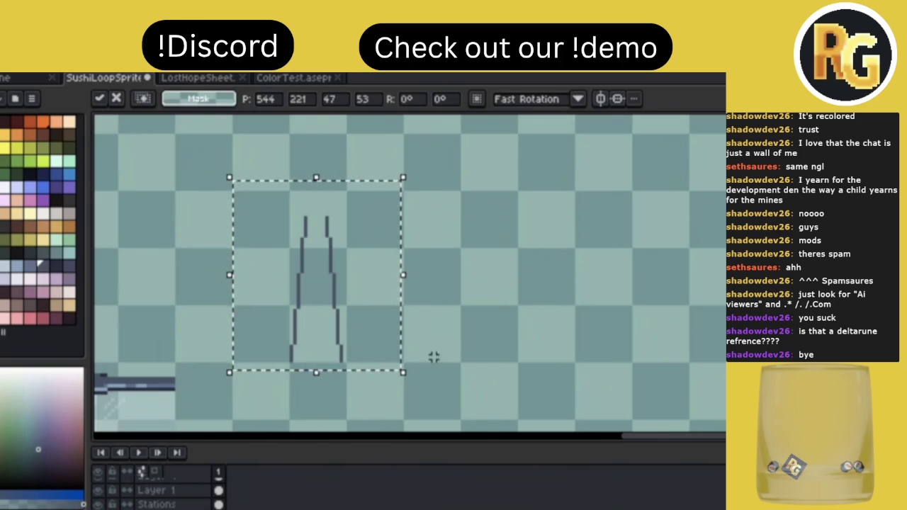
pyautogui.click(434, 358)
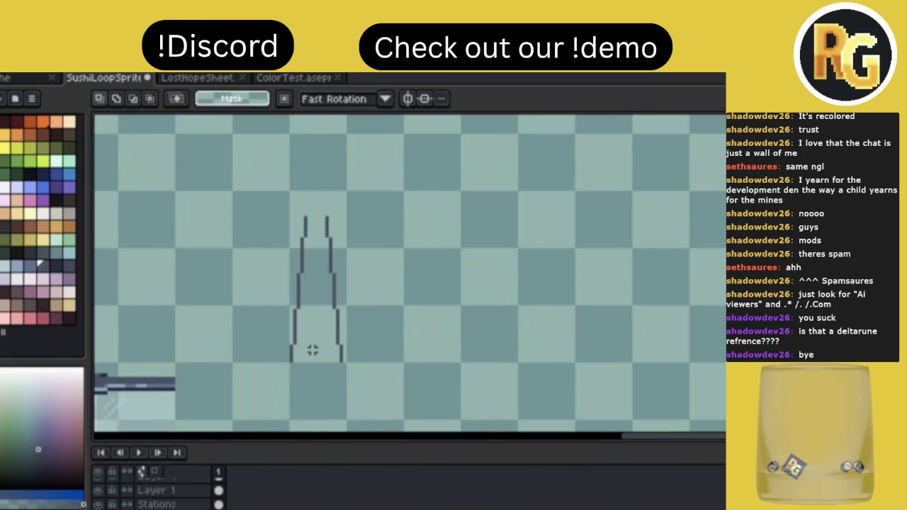
pyautogui.press('b')
pyautogui.moveTo(291, 361); pyautogui.dragTo(338, 359)
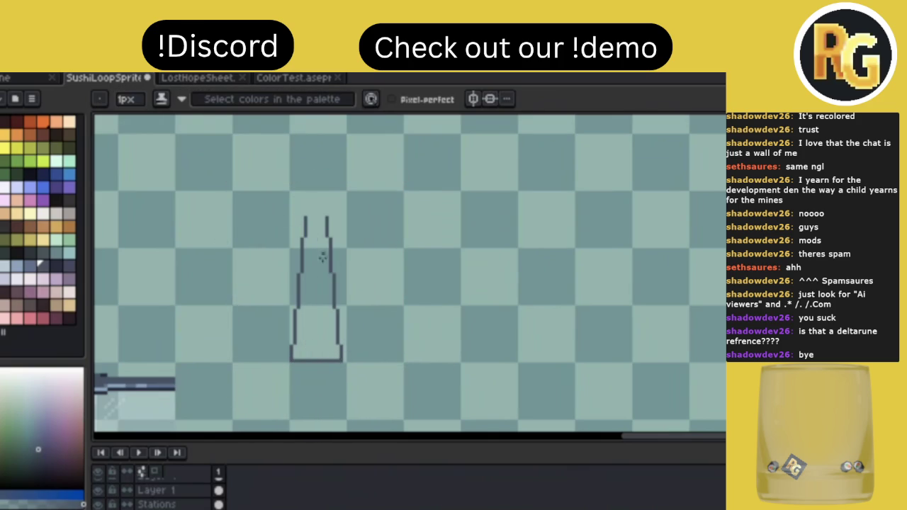
pyautogui.moveTo(304, 217); pyautogui.dragTo(327, 216)
# Divide the stand with a horizontal line and fill only the lower base dark.
pyautogui.press('g')
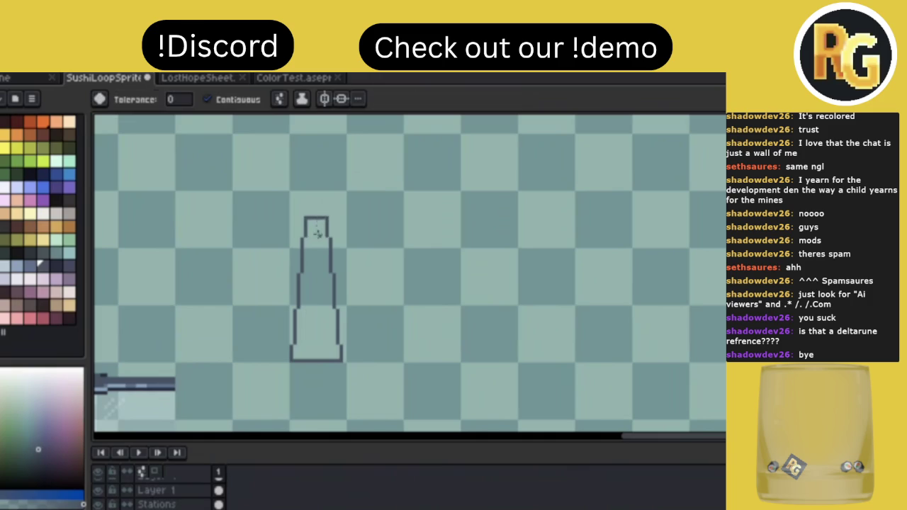
pyautogui.click(312, 262)
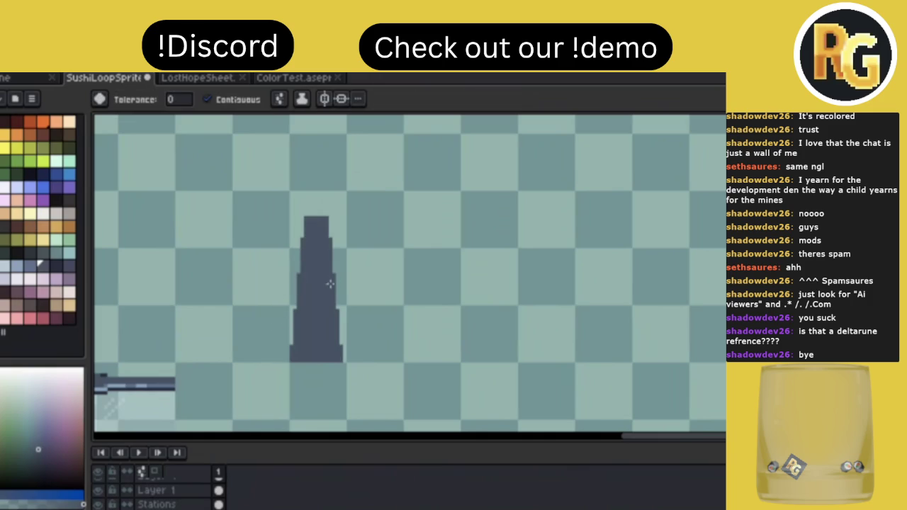
pyautogui.hotkey('ctrl', 'z')
pyautogui.press('b')
pyautogui.moveTo(297, 310); pyautogui.dragTo(336, 310)
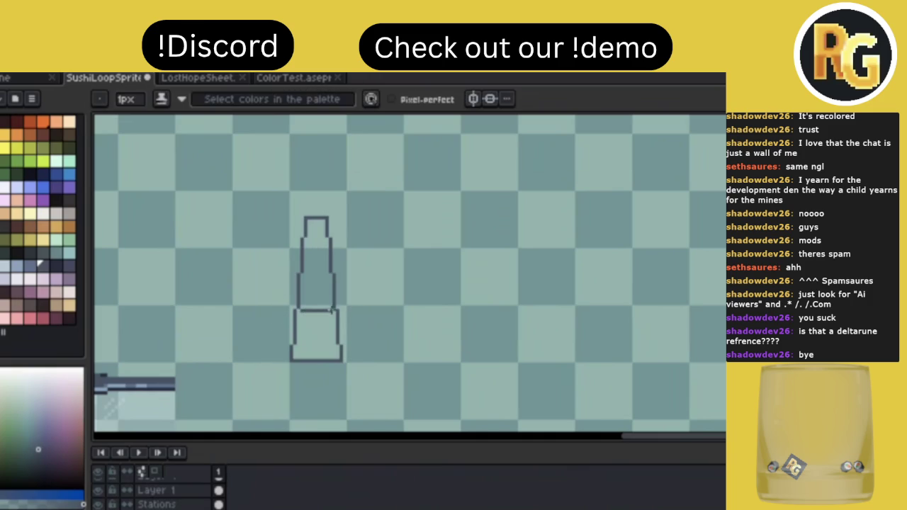
pyautogui.press('g')
pyautogui.click(301, 347)
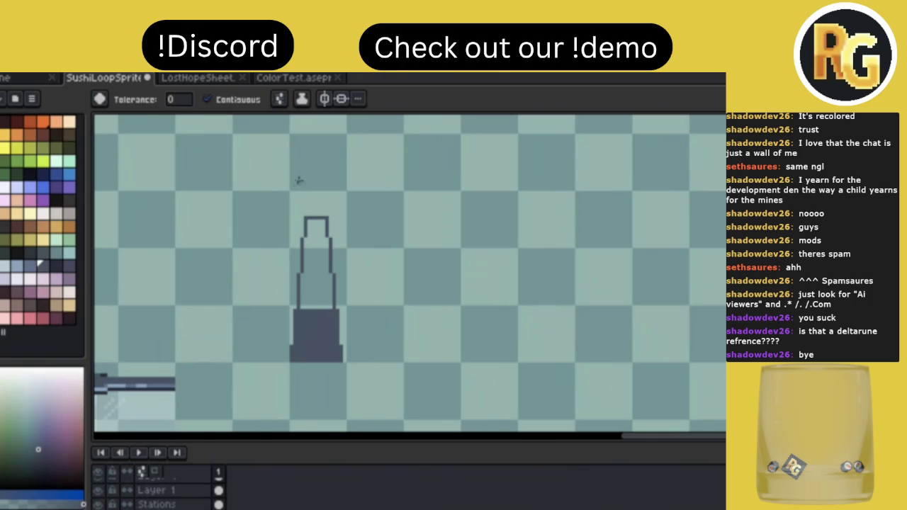
# Choose light blue and marquee the stand's top area.
pyautogui.press('b')
pyautogui.click(16, 266)
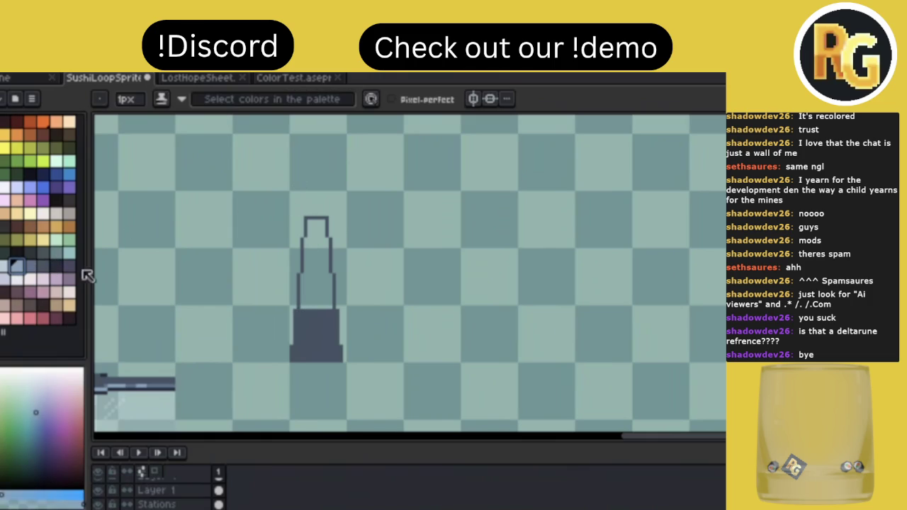
pyautogui.press('m')
pyautogui.moveTo(280, 190); pyautogui.dragTo(348, 227)
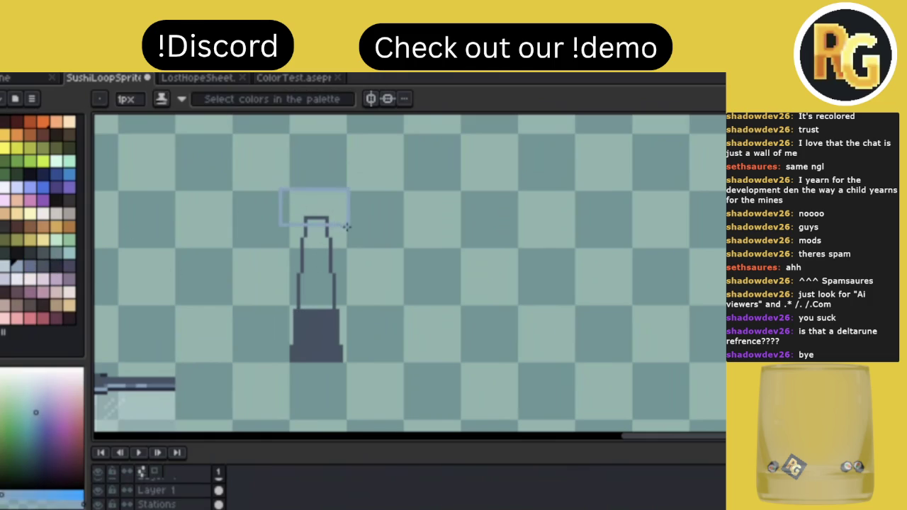
pyautogui.click(292, 203)
pyautogui.moveTo(291, 198); pyautogui.dragTo(345, 227)
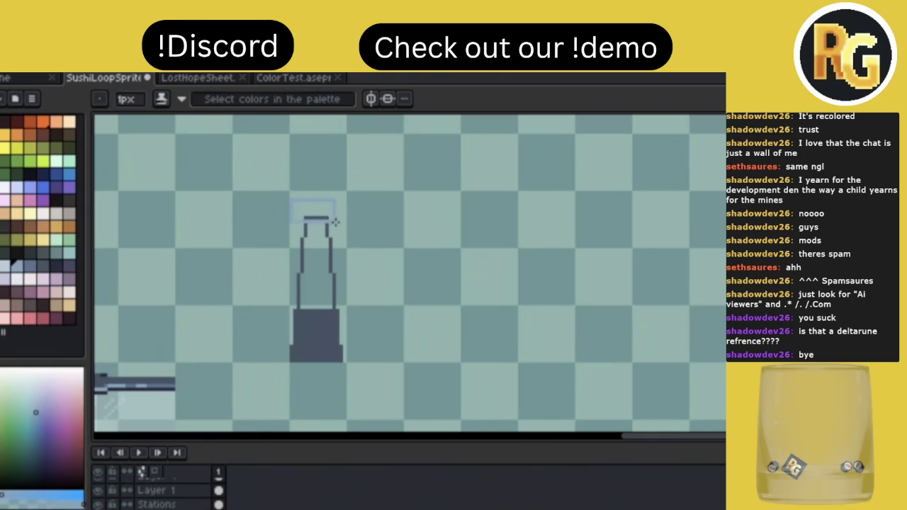
# Fill the selected top light blue and nudge the stand's right half one pixel outward.
pyautogui.press('Delete')
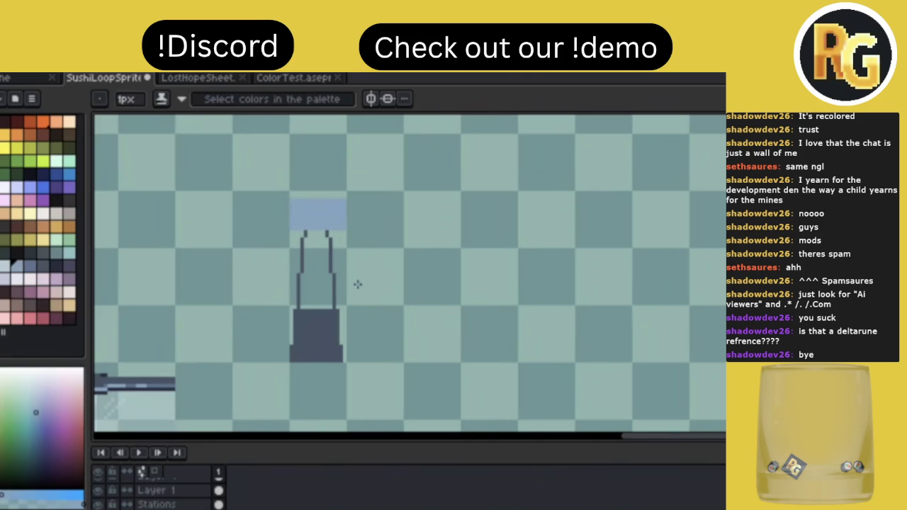
pyautogui.press('m')
pyautogui.moveTo(322, 367); pyautogui.dragTo(370, 176)
pyautogui.press('Right')
pyautogui.hotkey('ctrl', 'd')
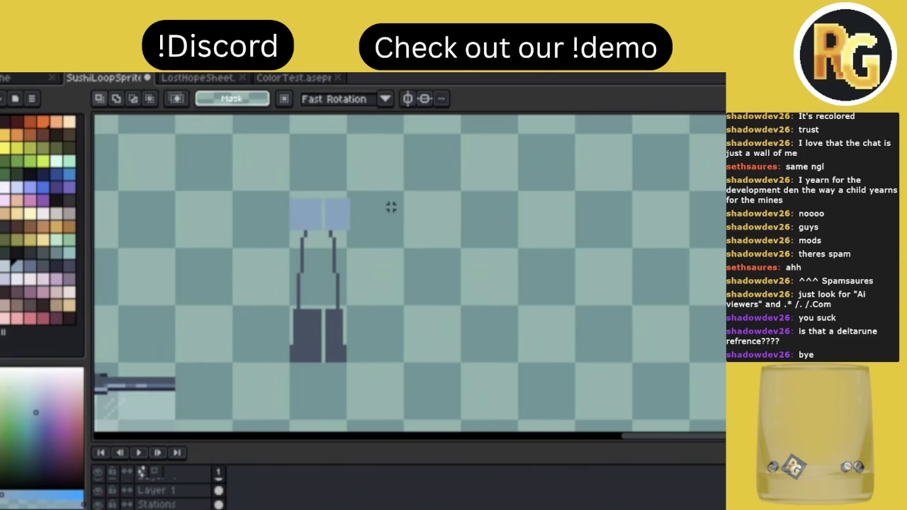
pyautogui.hotkey('ctrl', 'd')
# Draw a light row along the block's top and a lighter diagonal toward its centre.
pyautogui.press('i')
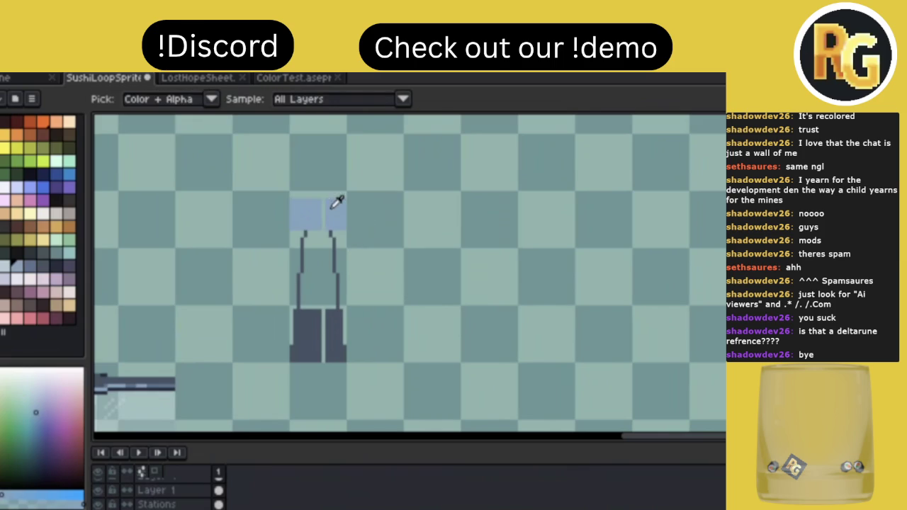
pyautogui.press('b')
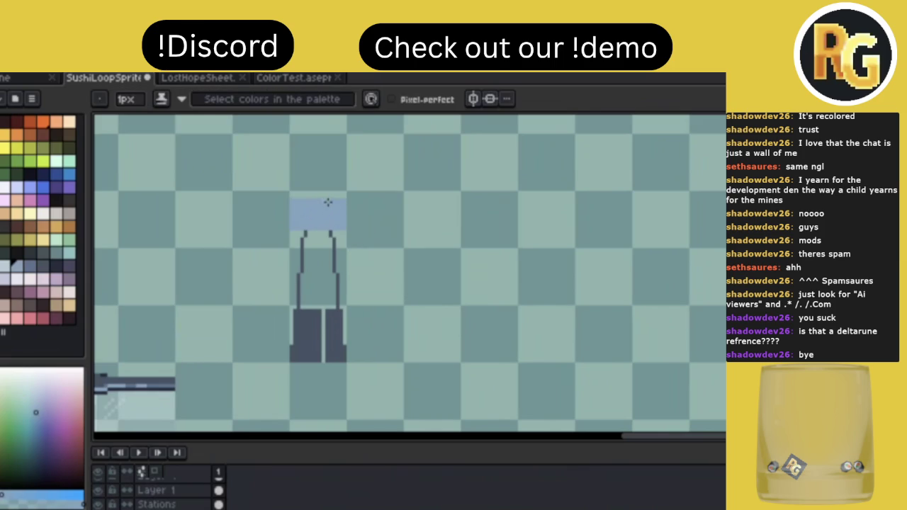
pyautogui.moveTo(292, 195); pyautogui.dragTo(341, 197)
pyautogui.press('b')
pyautogui.press('i')
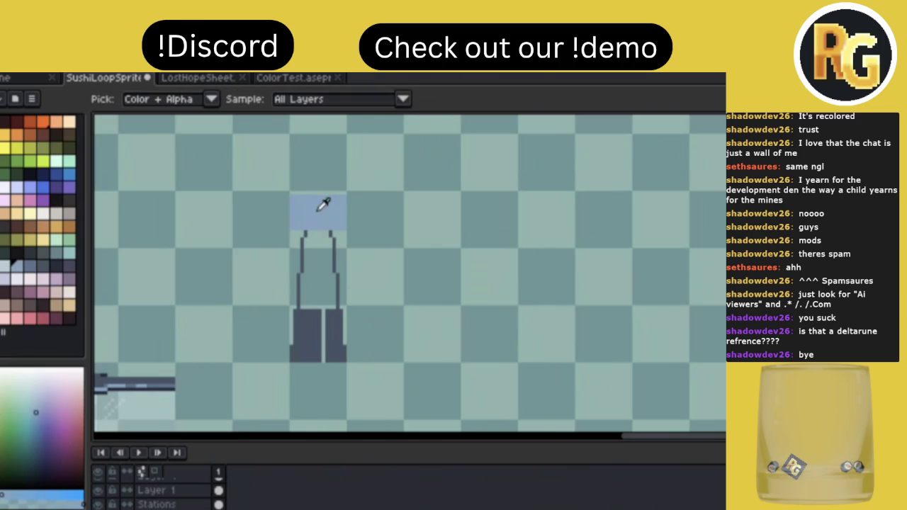
pyautogui.press('b')
pyautogui.click(7, 267)
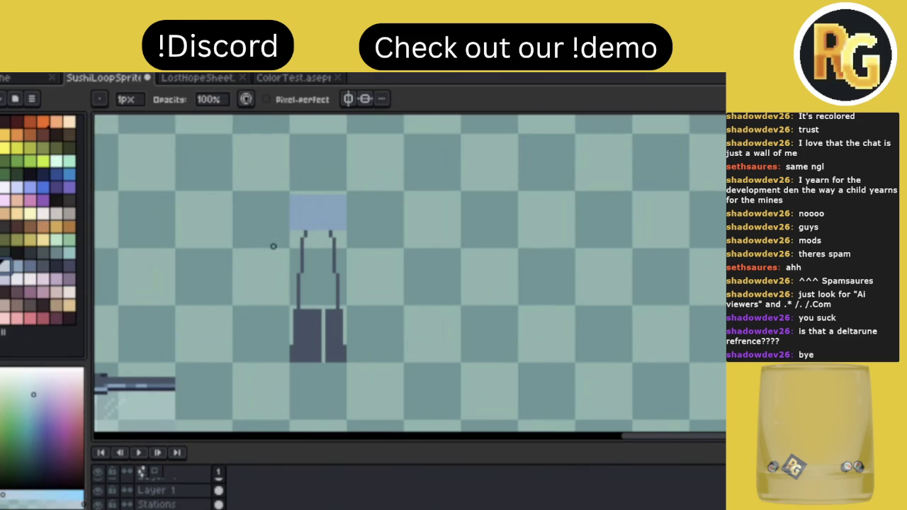
pyautogui.press('m')
pyautogui.moveTo(291, 227); pyautogui.dragTo(315, 205)
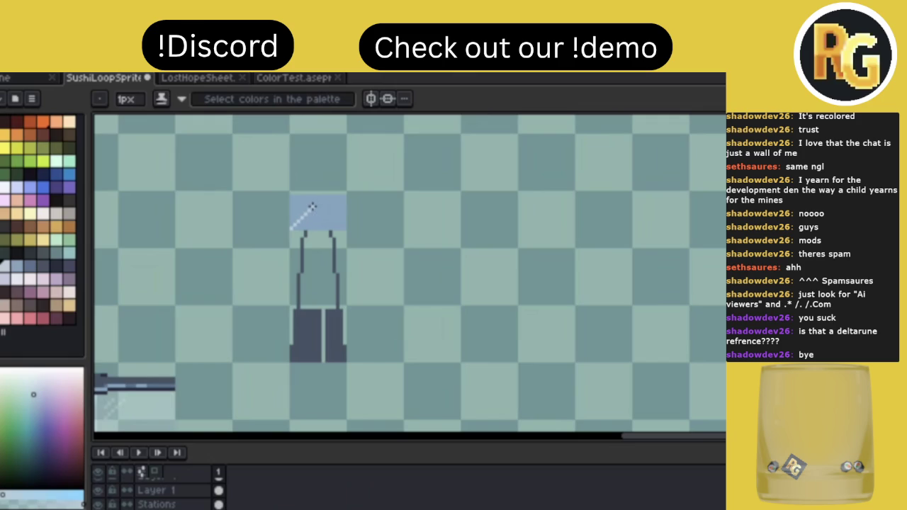
# Add the second light diagonal to the right corner and a line from the peak.
pyautogui.keyDown('shift'); pyautogui.click(344, 226); pyautogui.keyUp('shift')
pyautogui.moveTo(323, 205)
pyautogui.mouseDown()
pyautogui.moveTo(342, 197)
pyautogui.moveTo(297, 197)
pyautogui.mouseUp()
pyautogui.scroll(-3, 434, 197)
pyautogui.scroll(3, 435, 197)
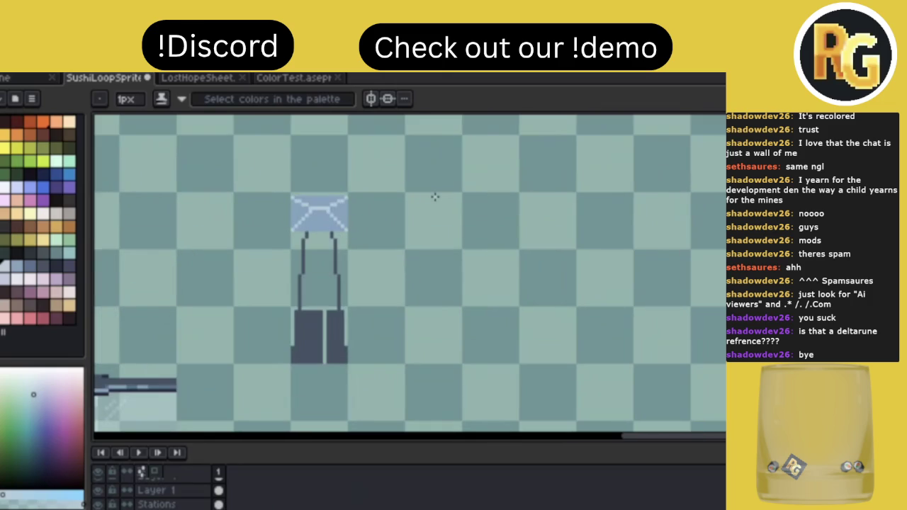
# Try filling the roof's top row with the legs' dark colour, then undo it.
pyautogui.keyDown('alt'); pyautogui.click(315, 315); pyautogui.keyUp('alt')
pyautogui.press('g')
pyautogui.click(315, 198)
pyautogui.press('v')
pyautogui.press('g')
pyautogui.hotkey('ctrl', 'z')
# Fill the roof's left and right triangles with a sampled shade.
pyautogui.press('i')
pyautogui.click(338, 208)
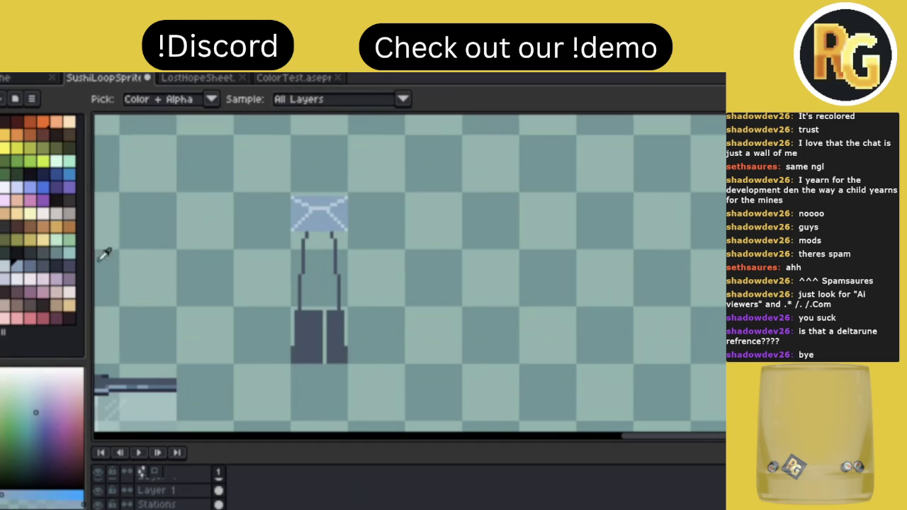
pyautogui.press('g')
pyautogui.click(296, 214)
pyautogui.click(346, 213)
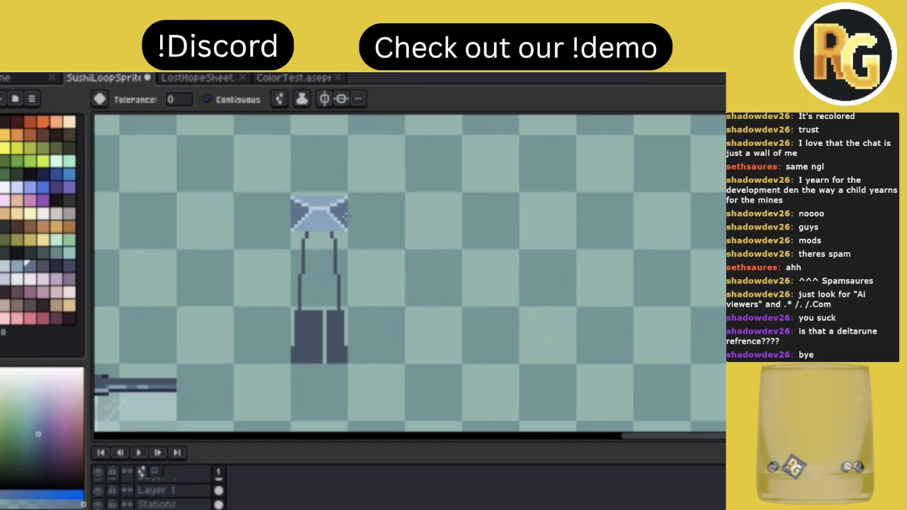
# Fill the roof's top triangle with a darker sampled shade.
pyautogui.scroll(-2, 383, 206)
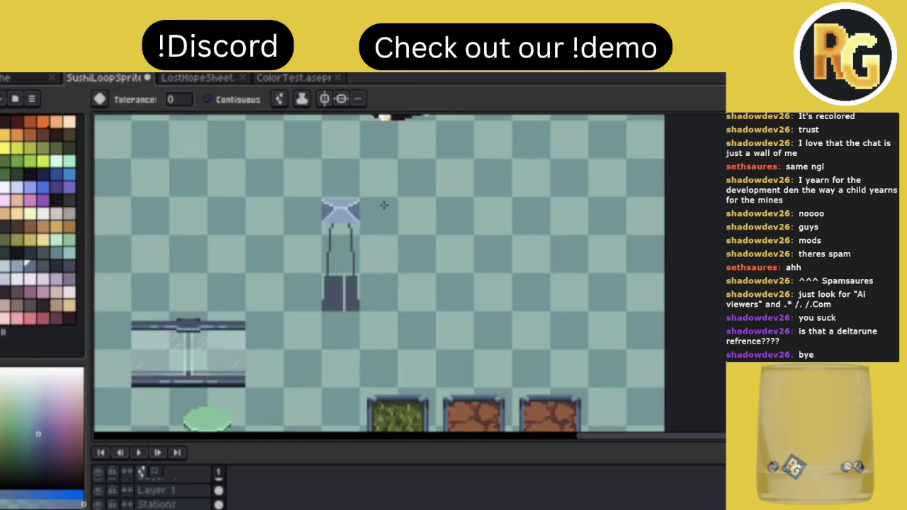
pyautogui.scroll(-1, 383, 205)
pyautogui.scroll(2, 383, 205)
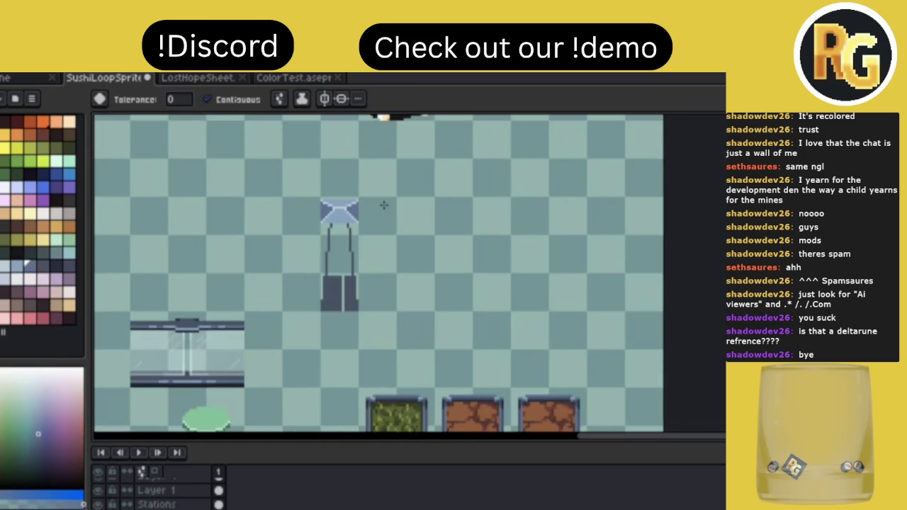
pyautogui.scroll(2, 355, 207)
pyautogui.keyDown('alt'); pyautogui.click(321, 387); pyautogui.keyUp('alt')
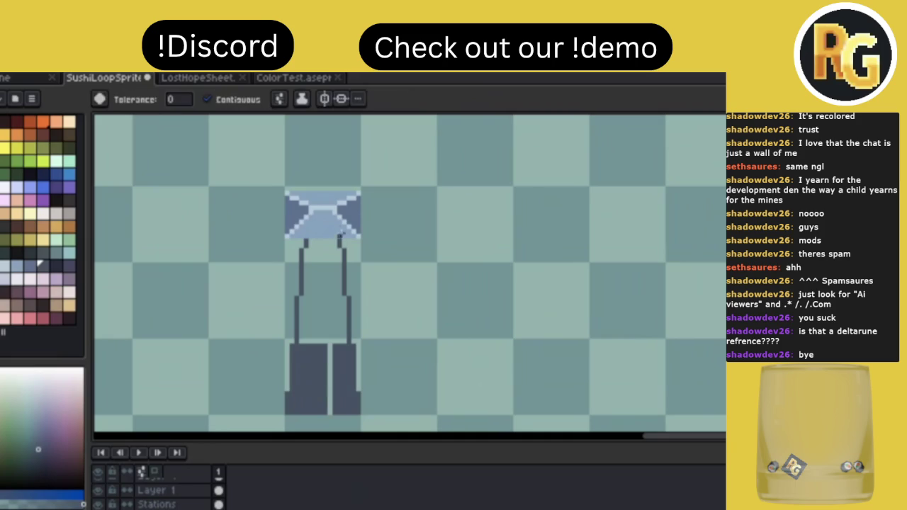
pyautogui.click(328, 199)
# Test a mid-blue fill on the dark top band, undo it, and resample light blue.
pyautogui.keyDown('alt'); pyautogui.click(344, 209); pyautogui.keyUp('alt')
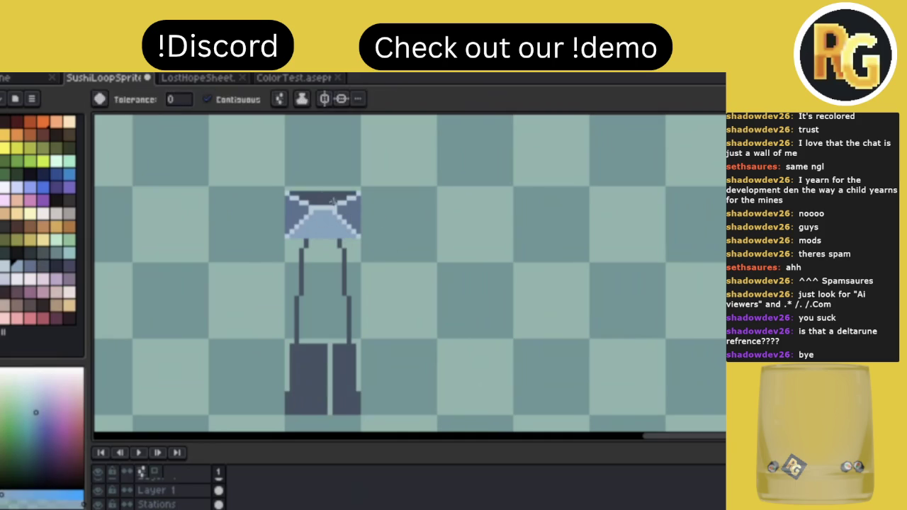
pyautogui.press('b')
pyautogui.press('g')
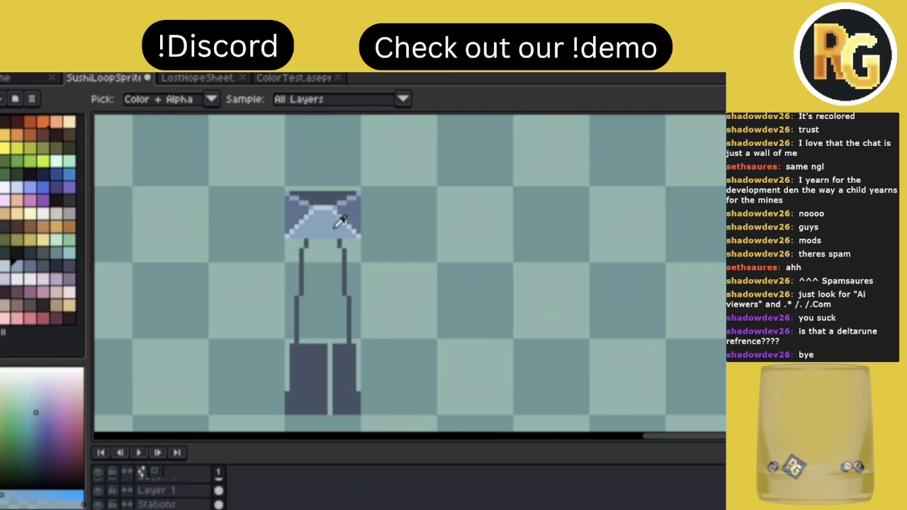
pyautogui.scroll(-3, 461, 233)
pyautogui.scroll(-1, 462, 234)
pyautogui.scroll(1, 462, 234)
pyautogui.scroll(3, 461, 233)
pyautogui.scroll(1, 405, 220)
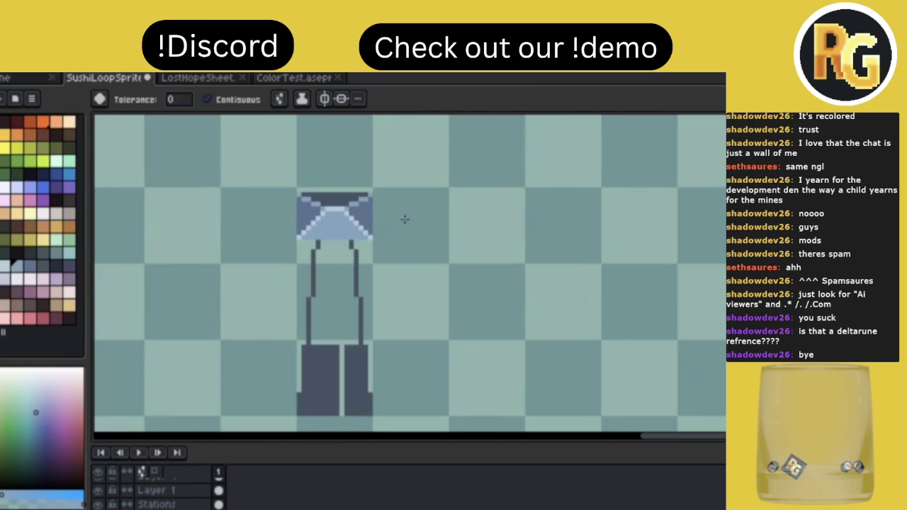
pyautogui.scroll(1, 358, 202)
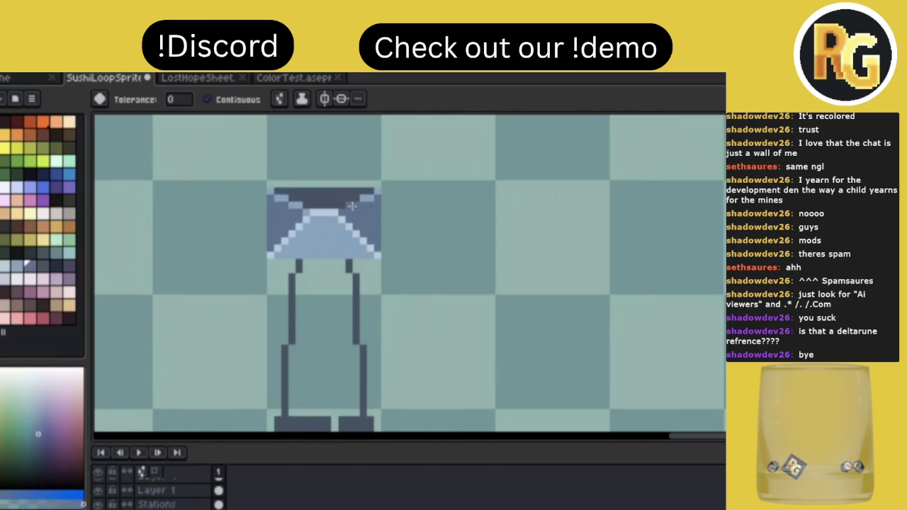
pyautogui.click(306, 205)
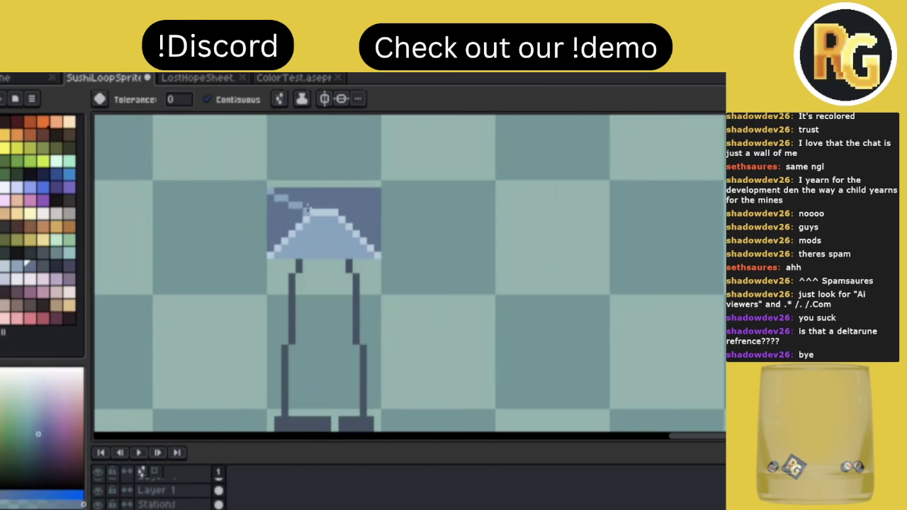
pyautogui.hotkey('ctrl', 'z')
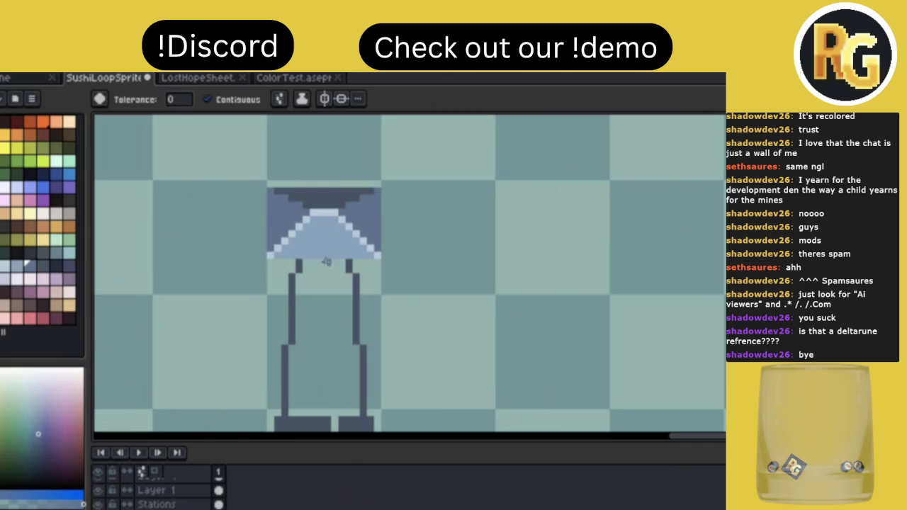
pyautogui.keyDown('alt'); pyautogui.click(326, 238); pyautogui.keyUp('alt')
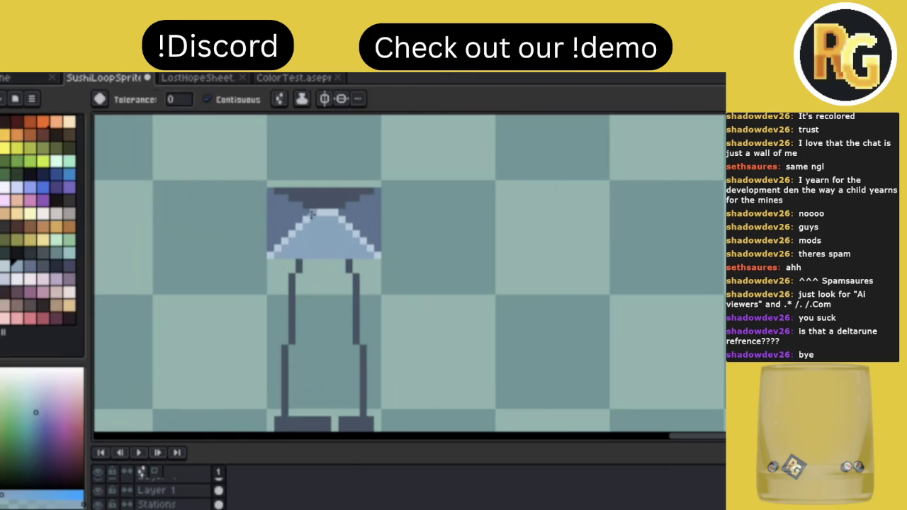
pyautogui.press('b')
pyautogui.scroll(-5, 485, 217)
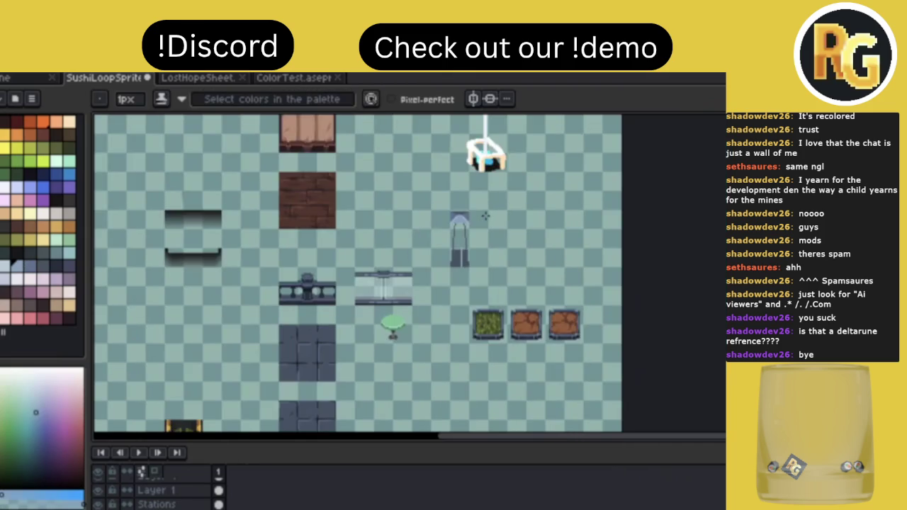
# Repaint the shade's light bottom stripe with a greyish colour sampled from the lamp.
pyautogui.scroll(3, 486, 216)
pyautogui.scroll(2, 486, 216)
pyautogui.scroll(-1, 486, 217)
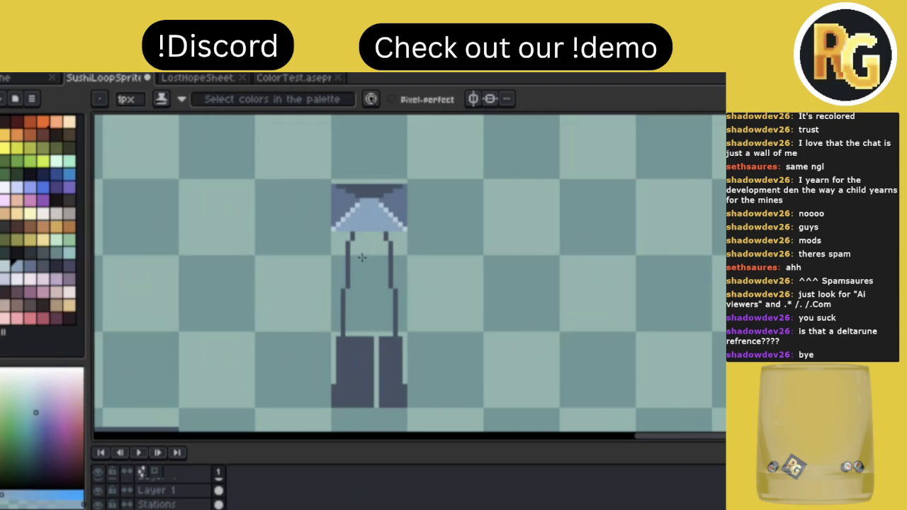
pyautogui.press('m')
pyautogui.moveTo(329, 214); pyautogui.dragTo(419, 243)
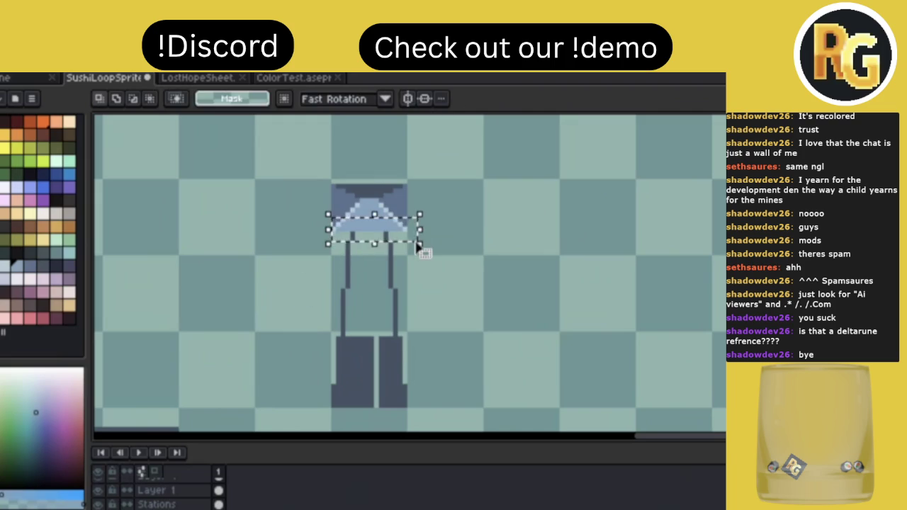
pyautogui.click(421, 249)
pyautogui.press('i')
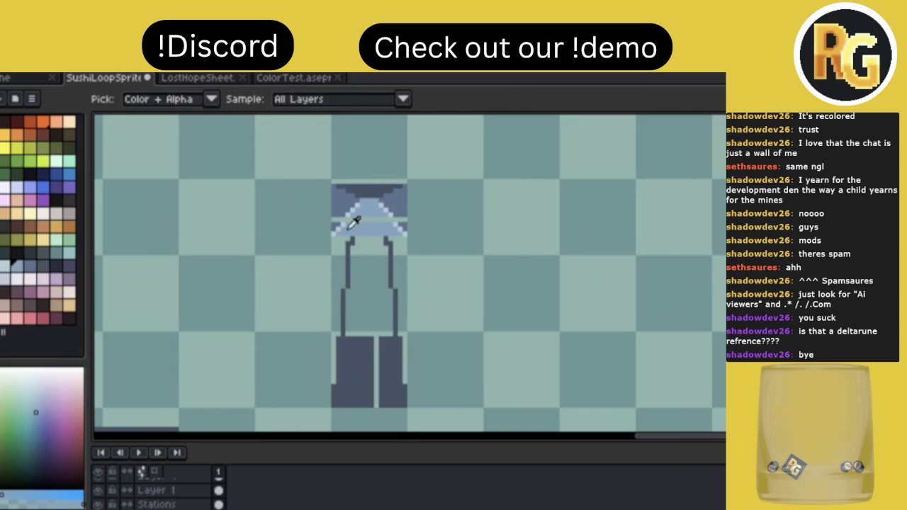
pyautogui.press('b')
pyautogui.keyDown('alt'); pyautogui.click(341, 222); pyautogui.keyUp('alt')
pyautogui.keyDown('alt'); pyautogui.click(386, 229); pyautogui.keyUp('alt')
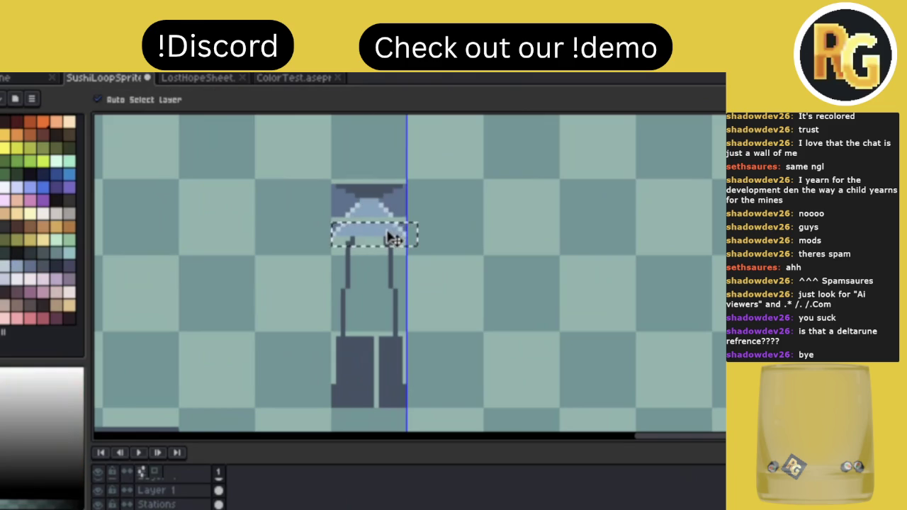
pyautogui.moveTo(333, 229); pyautogui.dragTo(406, 228)
# Marquee the whole lamp shade, then clear the selection.
pyautogui.press('m')
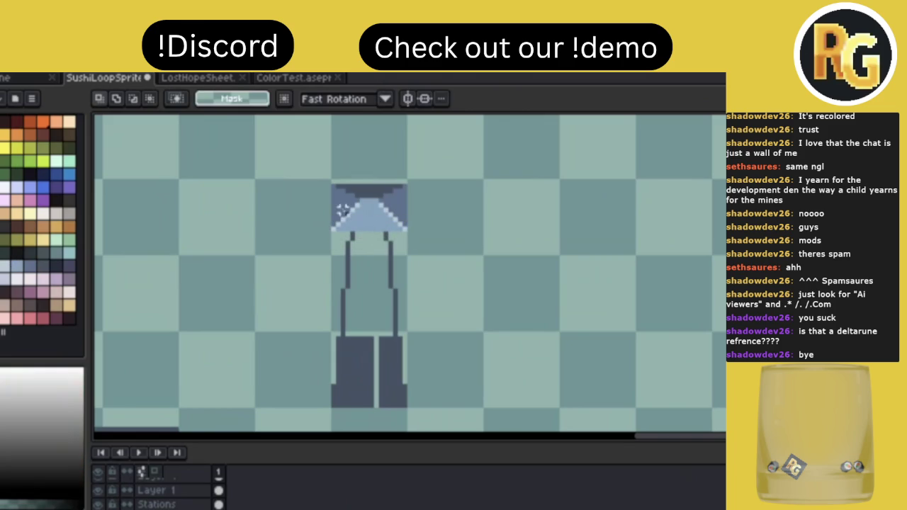
pyautogui.moveTo(329, 205); pyautogui.dragTo(415, 253)
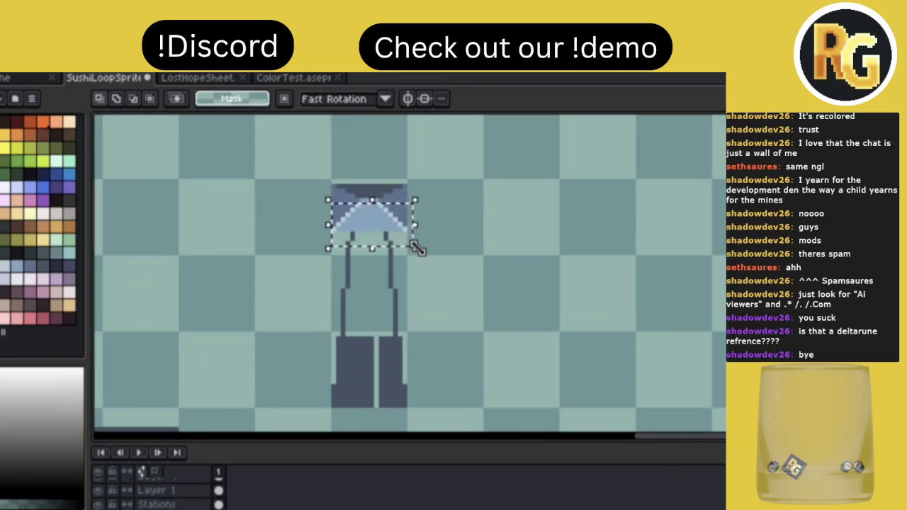
pyautogui.hotkey('ctrl', 'd')
pyautogui.scroll(1, 358, 202)
pyautogui.press('b')
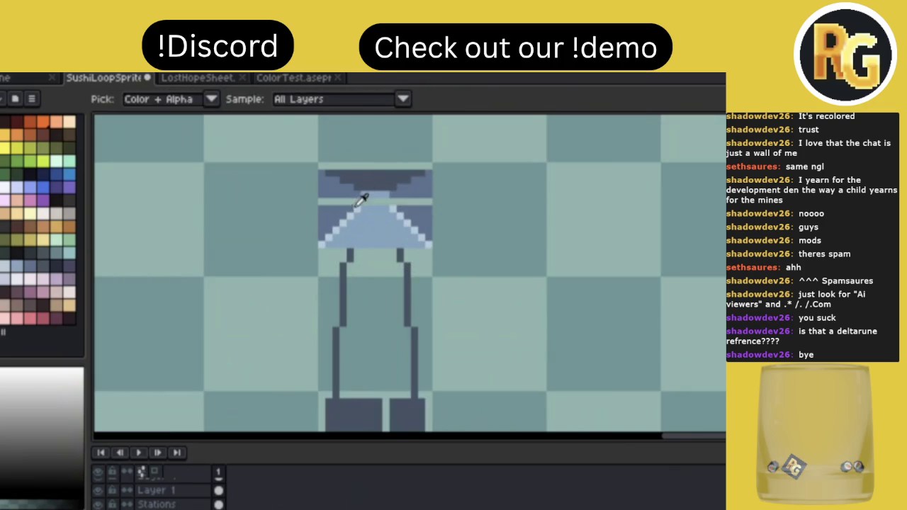
# Paint the shade's top stripe dark in left and right passes.
pyautogui.keyDown('alt'); pyautogui.click(362, 203); pyautogui.keyUp('alt')
pyautogui.keyDown('alt'); pyautogui.click(383, 203); pyautogui.keyUp('alt')
pyautogui.click(373, 204)
pyautogui.moveTo(323, 202); pyautogui.dragTo(374, 202)
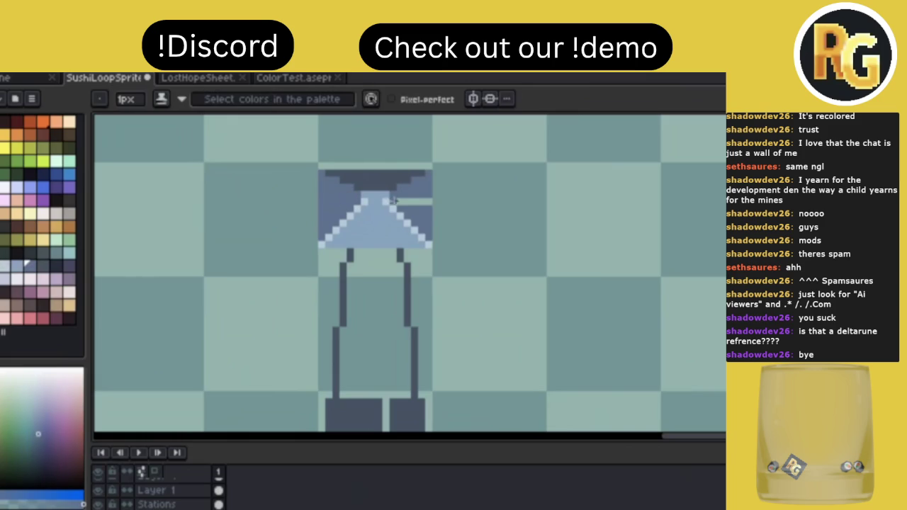
pyautogui.moveTo(399, 202); pyautogui.dragTo(426, 203)
pyautogui.keyDown('alt'); pyautogui.click(356, 188); pyautogui.keyUp('alt')
pyautogui.scroll(-2, 516, 194)
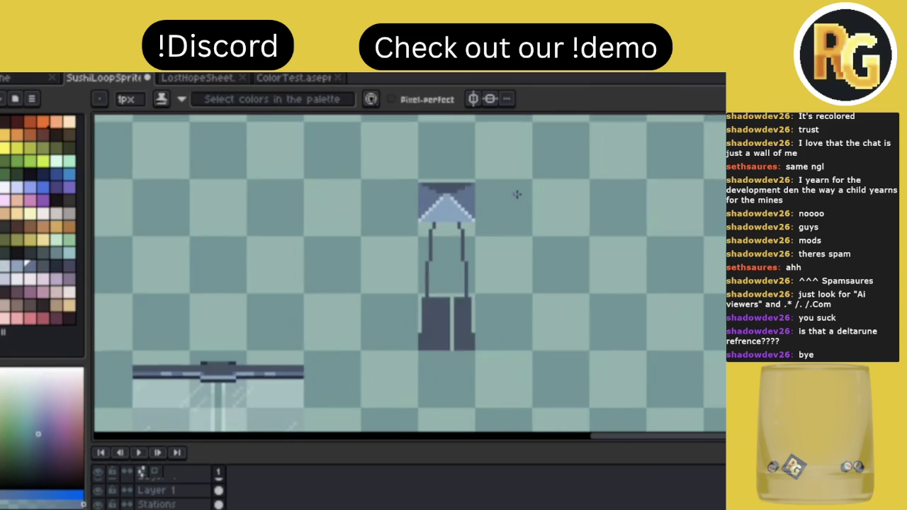
pyautogui.scroll(-1, 516, 194)
pyautogui.scroll(-1, 518, 194)
pyautogui.scroll(1, 518, 194)
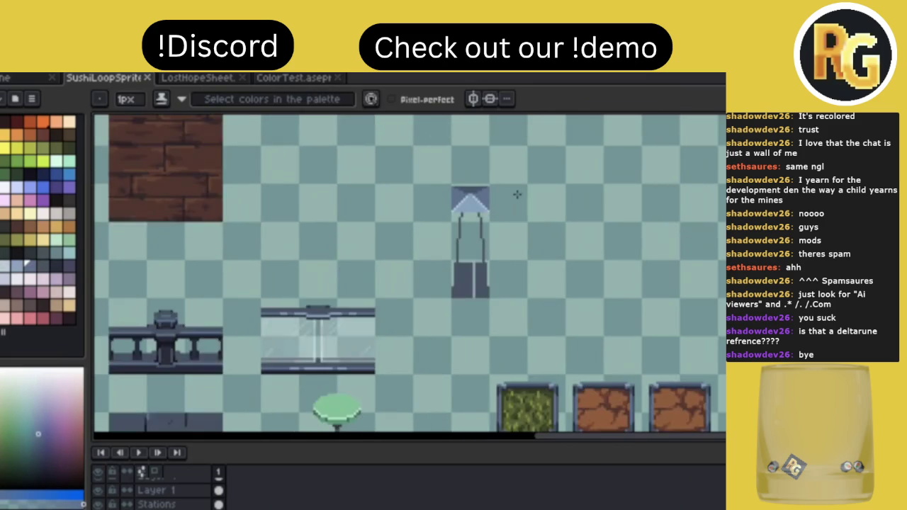
# Fill the gap between the two base blocks to form one solid dark base.
pyautogui.scroll(1, 516, 194)
pyautogui.moveTo(449, 340)
pyautogui.mouseDown()
pyautogui.moveTo(454, 349)
pyautogui.moveTo(453, 307)
pyautogui.mouseUp()
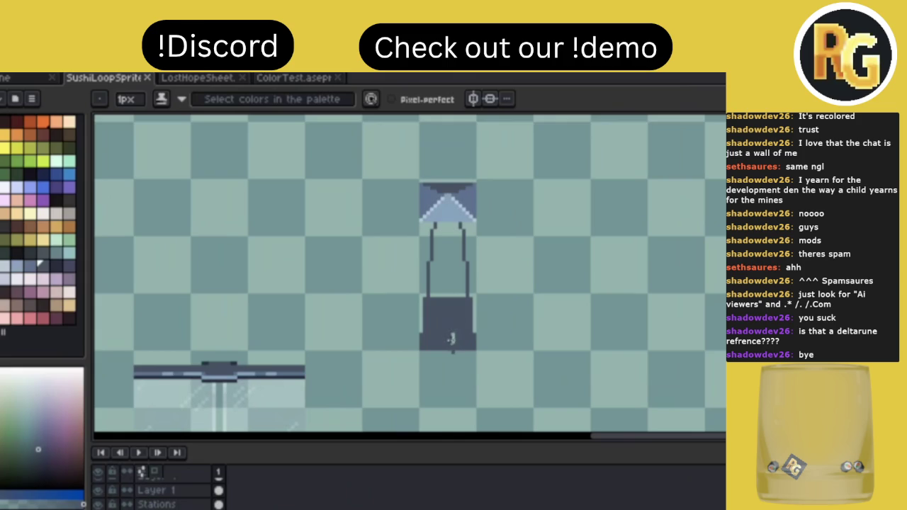
pyautogui.press('e')
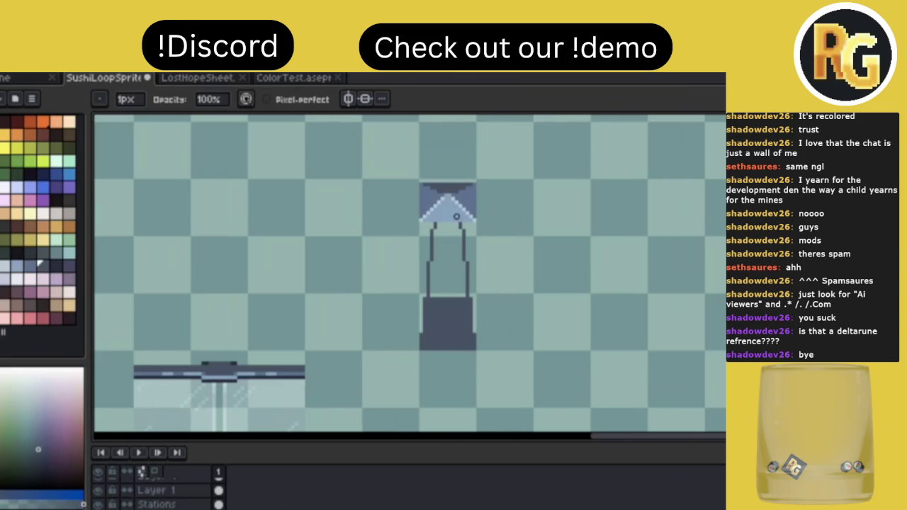
pyautogui.scroll(1, 456, 216)
pyautogui.press('b')
pyautogui.scroll(1, 452, 197)
# Draw a dark line under the lampshade, then lighten its middle and both bottom corners.
pyautogui.moveTo(398, 225); pyautogui.dragTo(506, 225)
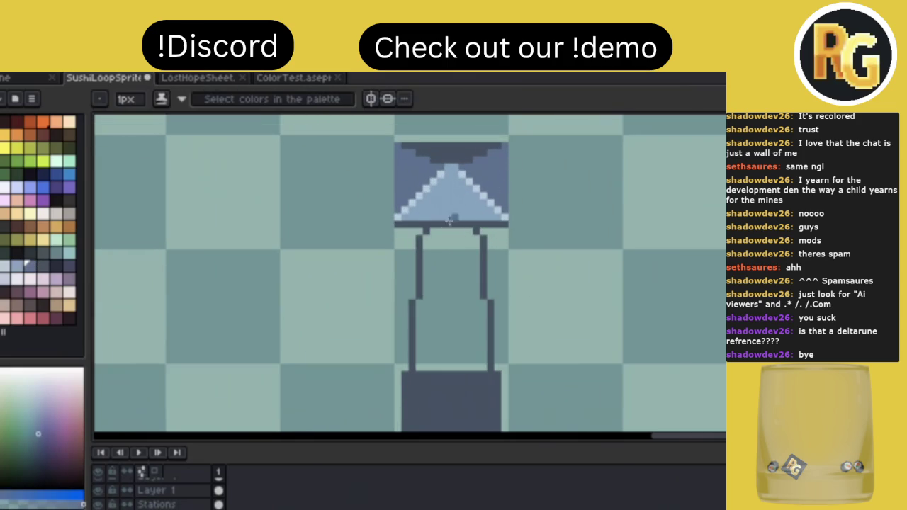
pyautogui.moveTo(405, 224); pyautogui.dragTo(482, 224)
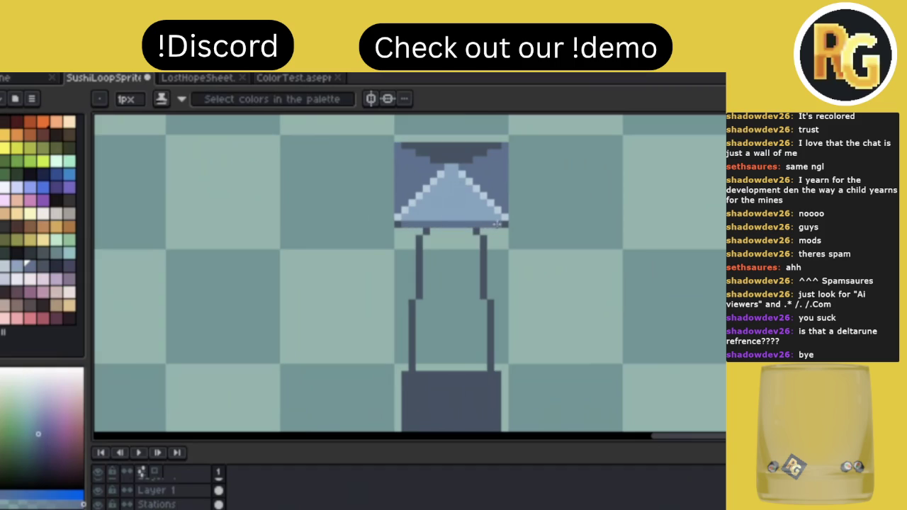
pyautogui.keyDown('alt'); pyautogui.click(497, 224); pyautogui.keyUp('alt')
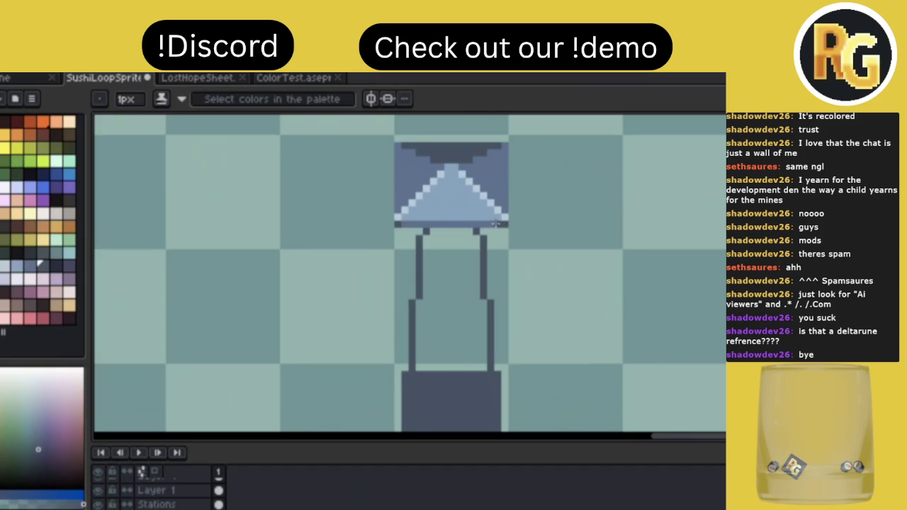
pyautogui.click(398, 224)
pyautogui.click(504, 224)
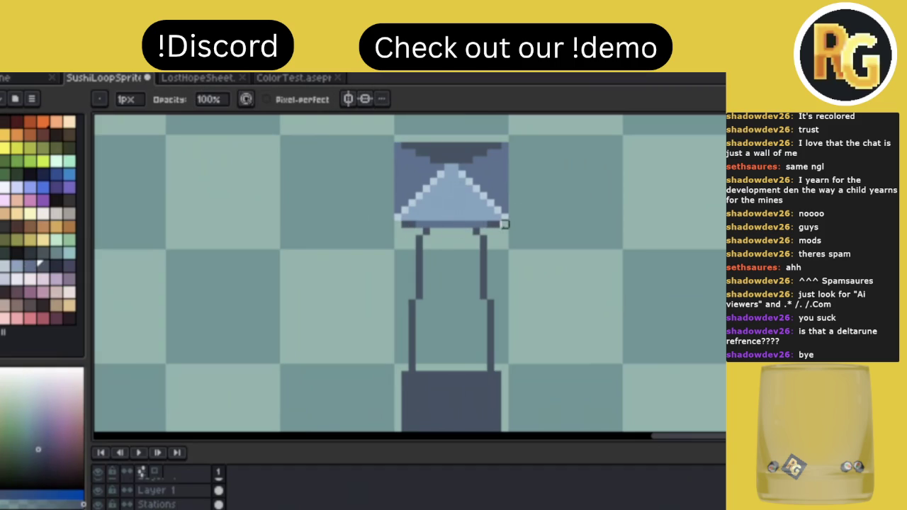
# Sample a lampshade colour and draw a dark rim along the shade's bottom edge.
pyautogui.scroll(-3, 598, 231)
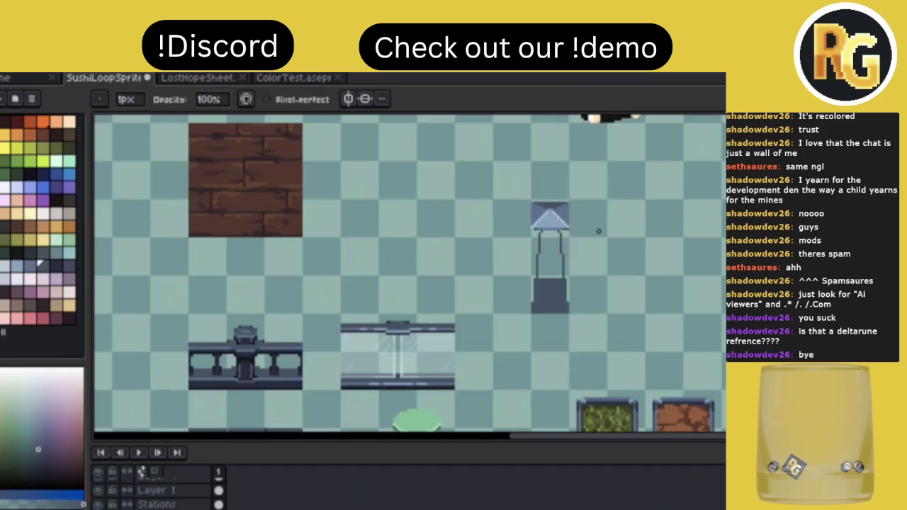
pyautogui.scroll(3, 599, 233)
pyautogui.scroll(1, 497, 239)
pyautogui.keyDown('alt'); pyautogui.click(431, 211); pyautogui.keyUp('alt')
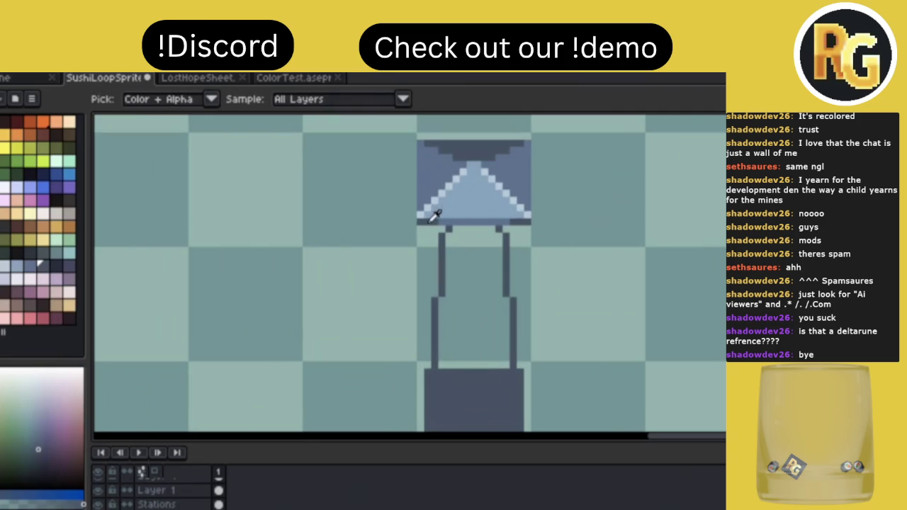
pyautogui.moveTo(438, 228); pyautogui.dragTo(516, 228)
pyautogui.keyDown('alt'); pyautogui.click(506, 219); pyautogui.keyUp('alt')
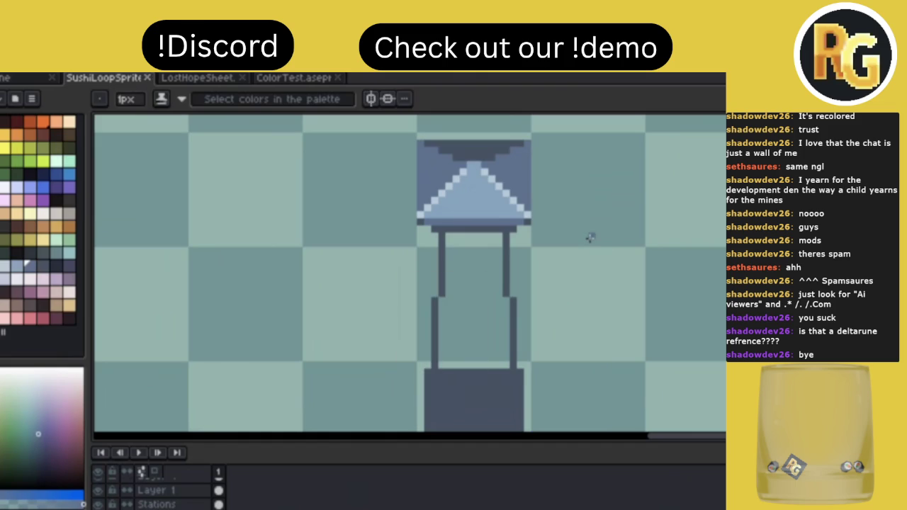
# Save the sprite file and zoom in on the lamp head.
pyautogui.scroll(-2, 571, 229)
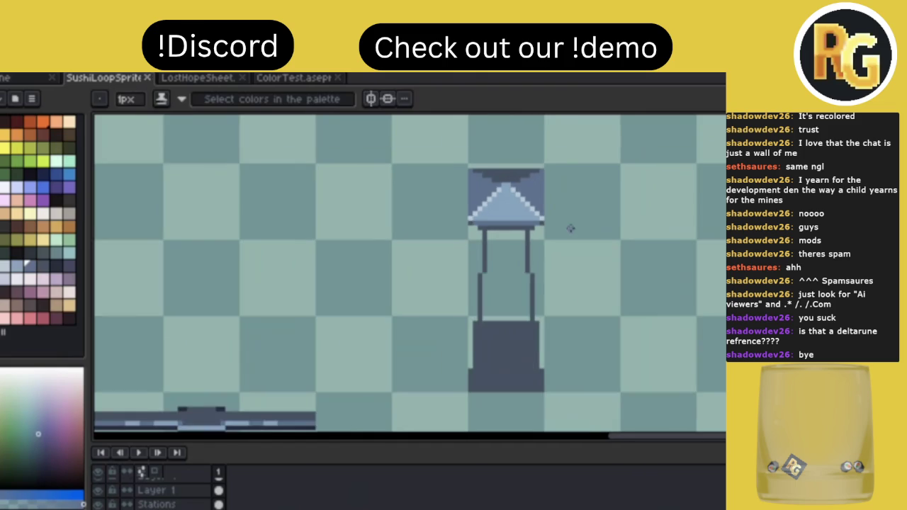
pyautogui.hotkey('ctrl', 's')
pyautogui.scroll(1, 574, 233)
pyautogui.scroll(1, 518, 253)
pyautogui.scroll(1, 511, 255)
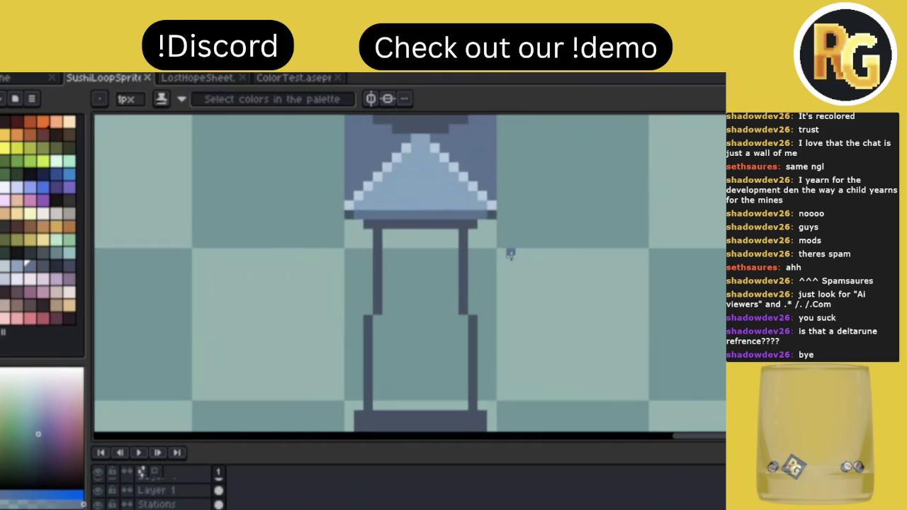
pyautogui.scroll(1, 511, 255)
# Draw a dark outline down the lamp head's left edge and erase the stray pixel above its corner.
pyautogui.keyDown('alt'); pyautogui.click(421, 175); pyautogui.keyUp('alt')
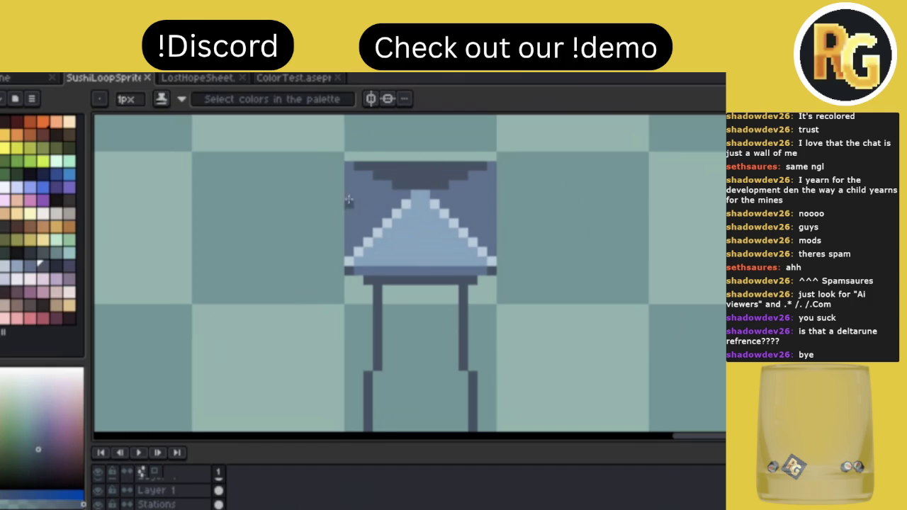
pyautogui.moveTo(348, 155); pyautogui.dragTo(348, 234)
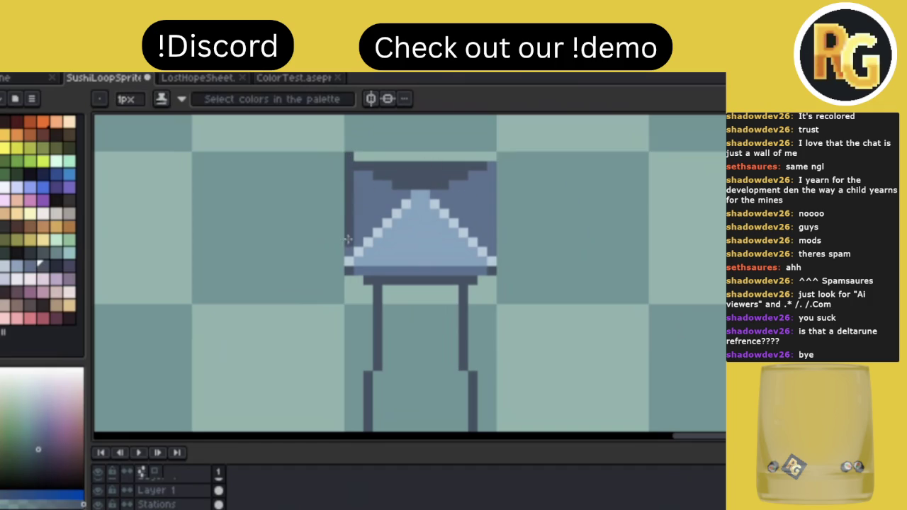
pyautogui.press('e')
pyautogui.click(349, 157)
pyautogui.press('b')
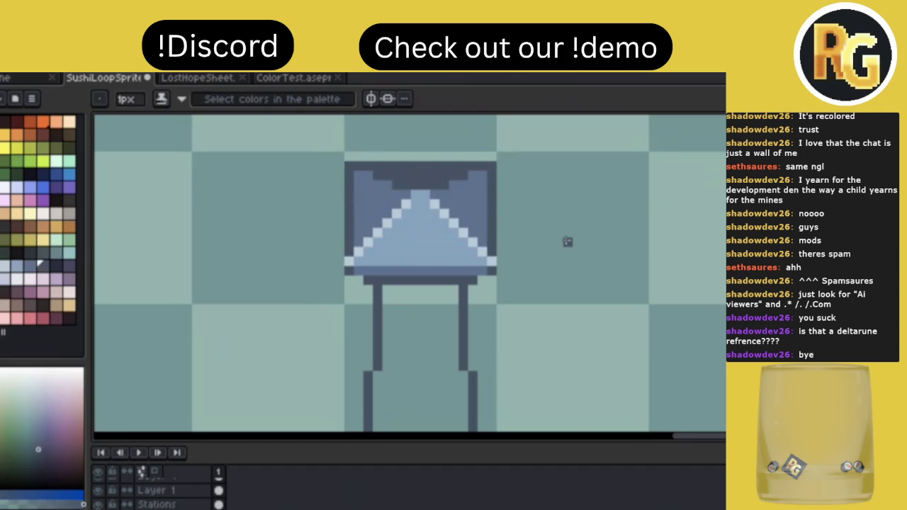
# Zoom over the lamp head to review the new outline, ending back on the pencil.
pyautogui.scroll(-2, 566, 241)
pyautogui.scroll(-2, 566, 241)
pyautogui.scroll(-1, 566, 241)
pyautogui.scroll(3, 570, 245)
pyautogui.press('v')
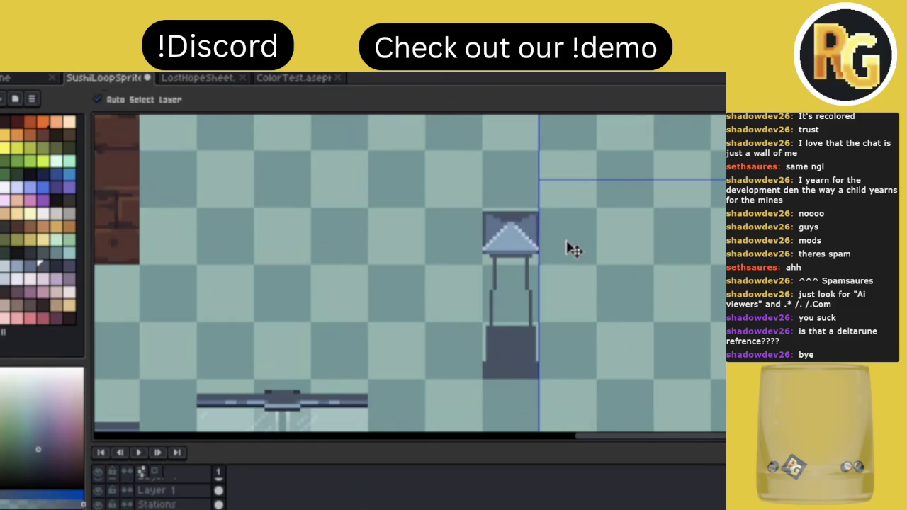
pyautogui.press('b')
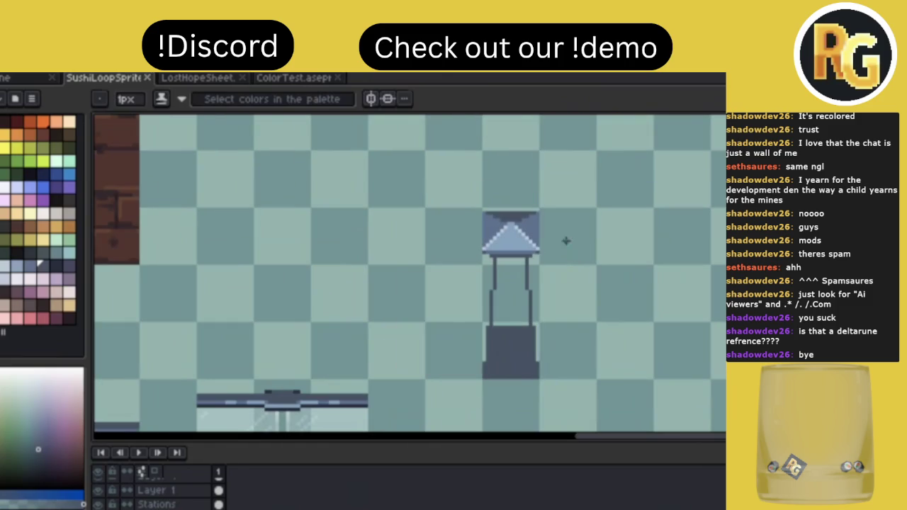
pyautogui.scroll(2, 556, 280)
pyautogui.scroll(-1, 555, 279)
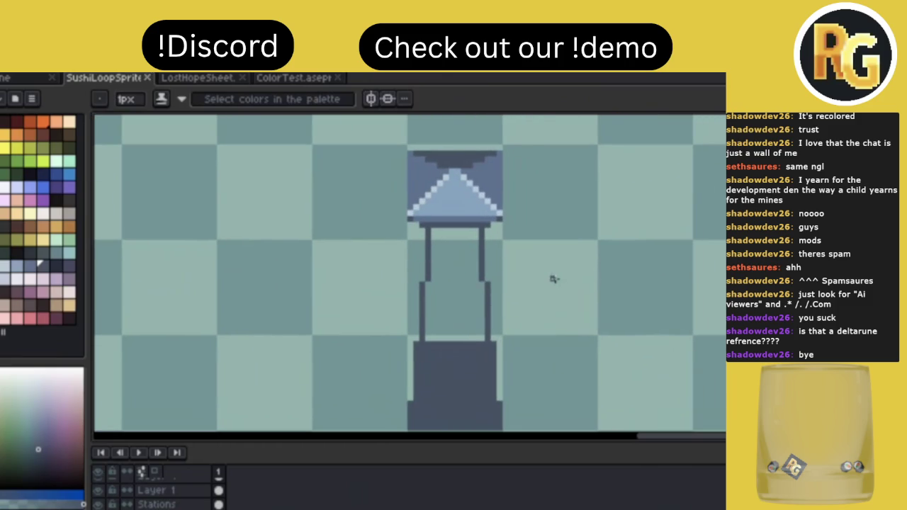
# Draw four evenly spaced dark rungs between the legs, undoing a fifth under the lamp head.
pyautogui.moveTo(424, 331); pyautogui.dragTo(485, 331)
pyautogui.moveTo(427, 308); pyautogui.dragTo(488, 308)
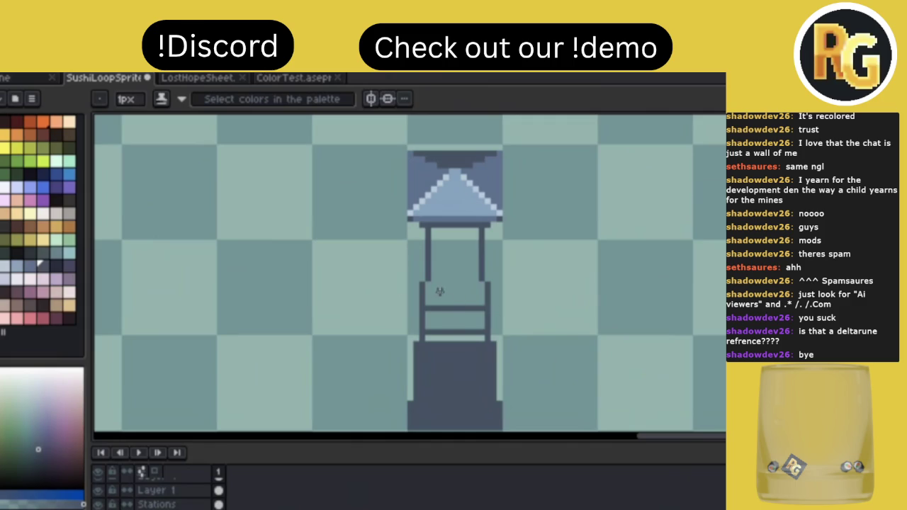
pyautogui.moveTo(423, 287); pyautogui.dragTo(480, 286)
pyautogui.moveTo(434, 261); pyautogui.dragTo(482, 261)
pyautogui.moveTo(430, 240); pyautogui.dragTo(483, 238)
pyautogui.hotkey('ctrl', 'z')
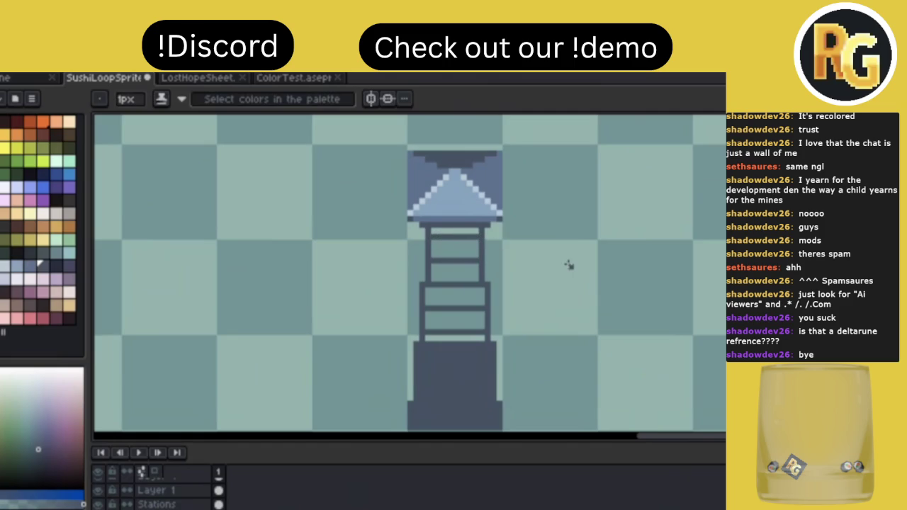
# Zoom in and out to inspect the finished ladder.
pyautogui.scroll(-2, 568, 265)
pyautogui.scroll(-2, 568, 265)
pyautogui.scroll(3, 569, 266)
pyautogui.scroll(2, 569, 266)
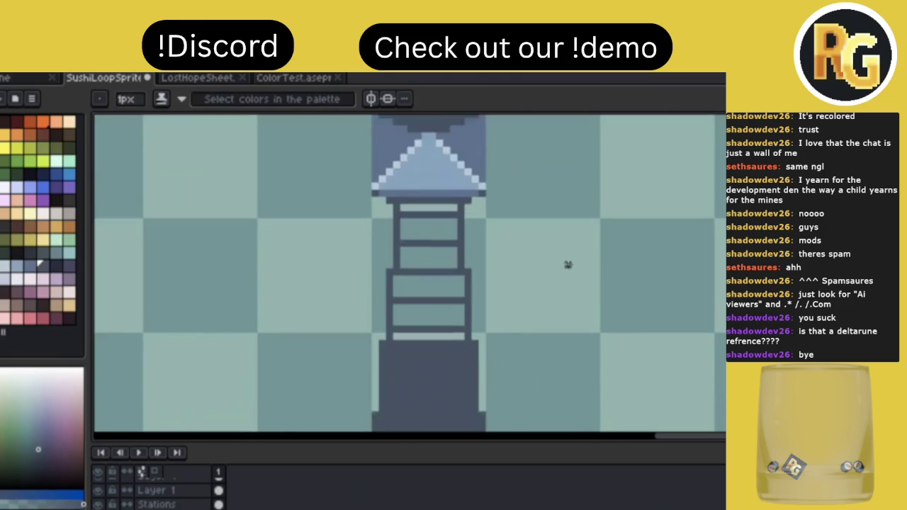
pyautogui.scroll(-1, 567, 265)
pyautogui.scroll(1, 568, 263)
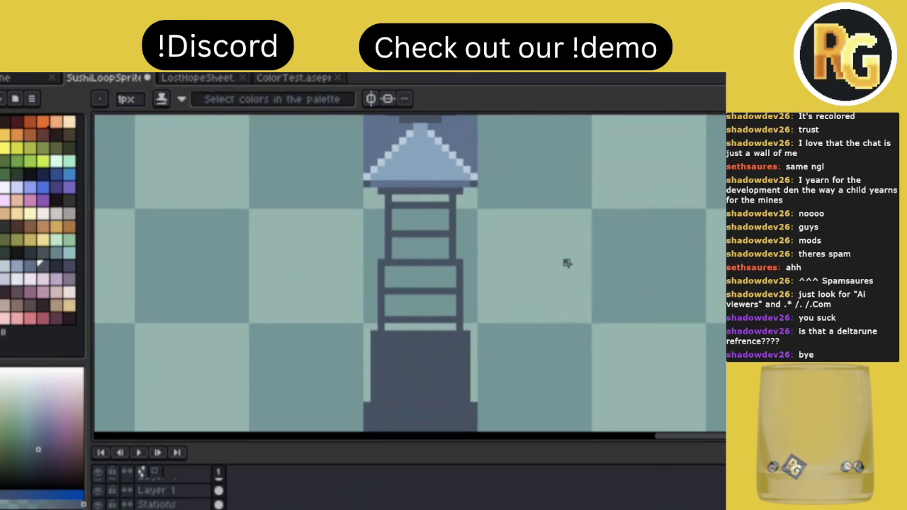
pyautogui.scroll(-3, 568, 263)
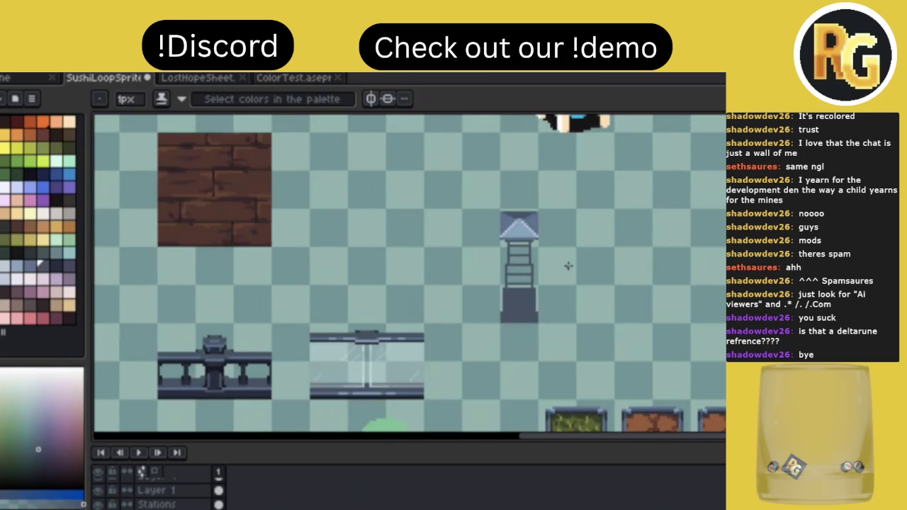
pyautogui.scroll(-1, 567, 266)
pyautogui.scroll(3, 567, 265)
pyautogui.scroll(-1, 568, 270)
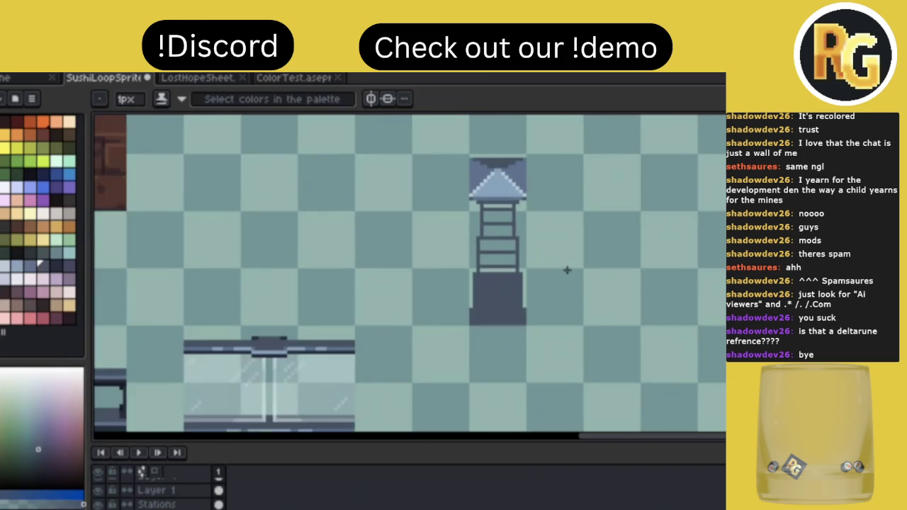
pyautogui.scroll(-1, 567, 270)
pyautogui.scroll(-1, 567, 270)
pyautogui.scroll(3, 567, 269)
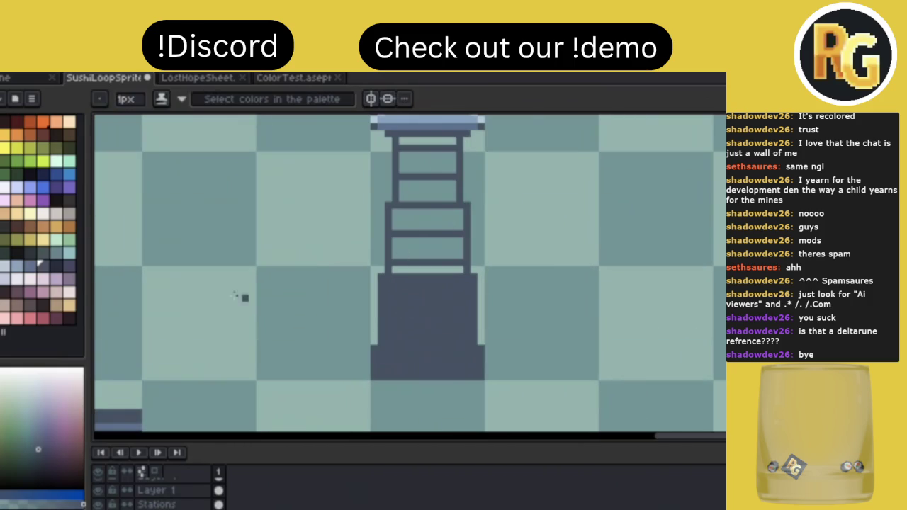
# Outline a light blue rectangle inside the tower base for the inner panel.
pyautogui.click(29, 265)
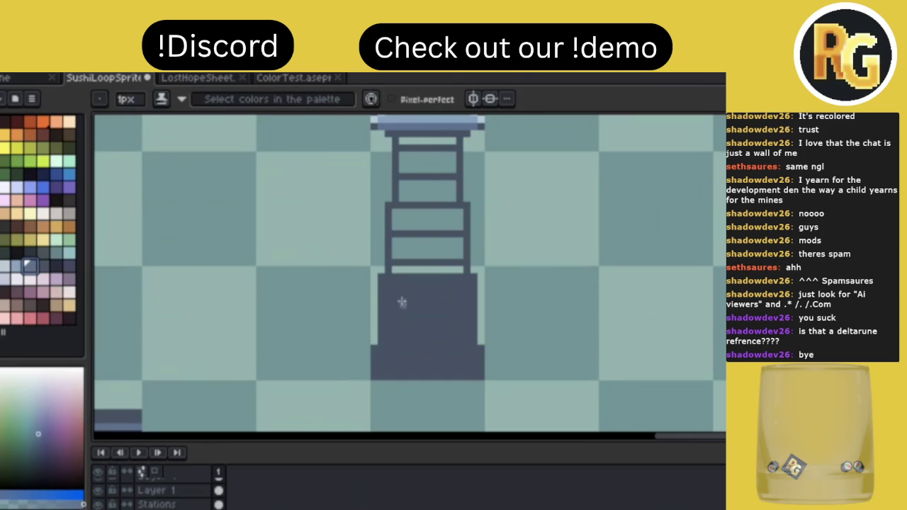
pyautogui.moveTo(397, 277); pyautogui.dragTo(459, 378)
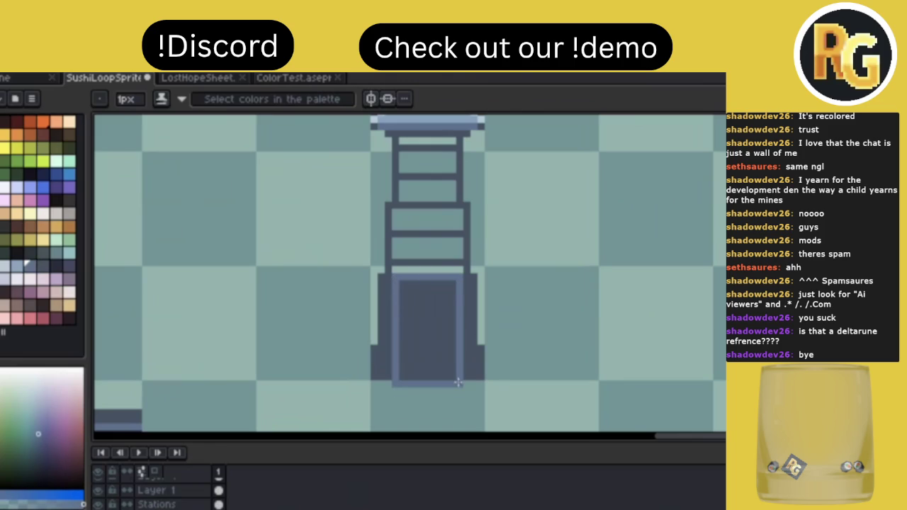
pyautogui.press('g')
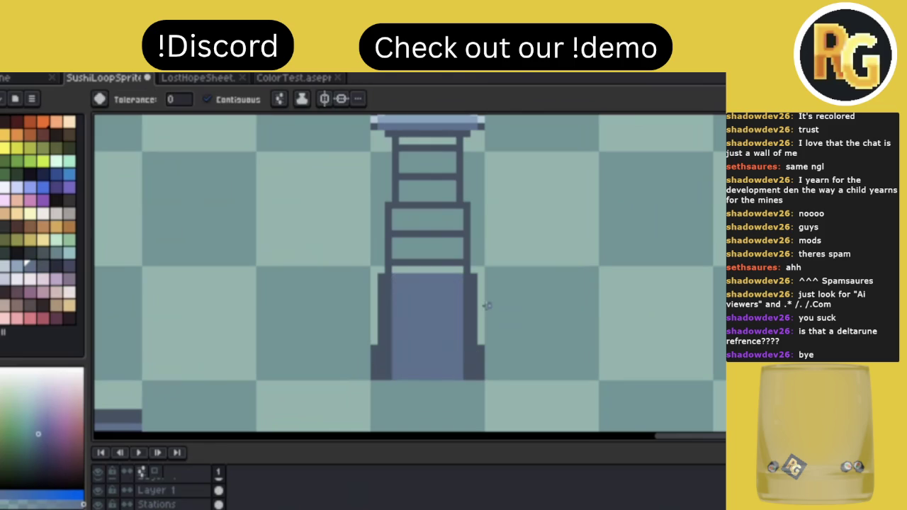
pyautogui.scroll(-3, 488, 306)
pyautogui.scroll(-2, 488, 306)
pyautogui.scroll(3, 487, 306)
pyautogui.scroll(2, 486, 305)
pyautogui.scroll(2, 486, 305)
pyautogui.scroll(1, 486, 305)
pyautogui.scroll(1, 486, 307)
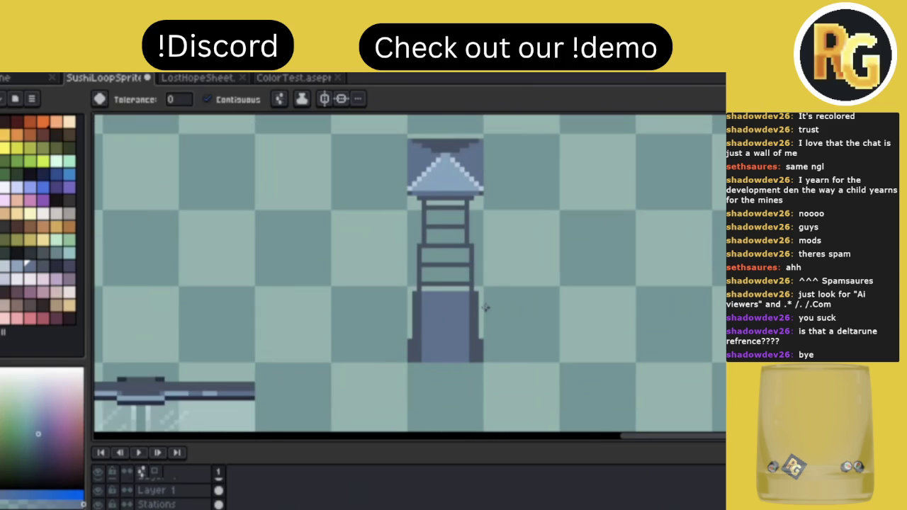
pyautogui.press('b')
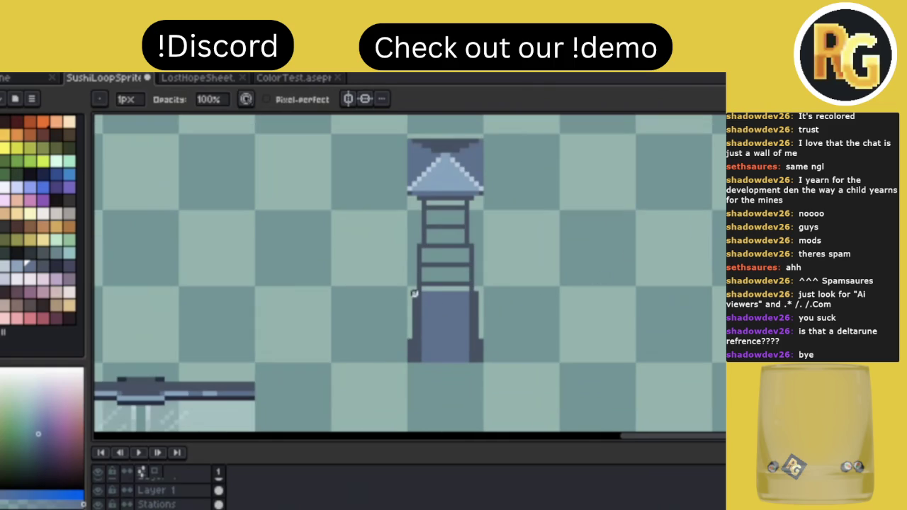
# Clear a band with a 2px brush, then redraw the base's dark left edge and a line across the ladder's bottom.
pyautogui.press('+')
pyautogui.moveTo(418, 306)
pyautogui.mouseDown()
pyautogui.moveTo(475, 299)
pyautogui.moveTo(428, 298)
pyautogui.mouseUp()
pyautogui.keyDown('alt'); pyautogui.click(427, 319); pyautogui.keyUp('alt')
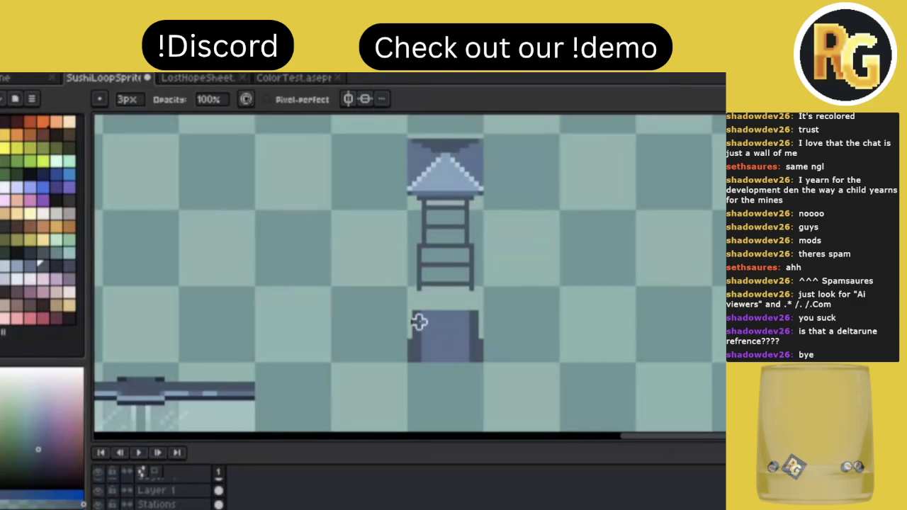
pyautogui.press('i')
pyautogui.press('b')
pyautogui.press('l')
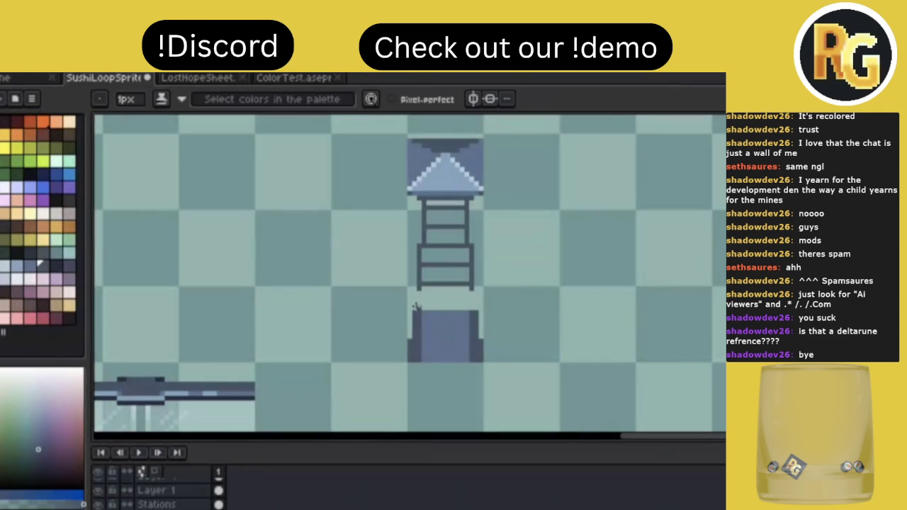
pyautogui.moveTo(414, 297); pyautogui.dragTo(414, 280)
pyautogui.moveTo(423, 273)
pyautogui.mouseDown()
pyautogui.moveTo(468, 273)
pyautogui.moveTo(477, 299)
pyautogui.mouseUp()
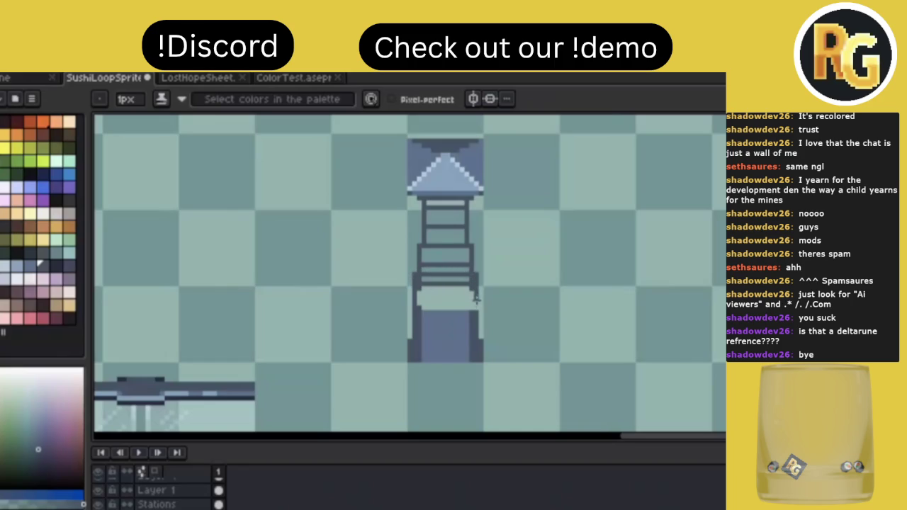
pyautogui.keyDown('alt'); pyautogui.click(448, 305); pyautogui.keyUp('alt')
# Erase the light strip and bucket-fill both areas of the box section with a dark palette colour.
pyautogui.keyDown('alt'); pyautogui.click(469, 301); pyautogui.keyUp('alt')
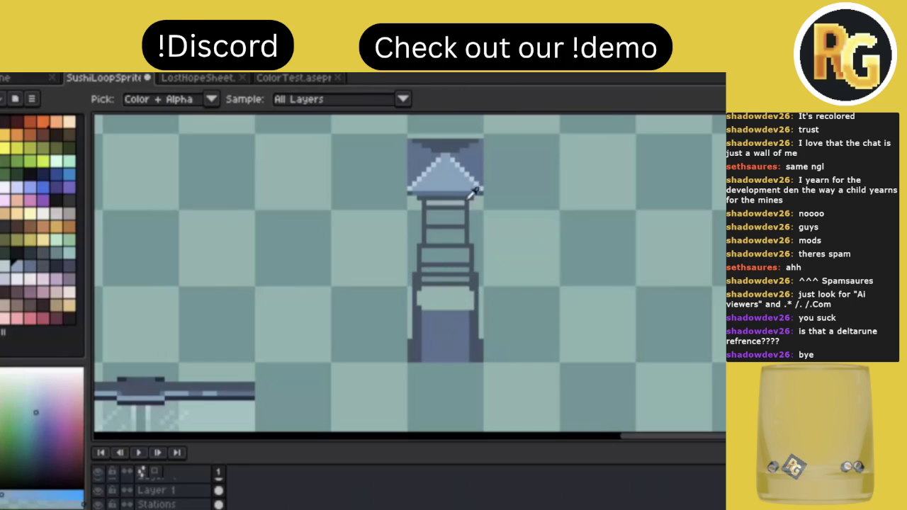
pyautogui.press('e')
pyautogui.moveTo(470, 302); pyautogui.dragTo(415, 306)
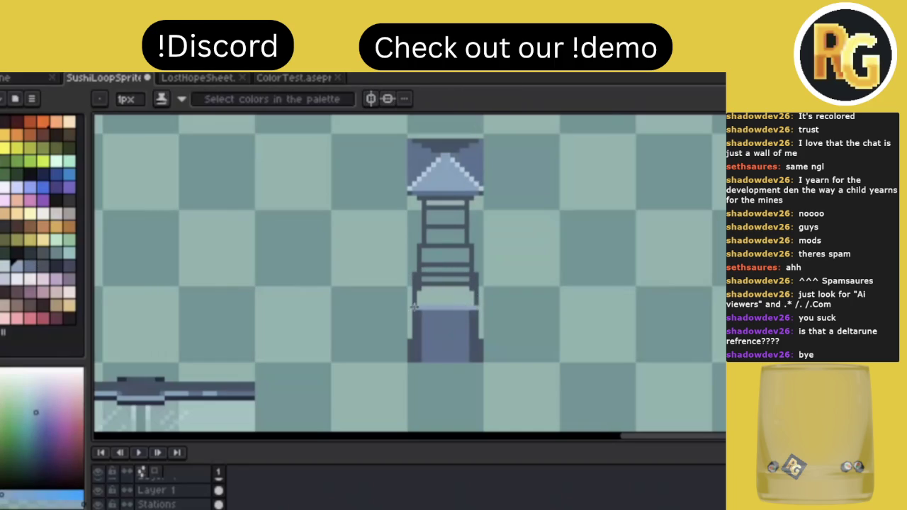
pyautogui.press('b')
pyautogui.keyDown('alt'); pyautogui.click(428, 290); pyautogui.keyUp('alt')
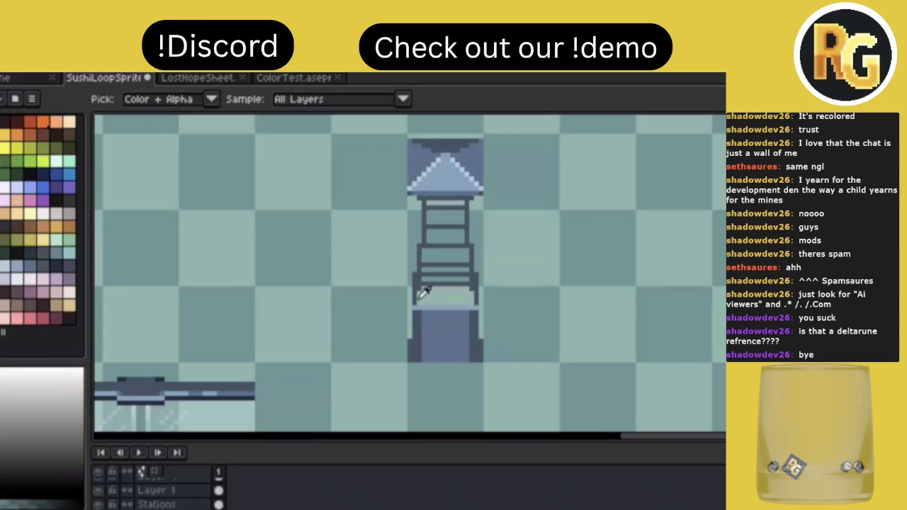
pyautogui.click(55, 266)
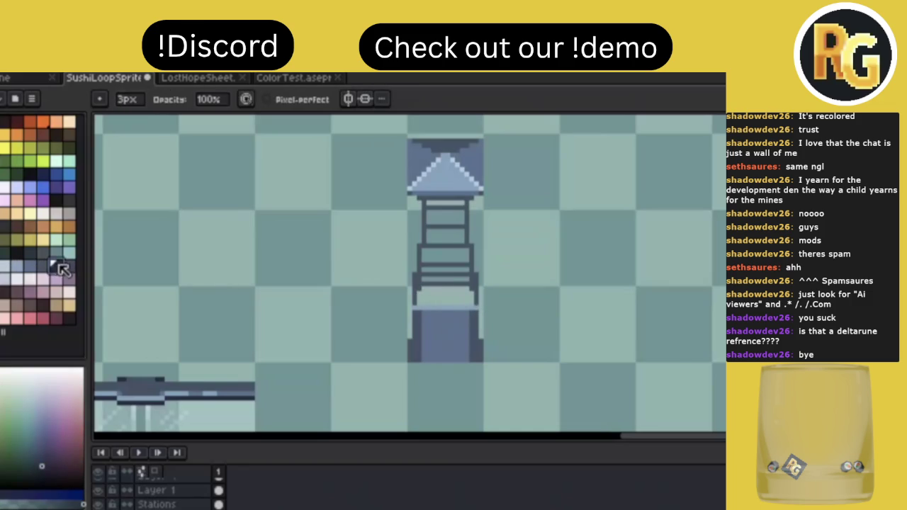
pyautogui.press('g')
pyautogui.click(454, 294)
pyautogui.click(453, 280)
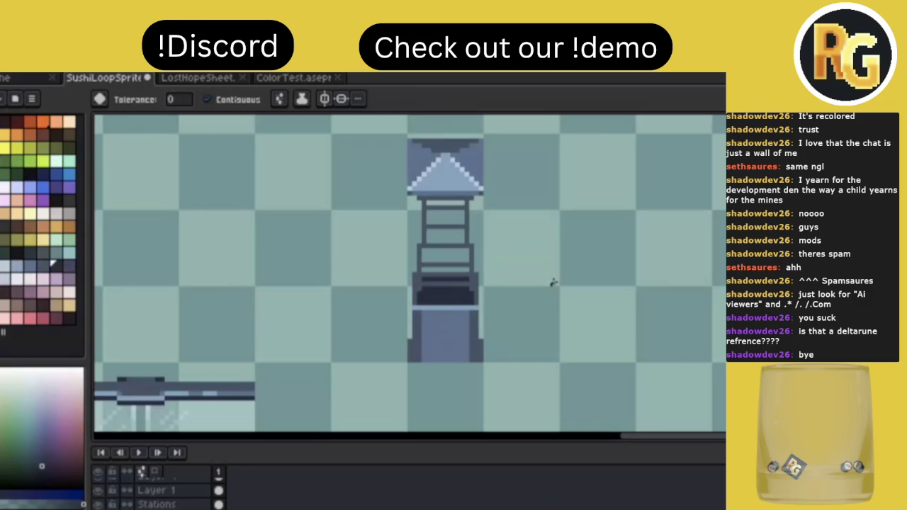
pyautogui.scroll(-1, 554, 282)
pyautogui.scroll(-3, 555, 282)
pyautogui.scroll(2, 553, 283)
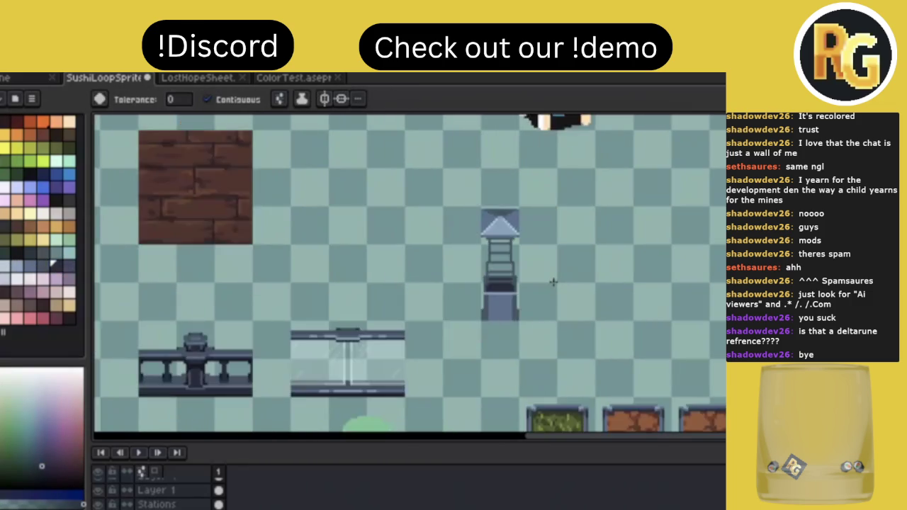
pyautogui.scroll(2, 554, 282)
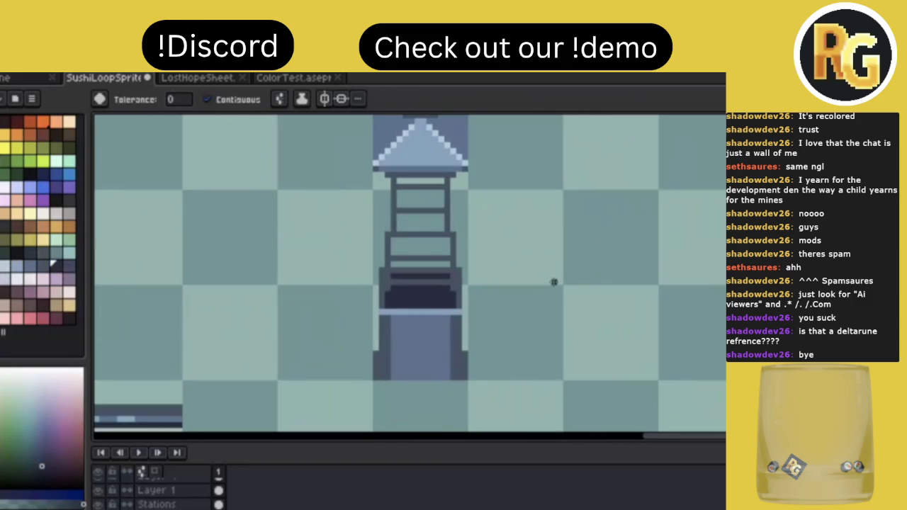
# Draw a lighter rim line across the box's top and paint the band beneath it dark.
pyautogui.keyDown('alt'); pyautogui.click(409, 323); pyautogui.keyUp('alt')
pyautogui.press('b')
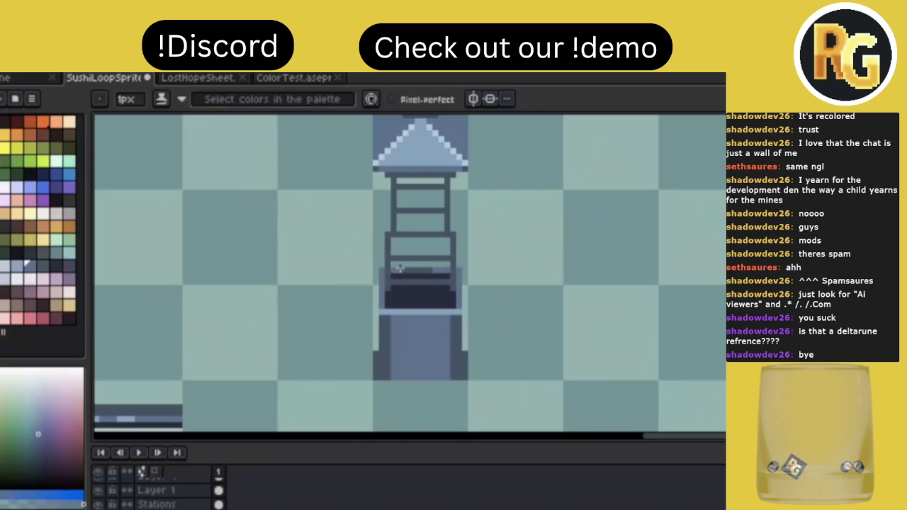
pyautogui.keyDown('alt'); pyautogui.click(467, 330); pyautogui.keyUp('alt')
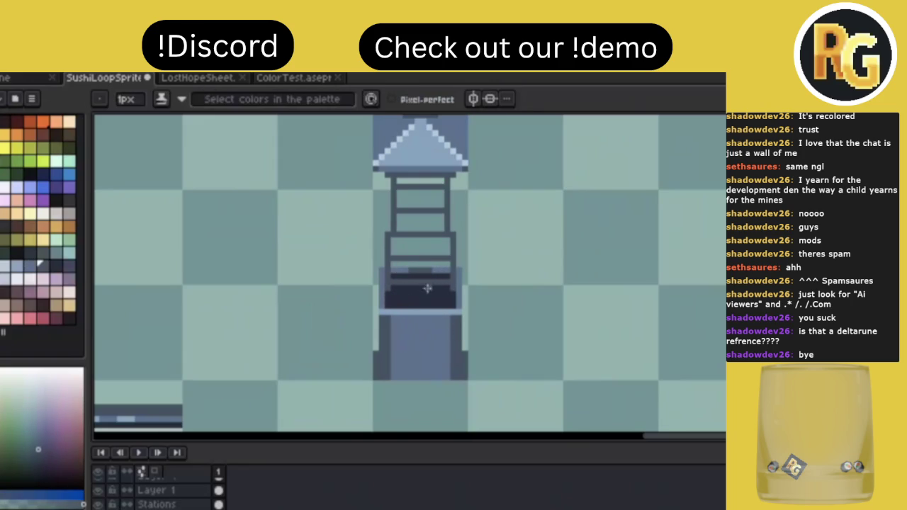
pyautogui.press('alt')
pyautogui.keyDown('alt'); pyautogui.click(427, 324); pyautogui.keyUp('alt')
pyautogui.moveTo(401, 282); pyautogui.dragTo(440, 282)
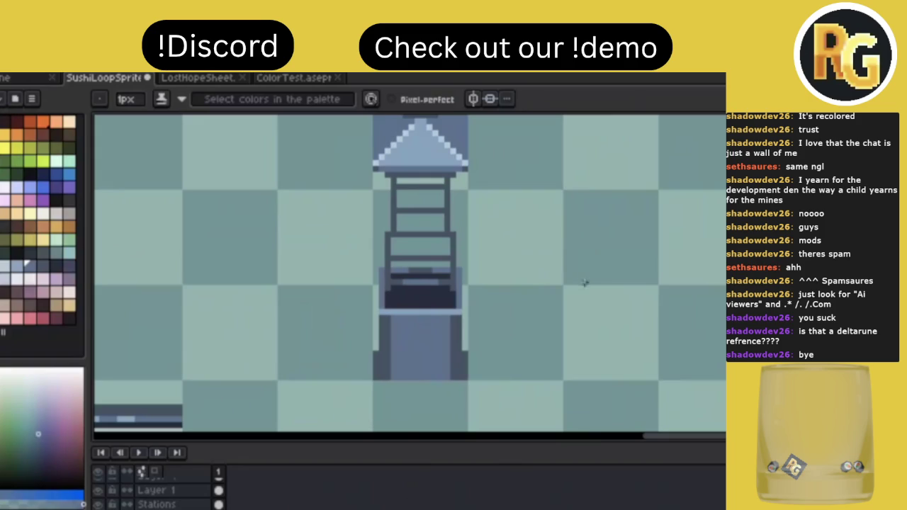
pyautogui.keyDown('alt'); pyautogui.click(429, 290); pyautogui.keyUp('alt')
pyautogui.moveTo(445, 283); pyautogui.dragTo(400, 281)
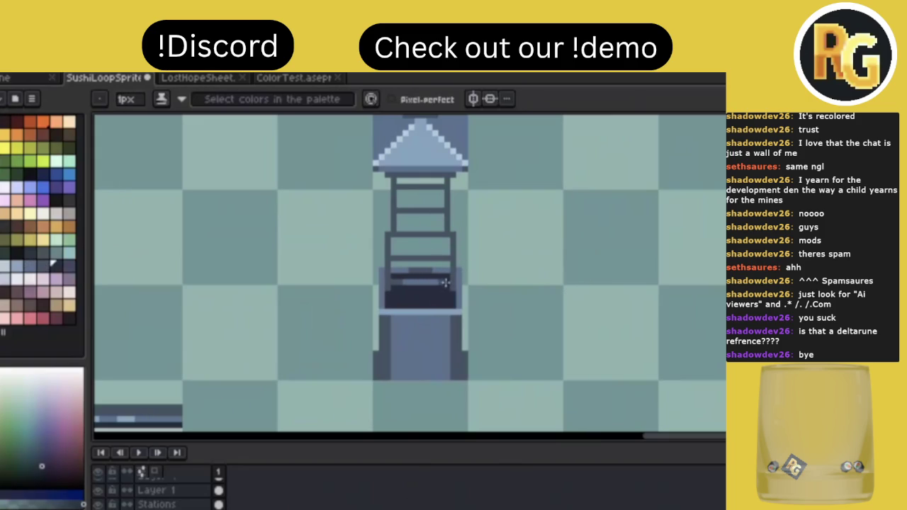
pyautogui.press('e')
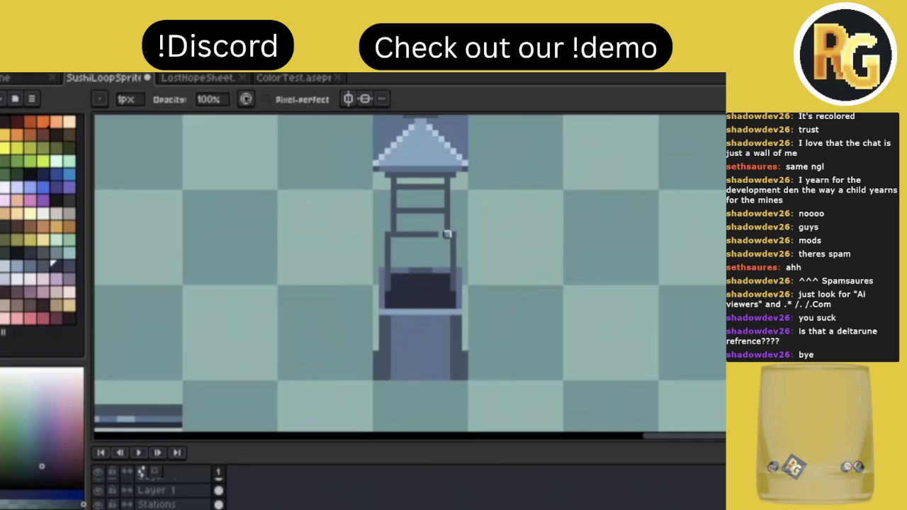
# Erase the tower's upper crossbar.
pyautogui.moveTo(397, 209); pyautogui.dragTo(436, 211)
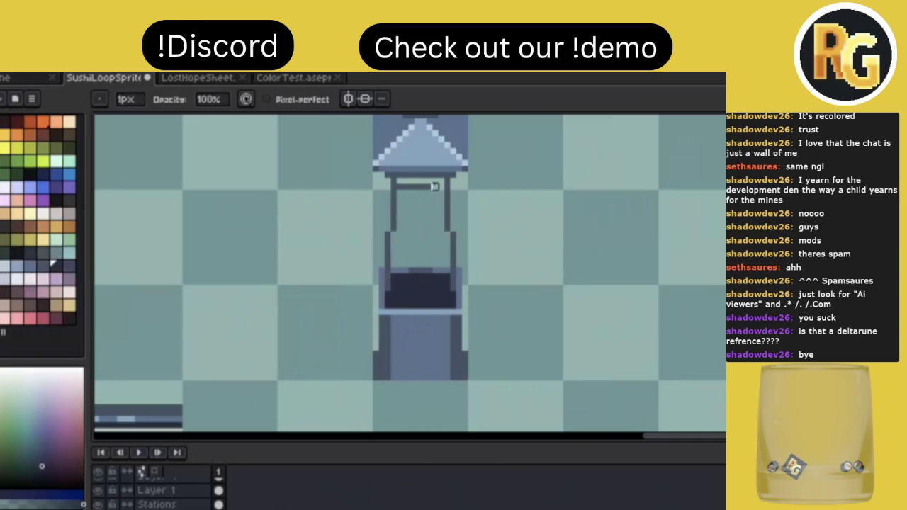
pyautogui.scroll(-1, 525, 226)
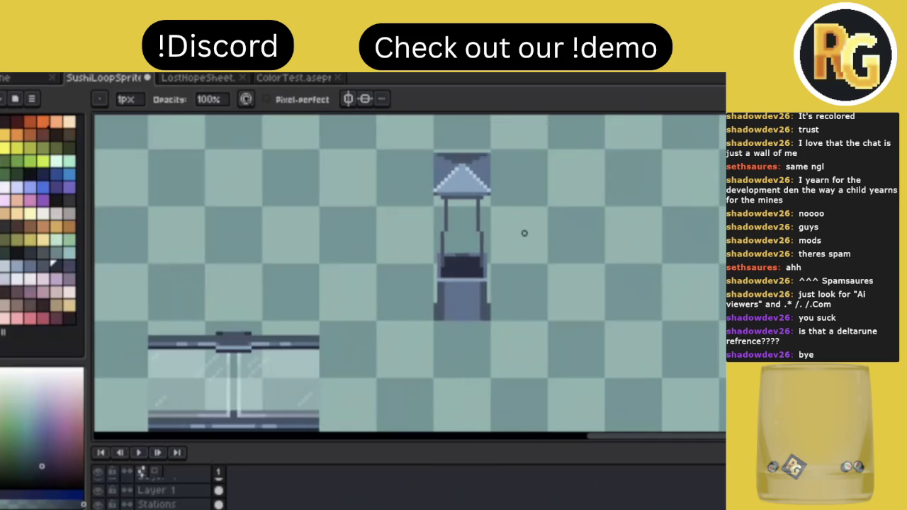
pyautogui.scroll(-2, 524, 229)
pyautogui.scroll(2, 519, 214)
pyautogui.scroll(1, 516, 241)
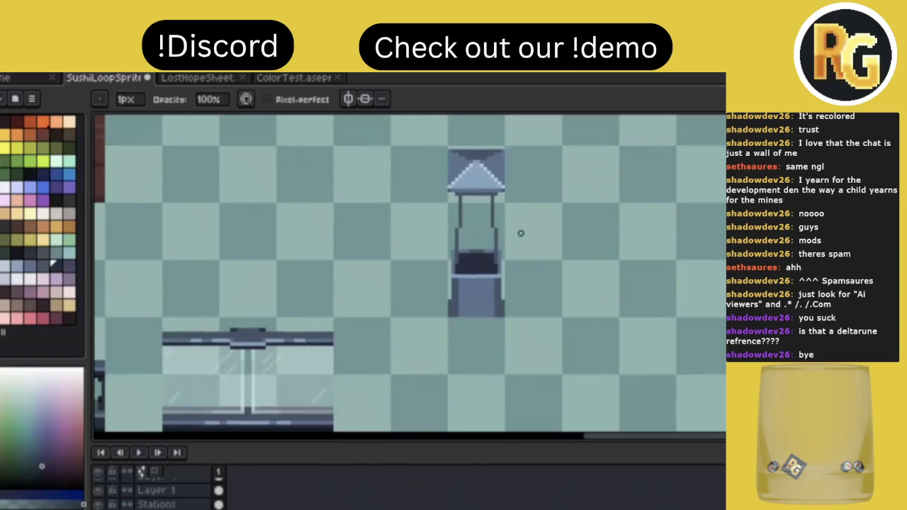
pyautogui.scroll(2, 519, 229)
# Lower the right pillar's step to match the left one.
pyautogui.keyDown('alt'); pyautogui.click(405, 309); pyautogui.keyUp('alt')
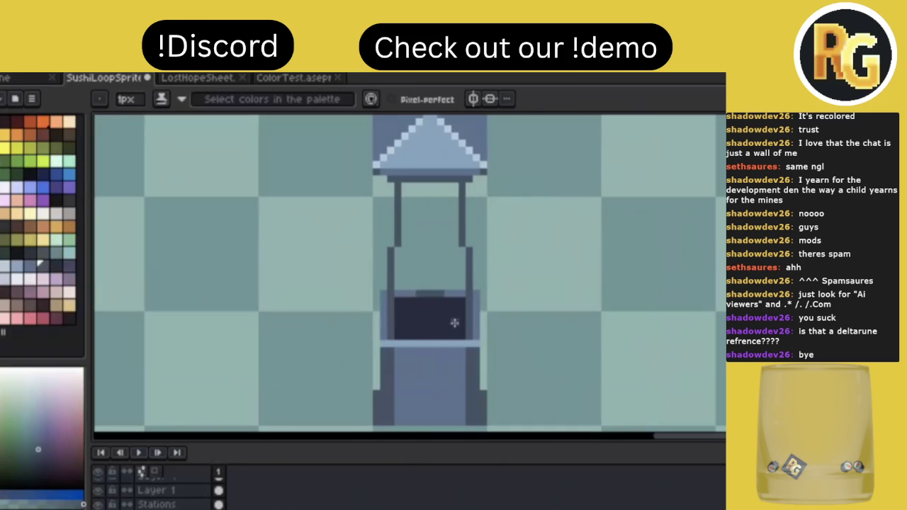
pyautogui.scroll(-3, 546, 245)
pyautogui.scroll(-1, 546, 244)
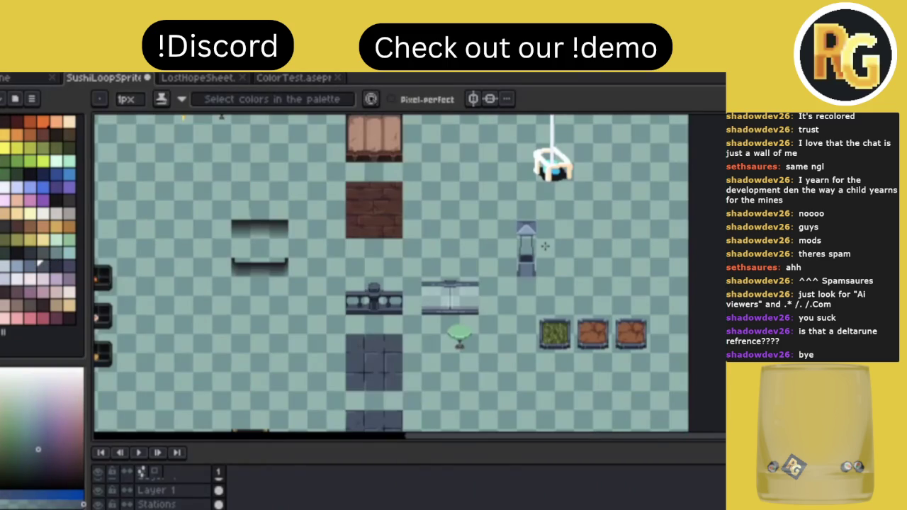
pyautogui.scroll(2, 546, 246)
pyautogui.scroll(2, 546, 246)
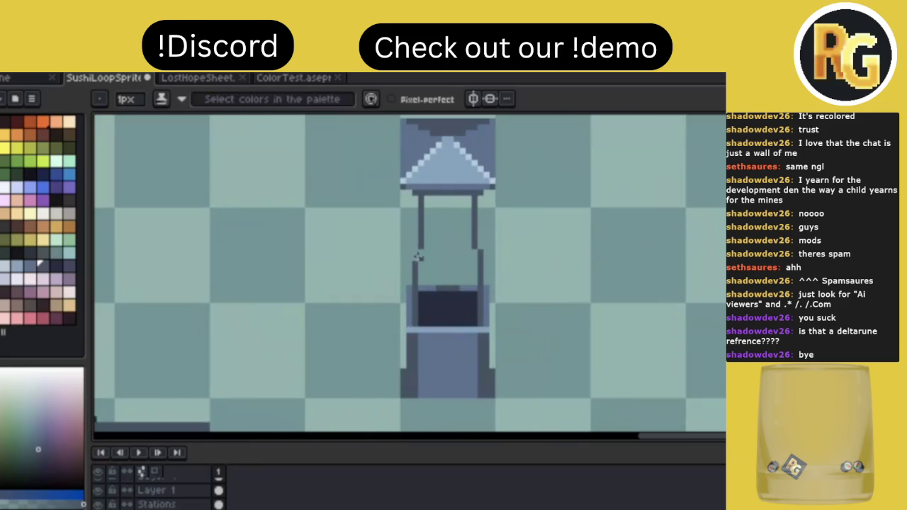
pyautogui.moveTo(474, 249); pyautogui.dragTo(473, 260)
# Zoom and pan until the lamp tower fills the view, then sample a colour and paint a pixel on it.
pyautogui.scroll(-2, 540, 268)
pyautogui.scroll(-2, 541, 268)
pyautogui.scroll(2, 541, 268)
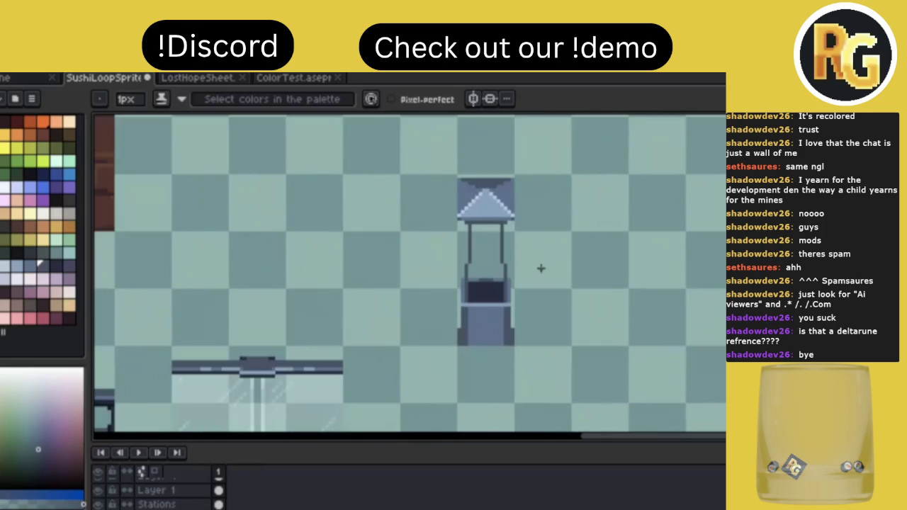
pyautogui.scroll(1, 540, 290)
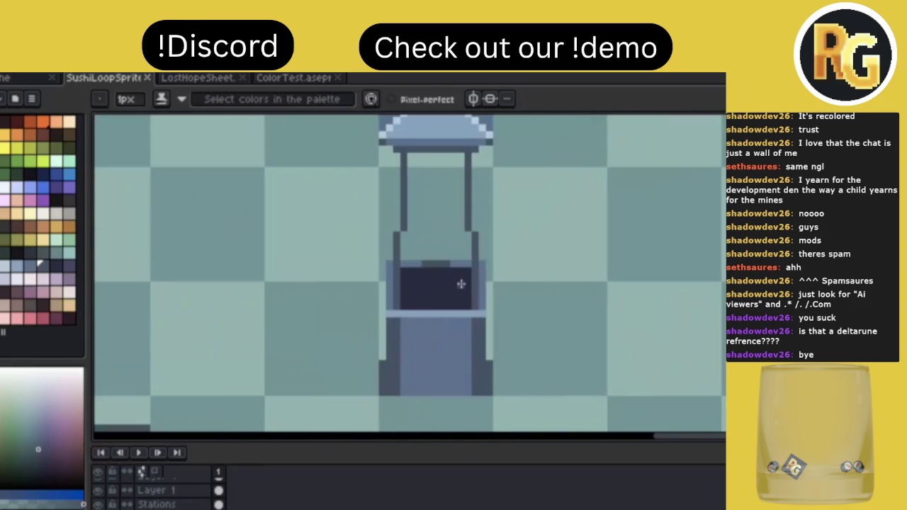
pyautogui.scroll(-1, 461, 283)
pyautogui.scroll(-1, 461, 283)
pyautogui.scroll(-1, 461, 283)
pyautogui.scroll(1, 460, 284)
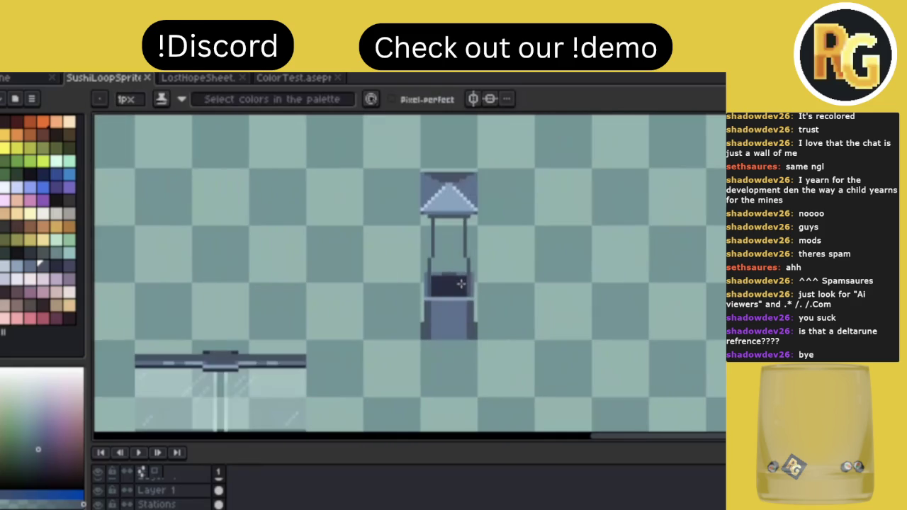
pyautogui.scroll(1, 461, 284)
pyautogui.scroll(1, 464, 280)
pyautogui.hscroll(-3, 466, 275)
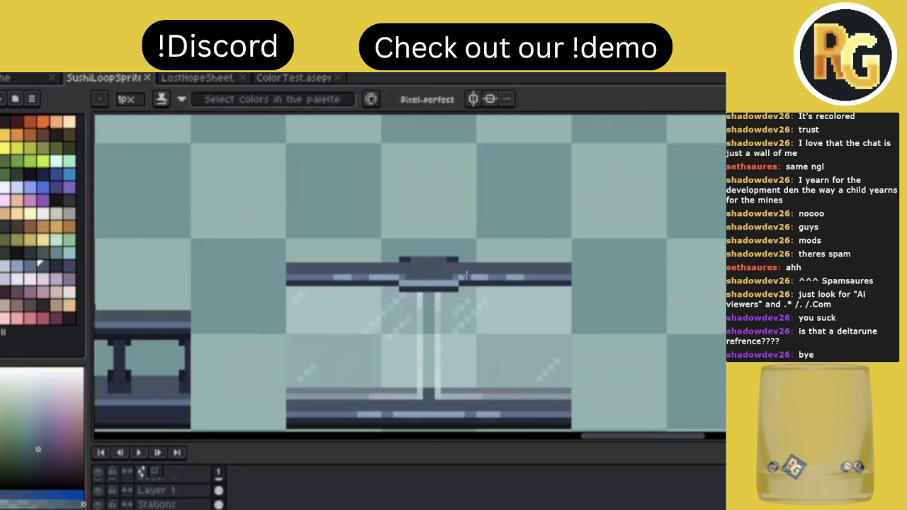
pyautogui.scroll(-1, 466, 275)
pyautogui.scroll(-1, 466, 276)
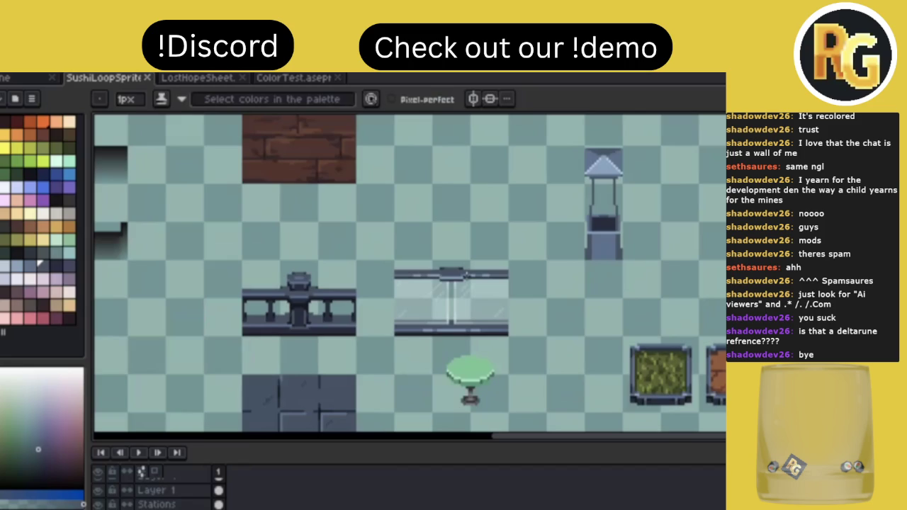
pyautogui.hscroll(2, 472, 284)
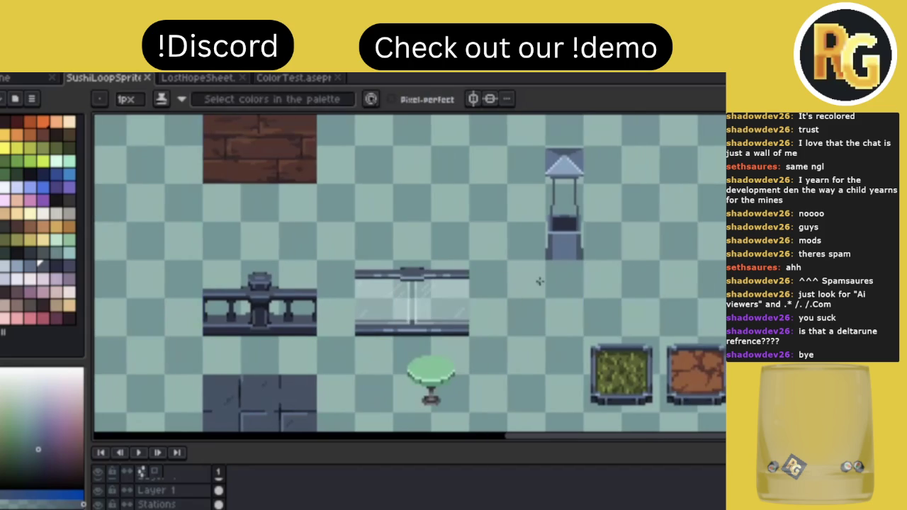
pyautogui.hscroll(3, 539, 284)
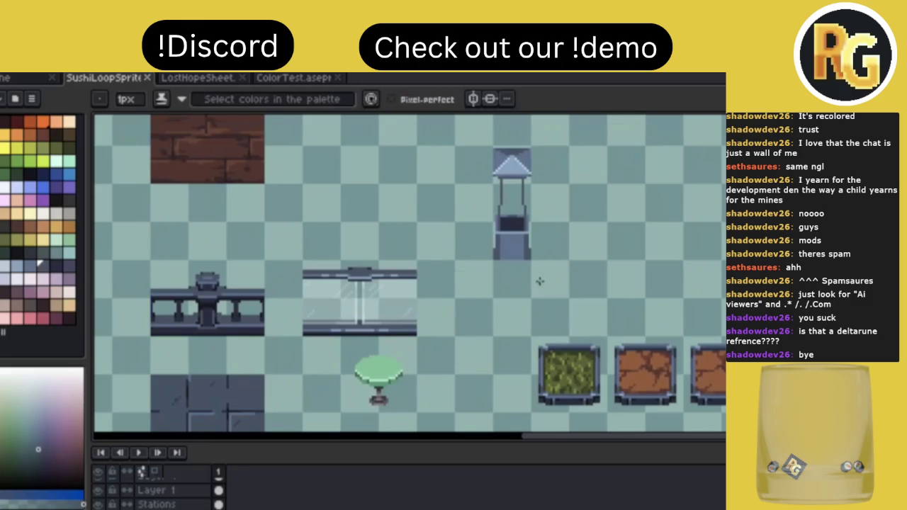
pyautogui.hscroll(1, 539, 282)
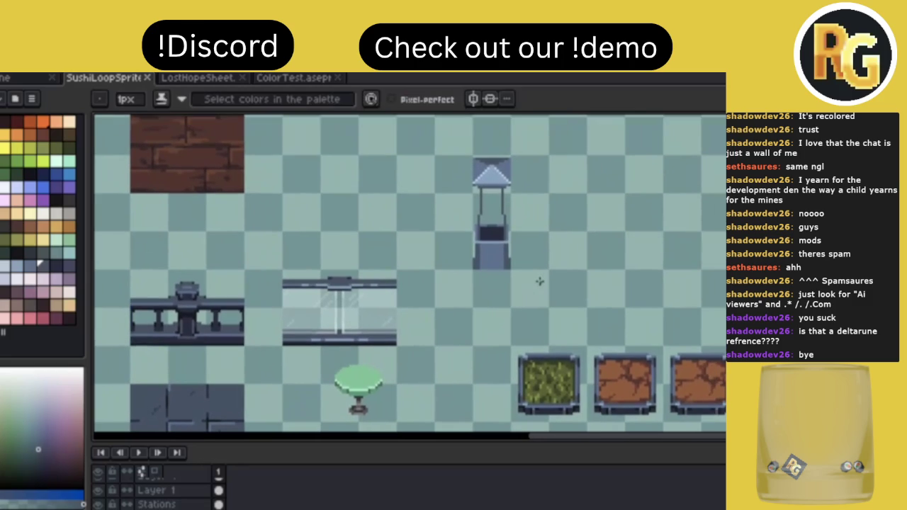
pyautogui.scroll(1, 539, 281)
pyautogui.scroll(1, 540, 281)
pyautogui.scroll(1, 539, 281)
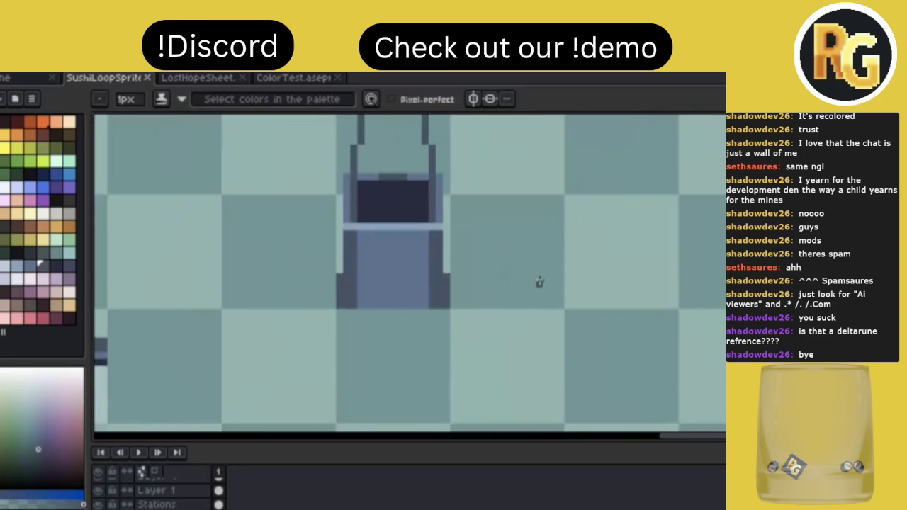
pyautogui.scroll(-1, 539, 282)
pyautogui.scroll(-1, 539, 282)
pyautogui.scroll(-1, 540, 282)
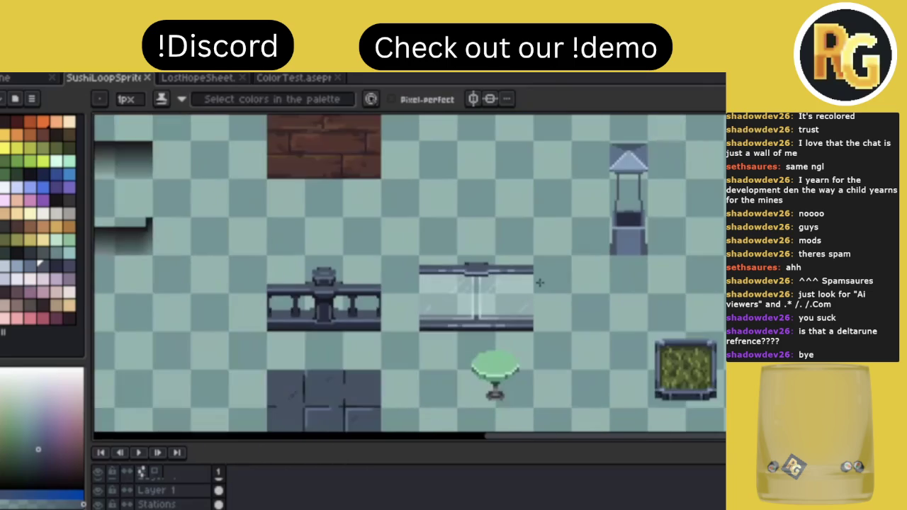
pyautogui.hscroll(2, 540, 283)
pyautogui.hscroll(3, 539, 283)
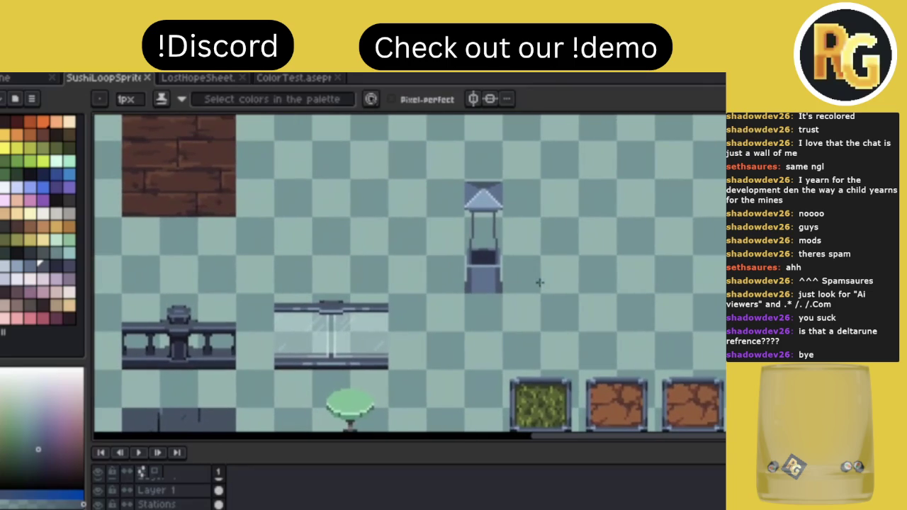
pyautogui.scroll(2, 540, 282)
pyautogui.scroll(1, 540, 281)
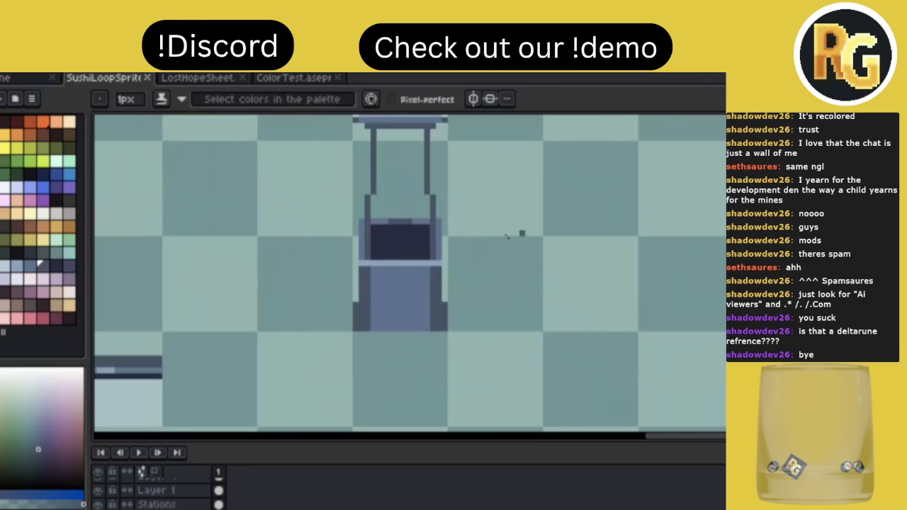
pyautogui.press('alt')
pyautogui.click(420, 265)
# Sample a light colour from the tower and paint a light outline inside the dark box.
pyautogui.press('alt')
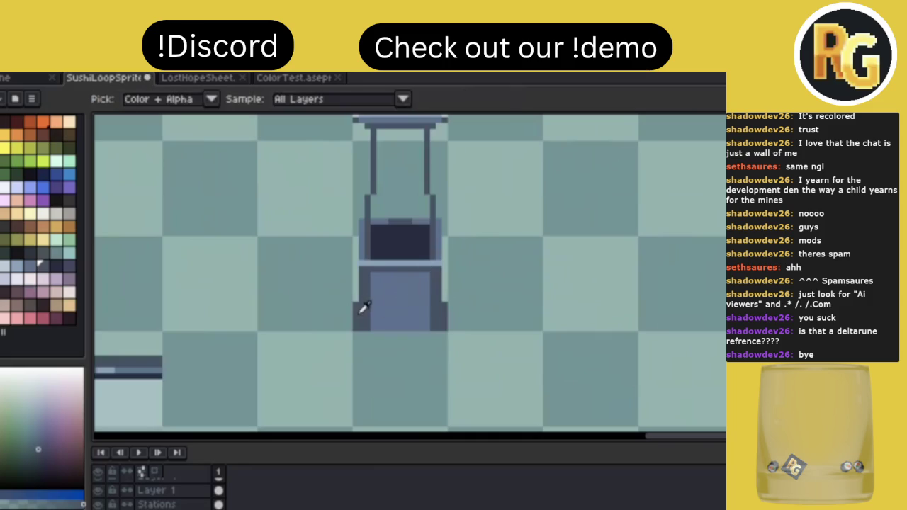
pyautogui.scroll(-5, 463, 253)
pyautogui.scroll(4, 465, 253)
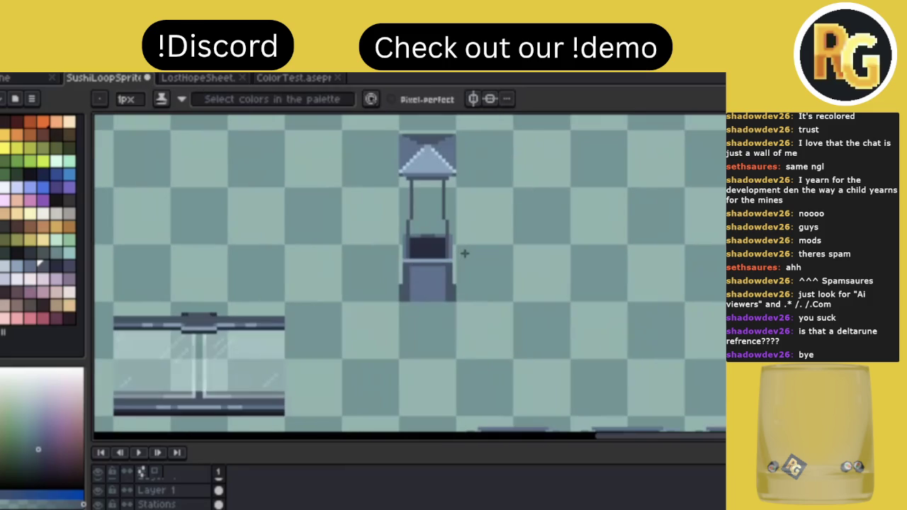
pyautogui.hotkey('ctrl', 's')
pyautogui.scroll(1, 464, 253)
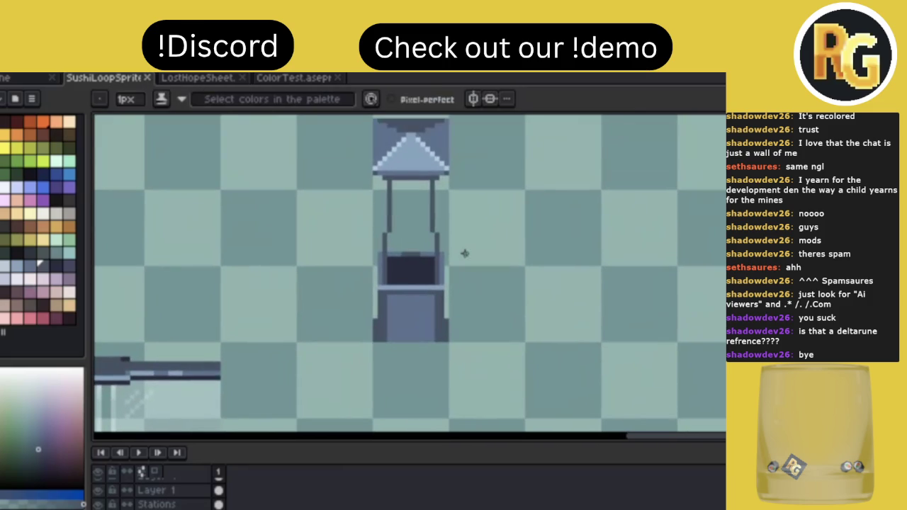
pyautogui.keyDown('alt'); pyautogui.click(410, 294); pyautogui.keyUp('alt')
pyautogui.moveTo(409, 267)
pyautogui.mouseDown()
pyautogui.moveTo(395, 268)
pyautogui.moveTo(399, 251)
pyautogui.moveTo(420, 246)
pyautogui.mouseUp()
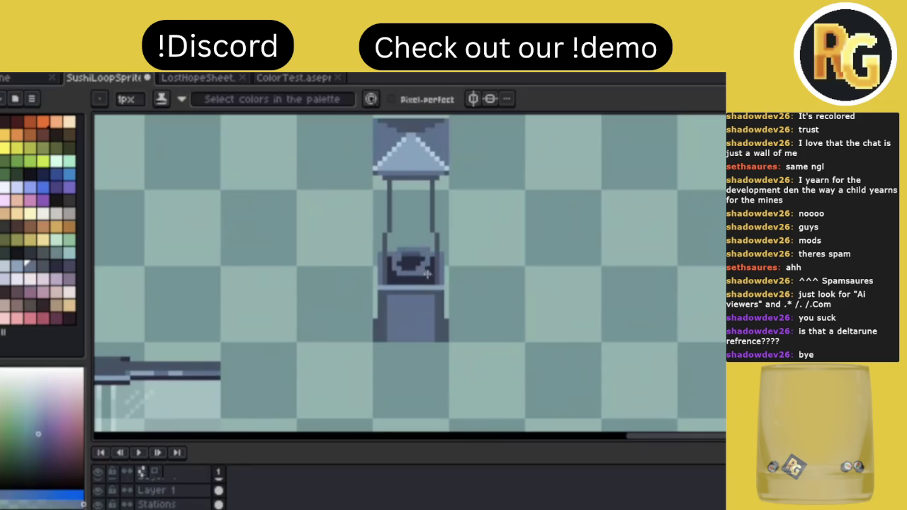
# Undo the light outline and draw a small grey object in the dark box using sampled darker shades.
pyautogui.click(408, 276)
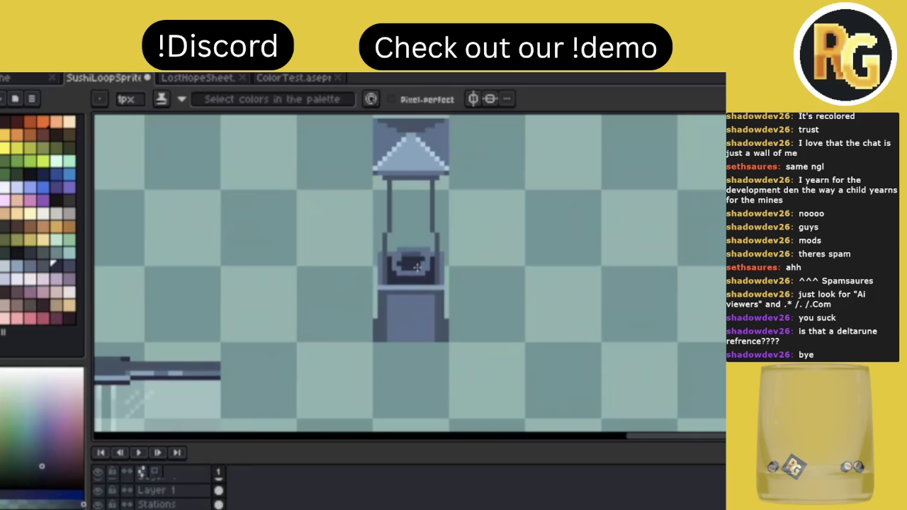
pyautogui.keyDown('alt'); pyautogui.click(401, 250); pyautogui.keyUp('alt')
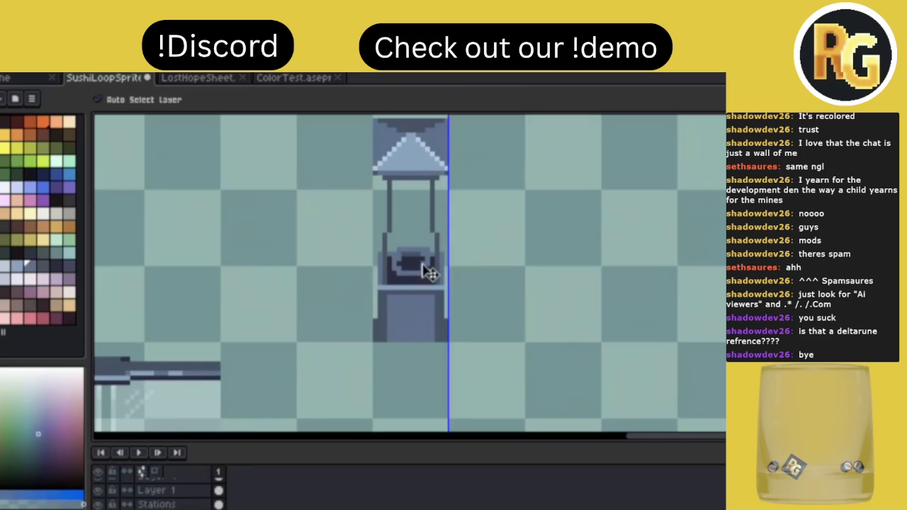
pyautogui.hotkey('ctrl', 'z')
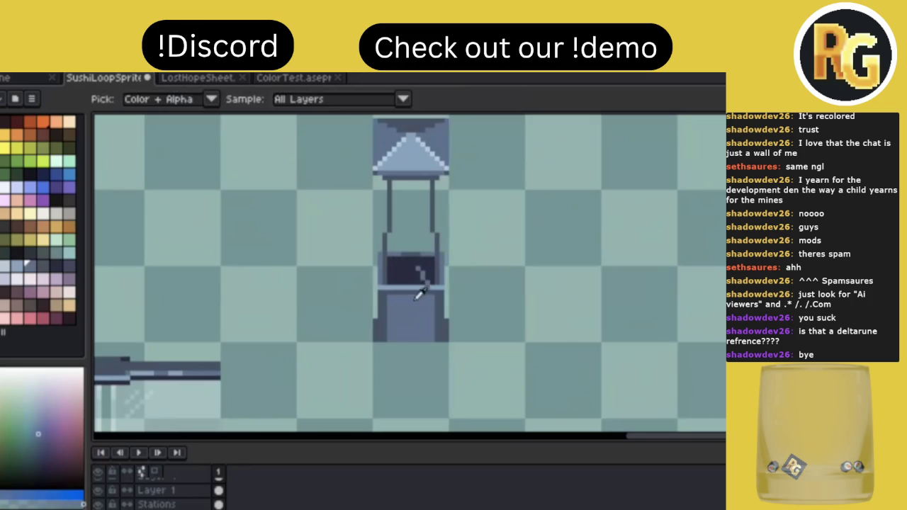
pyautogui.press('e')
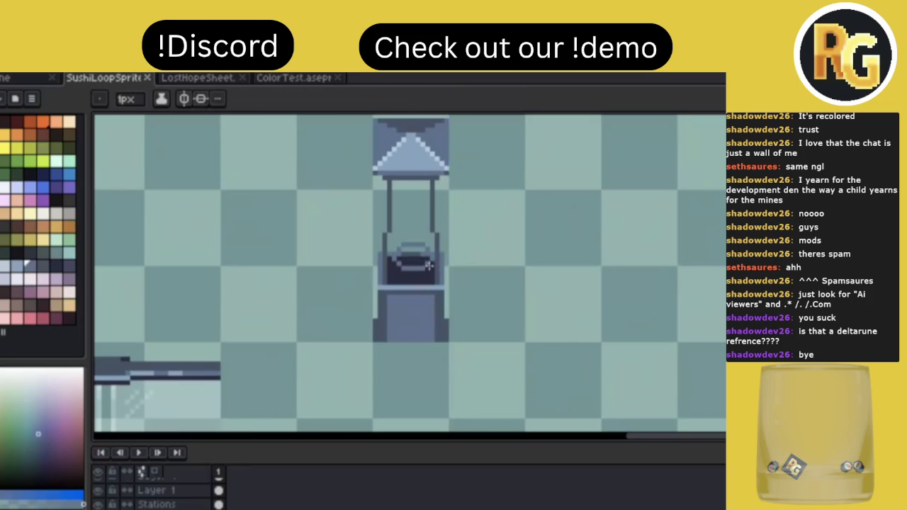
pyautogui.click(427, 266)
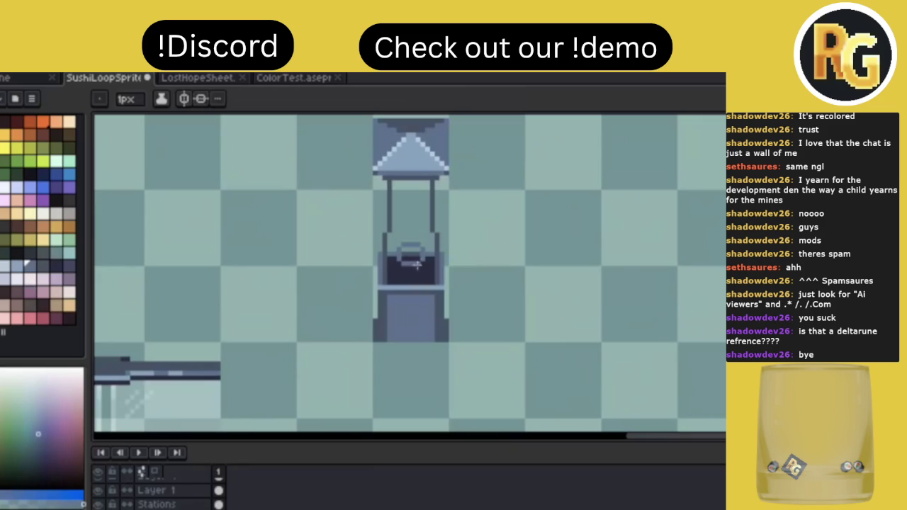
pyautogui.keyDown('alt'); pyautogui.click(422, 260); pyautogui.keyUp('alt')
pyautogui.scroll(1, 422, 257)
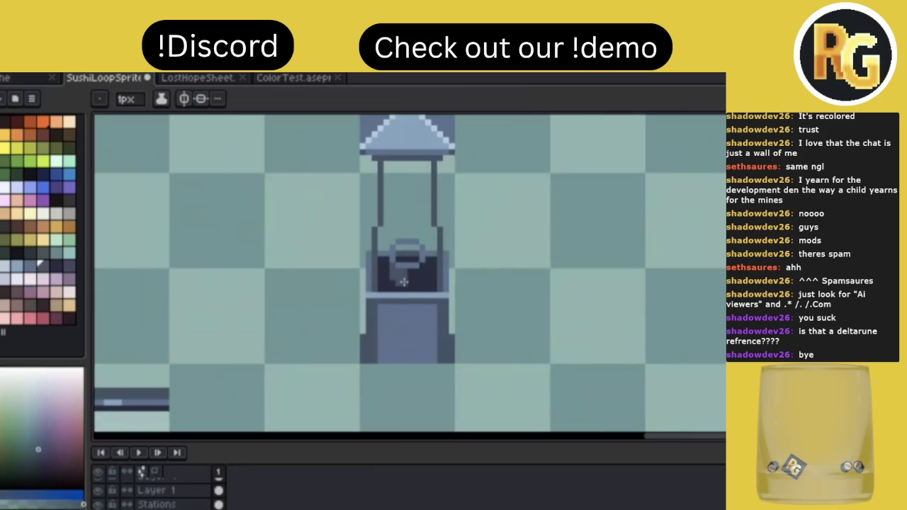
pyautogui.moveTo(410, 272); pyautogui.dragTo(414, 282)
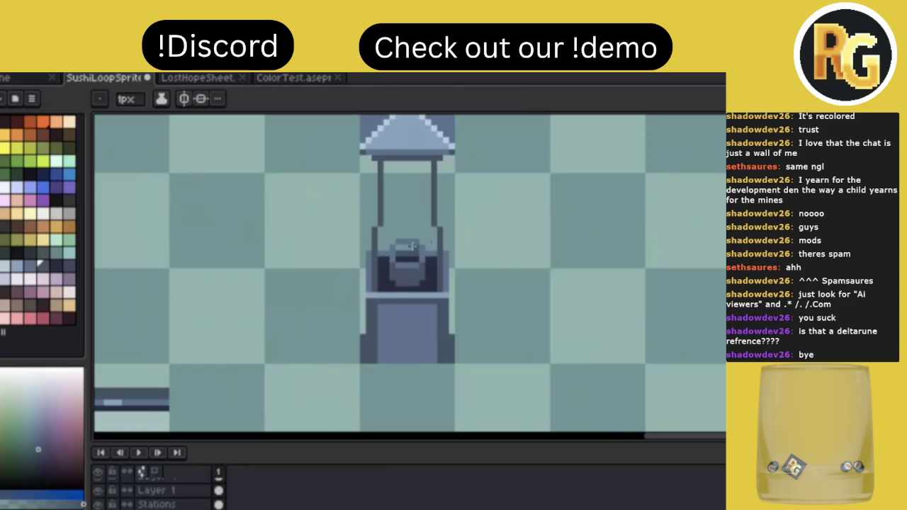
# Pick orange from the palette and draw a wavy line rising upward from the grey object.
pyautogui.press('b')
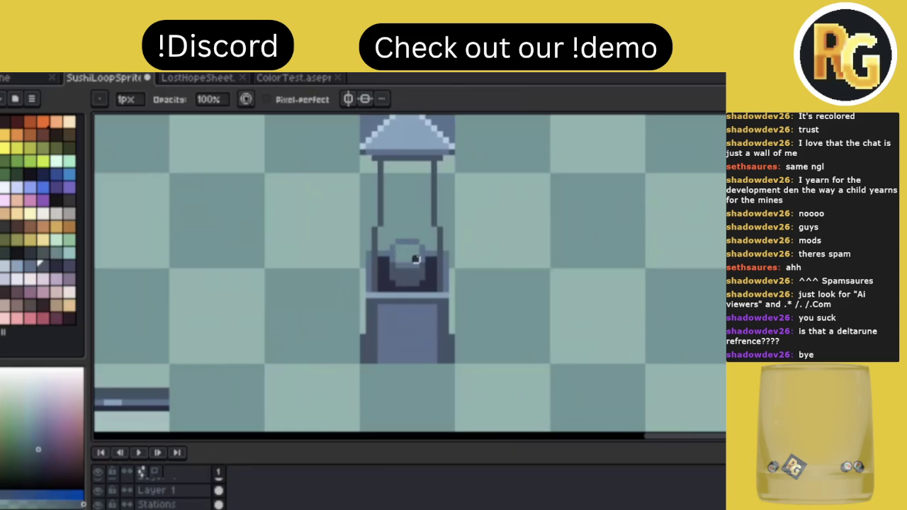
pyautogui.press('g')
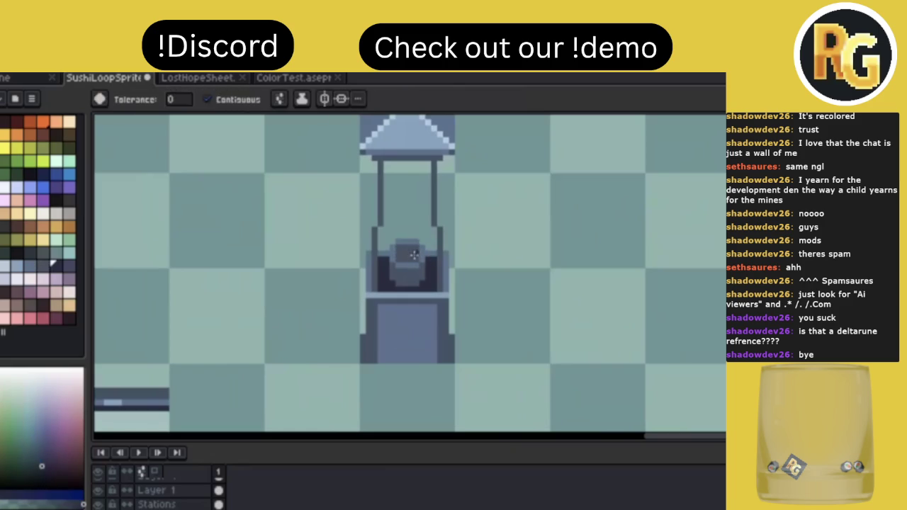
pyautogui.scroll(-2, 510, 244)
pyautogui.scroll(-2, 510, 244)
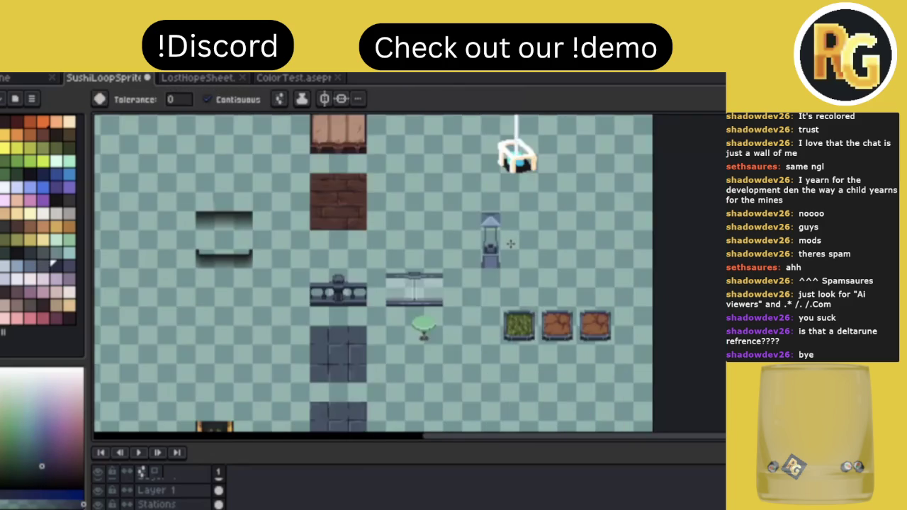
pyautogui.scroll(2, 510, 244)
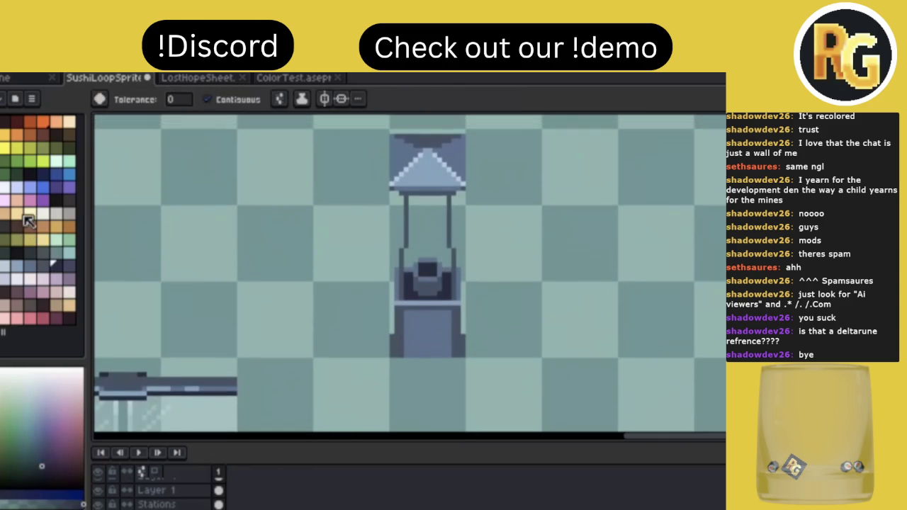
pyautogui.click(17, 133)
pyautogui.press('b')
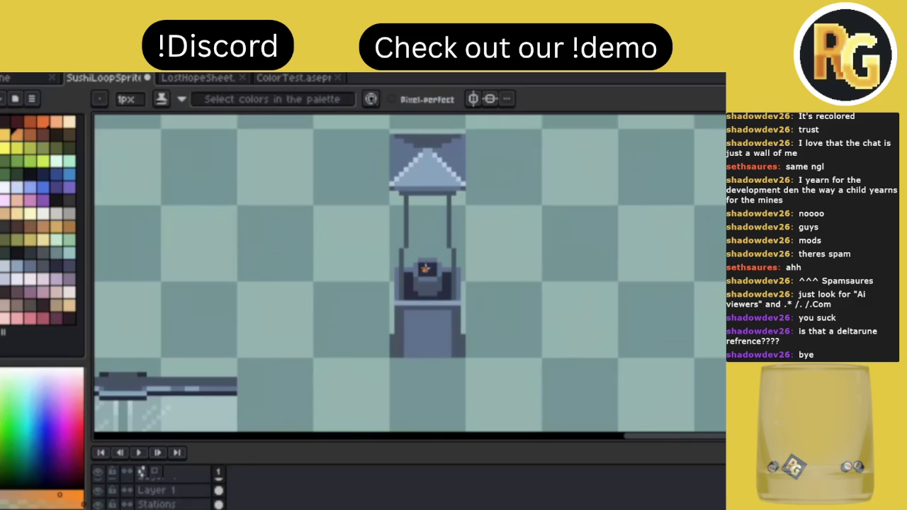
pyautogui.moveTo(420, 261); pyautogui.dragTo(428, 217)
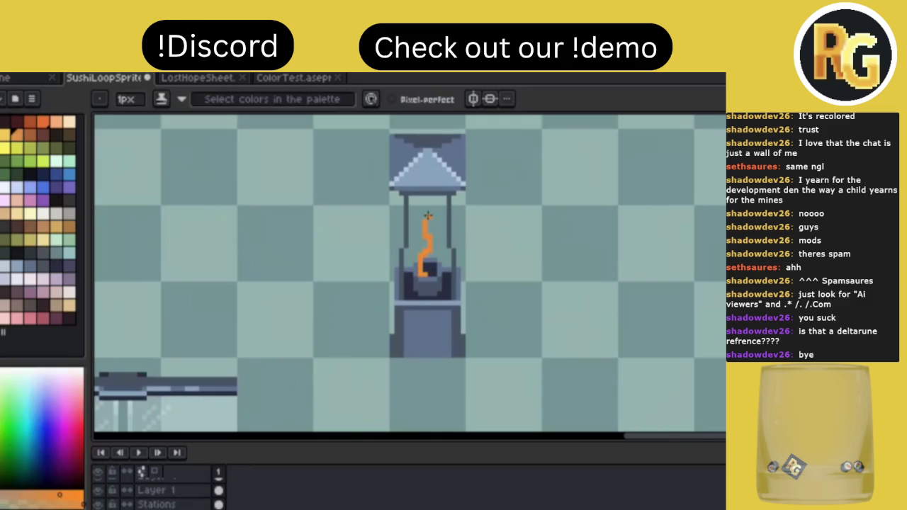